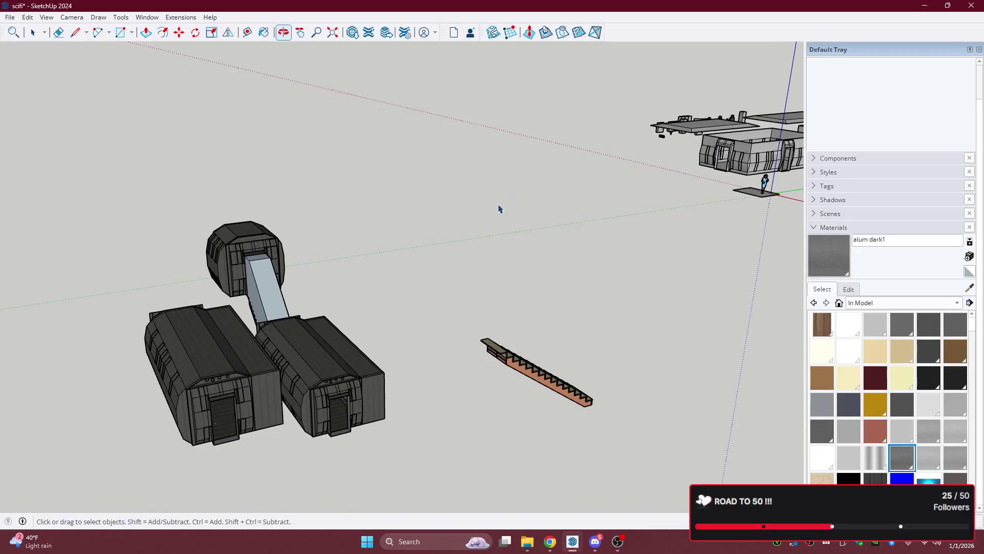
- Swing the view onto the pod cluster, select the lower pod room, and orbit to a steep angle
{"action": "mouse_move", "coordinate": [413, 374]}
{"action": "middle_mouse_down"}
{"action": "mouse_move", "coordinate": [393, 219]}
{"action": "mouse_move", "coordinate": [229, 194]}
{"action": "mouse_move", "coordinate": [496, 255]}
{"action": "mouse_move", "coordinate": [179, 223]}
{"action": "mouse_move", "coordinate": [256, 211]}
{"action": "middle_mouse_up"}
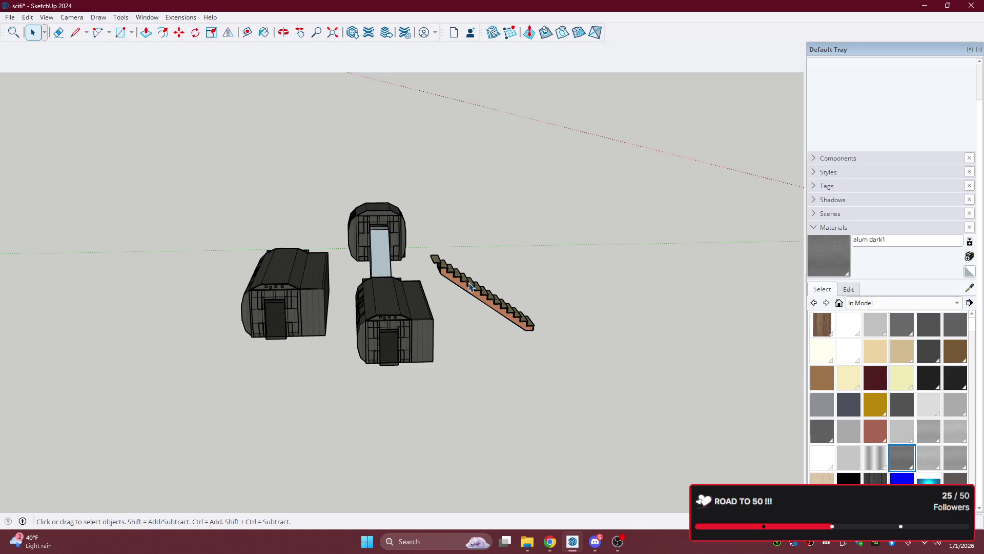
{"action": "scroll", "coordinate": [382, 292], "scroll_direction": "up", "scroll_amount": 3}
{"action": "left_click", "coordinate": [417, 316]}
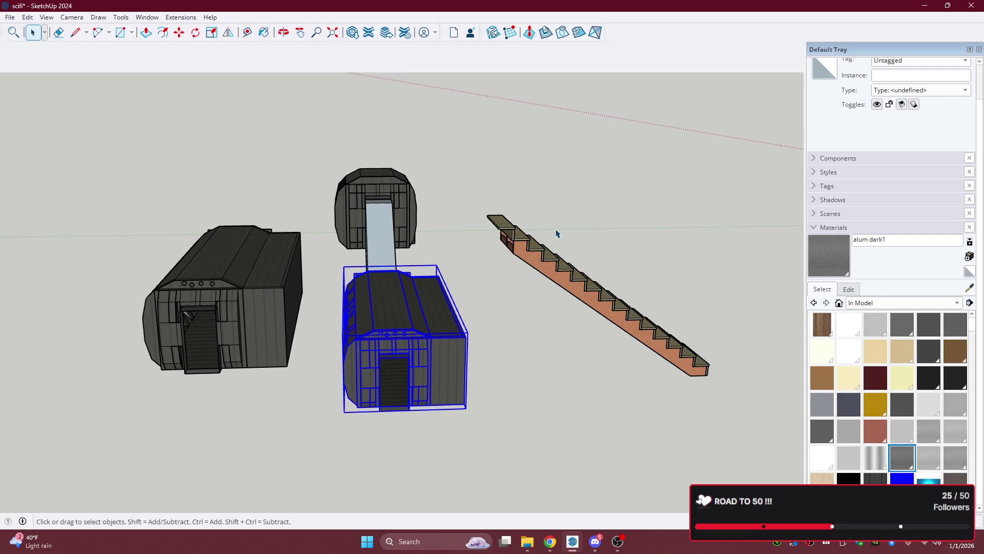
{"action": "mouse_move", "coordinate": [475, 280]}
{"action": "middle_mouse_down"}
{"action": "mouse_move", "coordinate": [431, 232]}
{"action": "mouse_move", "coordinate": [624, 398]}
{"action": "mouse_move", "coordinate": [334, 223]}
{"action": "middle_mouse_up"}
- Select the hex pod and the middle pod together, and orbit around the assembly
{"action": "left_click", "coordinate": [335, 223]}
{"action": "scroll", "coordinate": [378, 238], "scroll_direction": "up", "scroll_amount": 2}
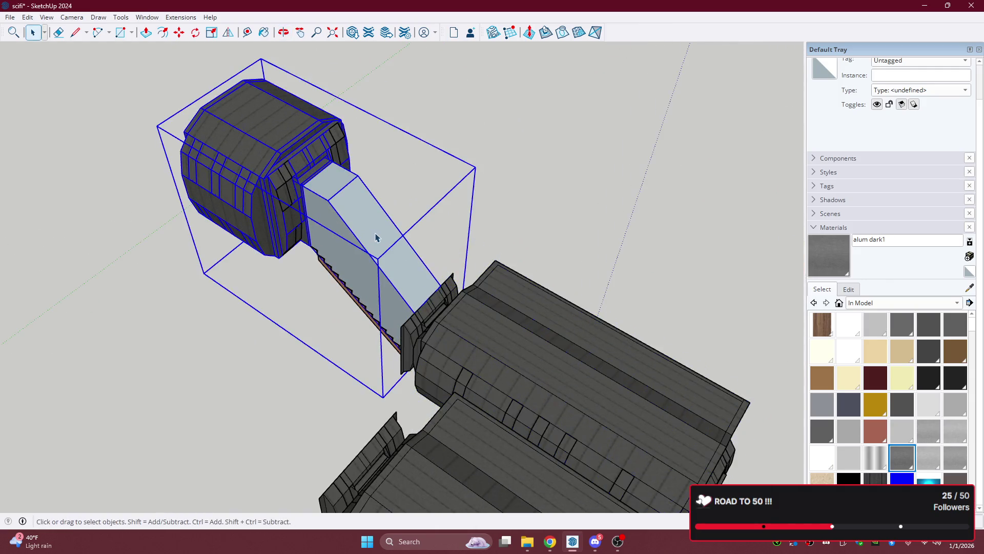
{"action": "scroll", "coordinate": [409, 248], "scroll_direction": "up", "scroll_amount": 3}
{"action": "left_click", "coordinate": [569, 393], "text": "shift"}
{"action": "scroll", "coordinate": [439, 268], "scroll_direction": "down", "scroll_amount": 5}
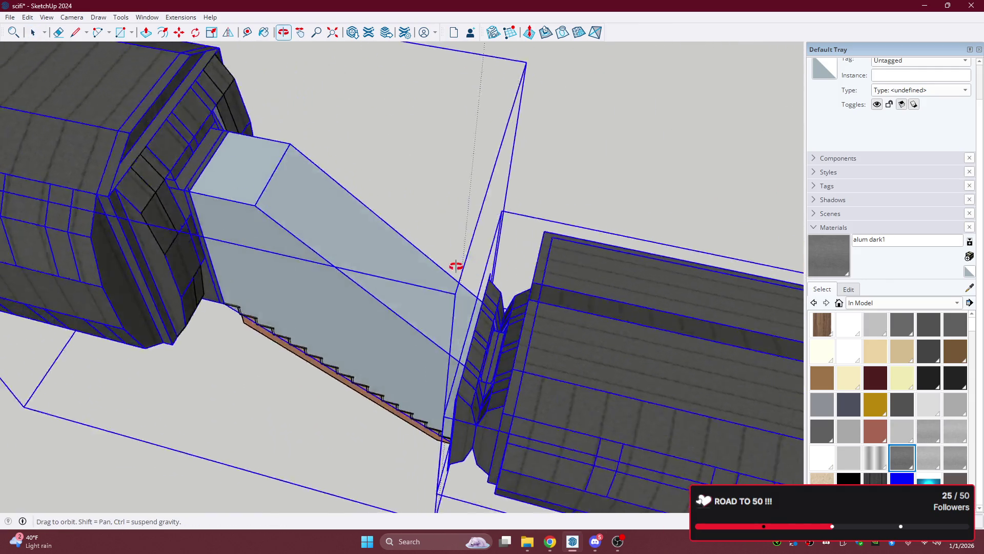
{"action": "middle_click_drag", "start_coordinate": [407, 263], "coordinate": [510, 232]}
{"action": "scroll", "coordinate": [510, 232], "scroll_direction": "down", "scroll_amount": 5}
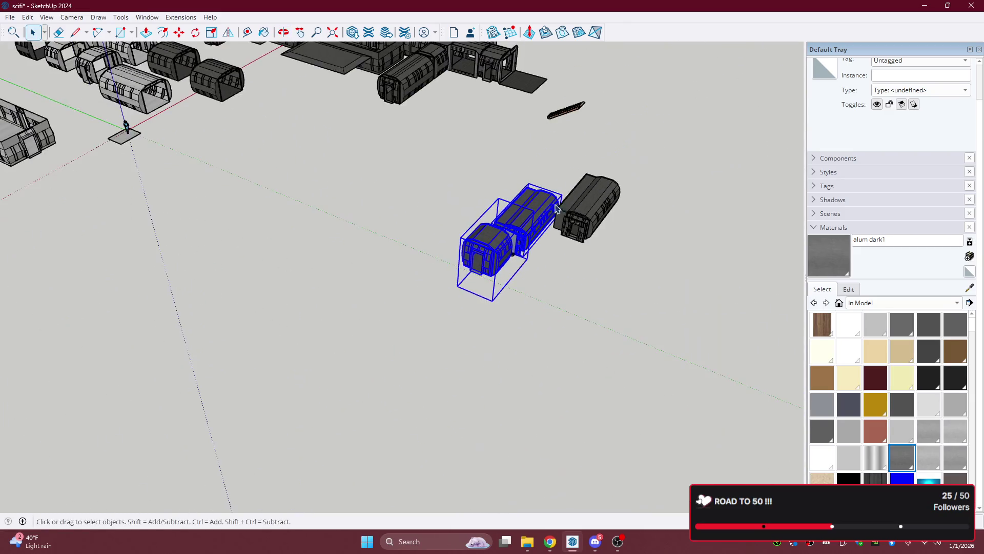
{"action": "scroll", "coordinate": [438, 208], "scroll_direction": "up", "scroll_amount": 6}
{"action": "scroll", "coordinate": [437, 208], "scroll_direction": "down", "scroll_amount": 3}
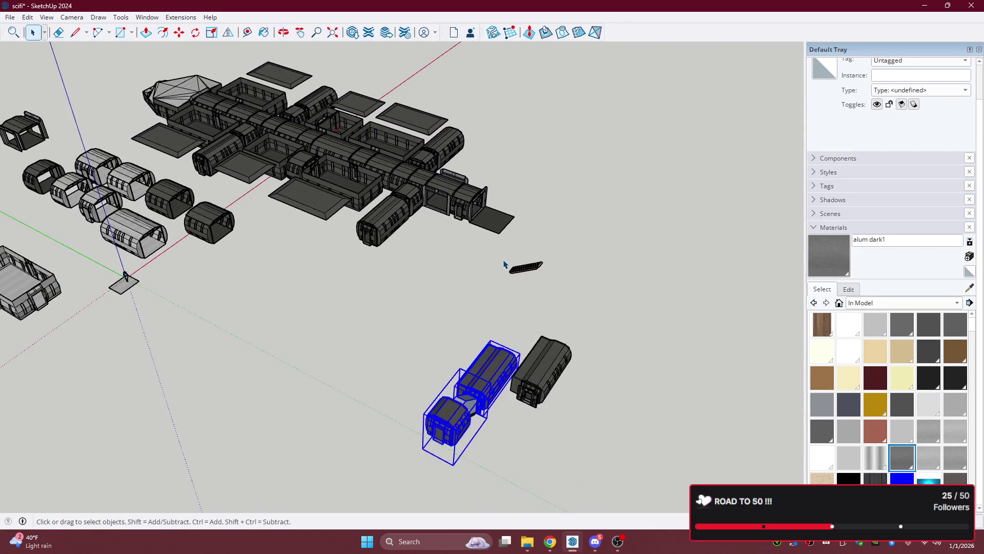
{"action": "mouse_move", "coordinate": [453, 294]}
{"action": "middle_mouse_down"}
{"action": "mouse_move", "coordinate": [699, 226]}
{"action": "mouse_move", "coordinate": [701, 235]}
{"action": "middle_mouse_up"}
{"action": "scroll", "coordinate": [701, 235], "scroll_direction": "up", "scroll_amount": 3}
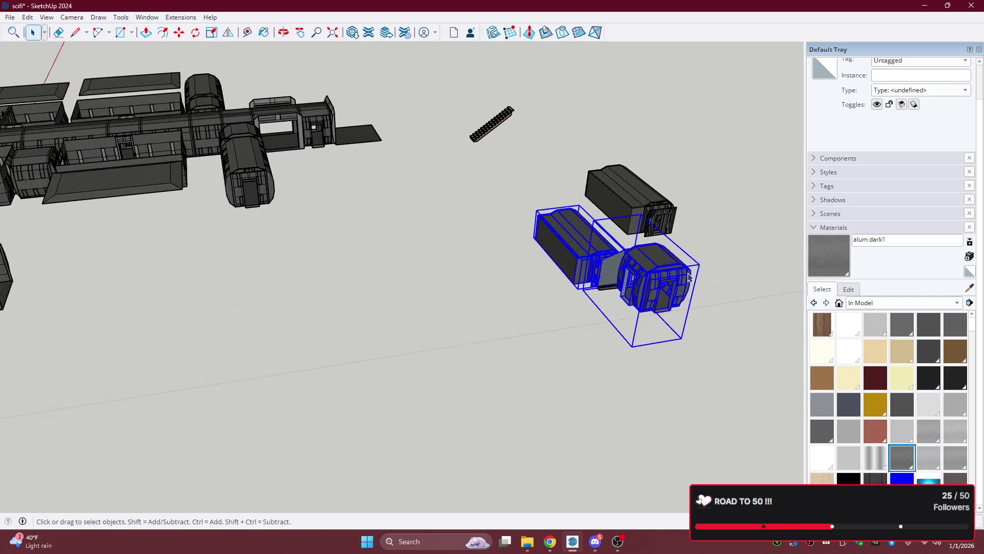
{"action": "mouse_move", "coordinate": [687, 272]}
{"action": "middle_mouse_down"}
{"action": "mouse_move", "coordinate": [374, 334]}
{"action": "mouse_move", "coordinate": [237, 335]}
{"action": "middle_mouse_up"}
{"action": "scroll", "coordinate": [237, 335], "scroll_direction": "up", "scroll_amount": 3}
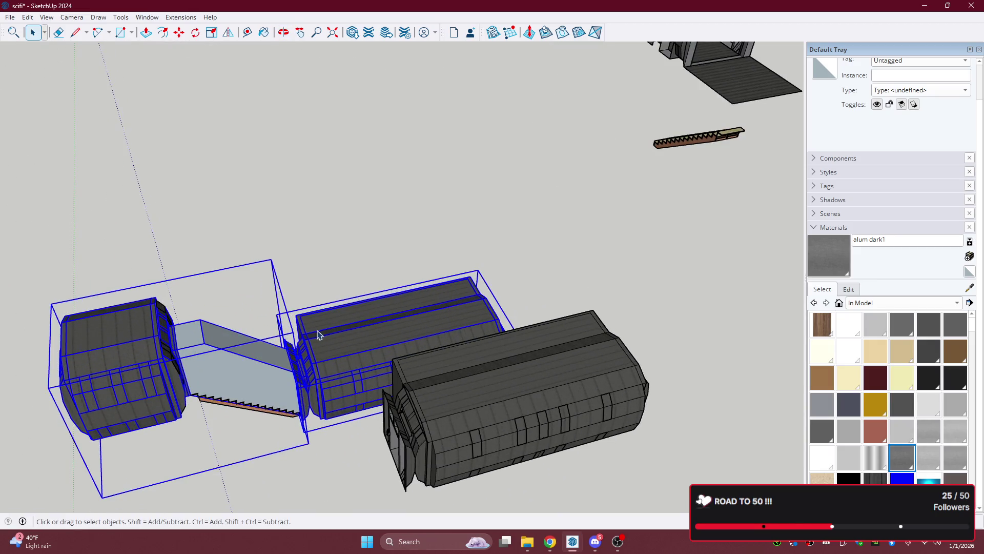
- Open the front pod for editing and select its front face and left side wall groups
{"action": "double_click", "coordinate": [347, 339]}
{"action": "key", "text": "Escape"}
{"action": "left_click", "coordinate": [338, 354]}
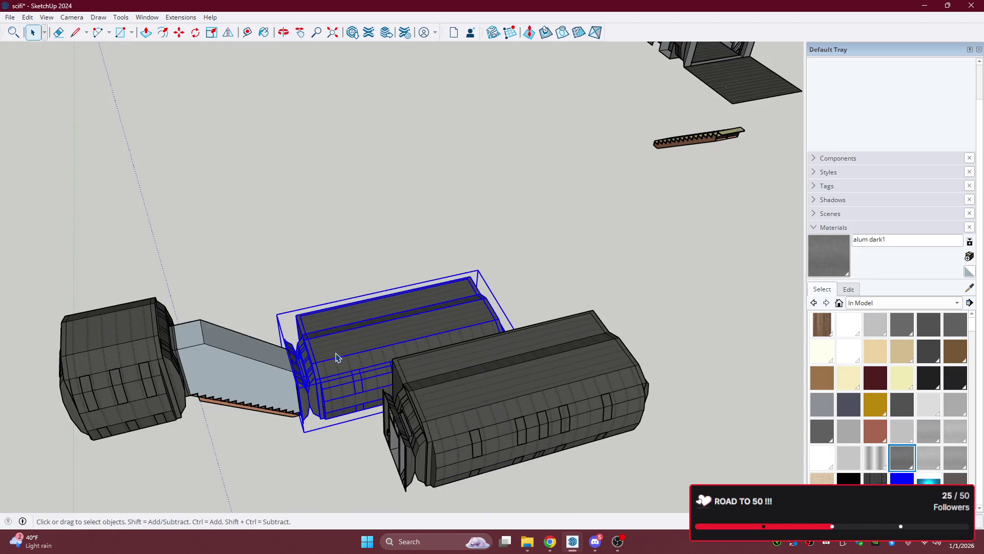
{"action": "mouse_move", "coordinate": [198, 340]}
{"action": "middle_mouse_down"}
{"action": "mouse_move", "coordinate": [593, 279]}
{"action": "mouse_move", "coordinate": [479, 391]}
{"action": "mouse_move", "coordinate": [490, 244]}
{"action": "middle_mouse_up"}
{"action": "scroll", "coordinate": [468, 282], "scroll_direction": "up", "scroll_amount": 2}
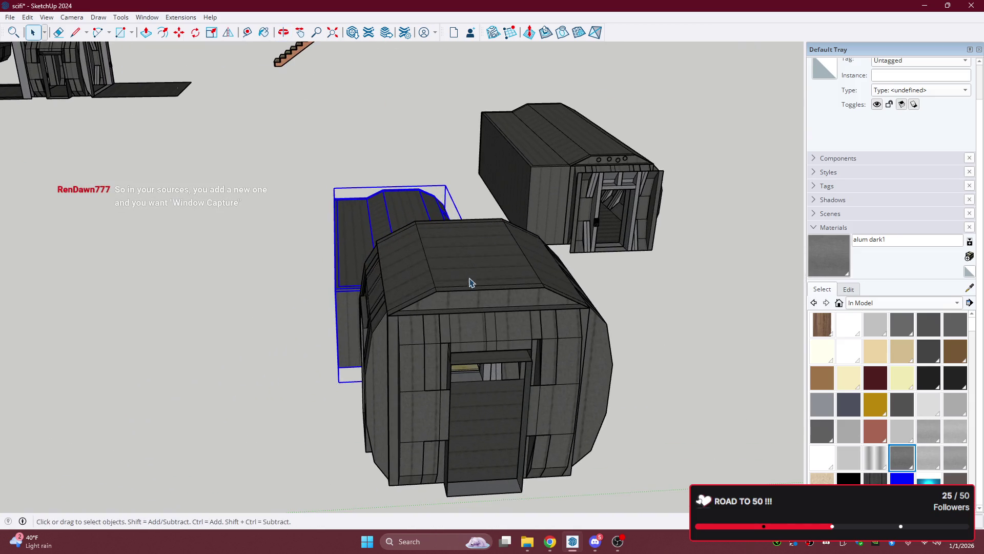
{"action": "double_click", "coordinate": [387, 352]}
{"action": "left_click", "coordinate": [413, 353]}
{"action": "left_click", "coordinate": [387, 355]}
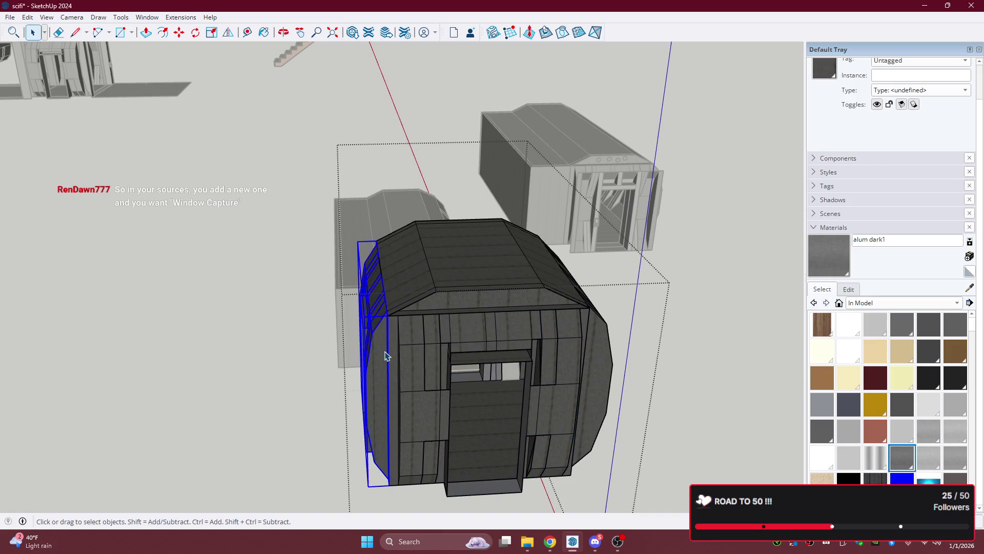
{"action": "mouse_move", "coordinate": [387, 356]}
{"action": "middle_mouse_down"}
{"action": "mouse_move", "coordinate": [512, 345]}
{"action": "mouse_move", "coordinate": [598, 395]}
{"action": "mouse_move", "coordinate": [634, 404]}
{"action": "mouse_move", "coordinate": [362, 389]}
{"action": "mouse_move", "coordinate": [472, 411]}
{"action": "mouse_move", "coordinate": [487, 288]}
{"action": "mouse_move", "coordinate": [449, 305]}
{"action": "mouse_move", "coordinate": [572, 347]}
{"action": "mouse_move", "coordinate": [521, 272]}
{"action": "mouse_move", "coordinate": [426, 248]}
{"action": "mouse_move", "coordinate": [375, 264]}
{"action": "mouse_move", "coordinate": [466, 345]}
{"action": "middle_mouse_up"}
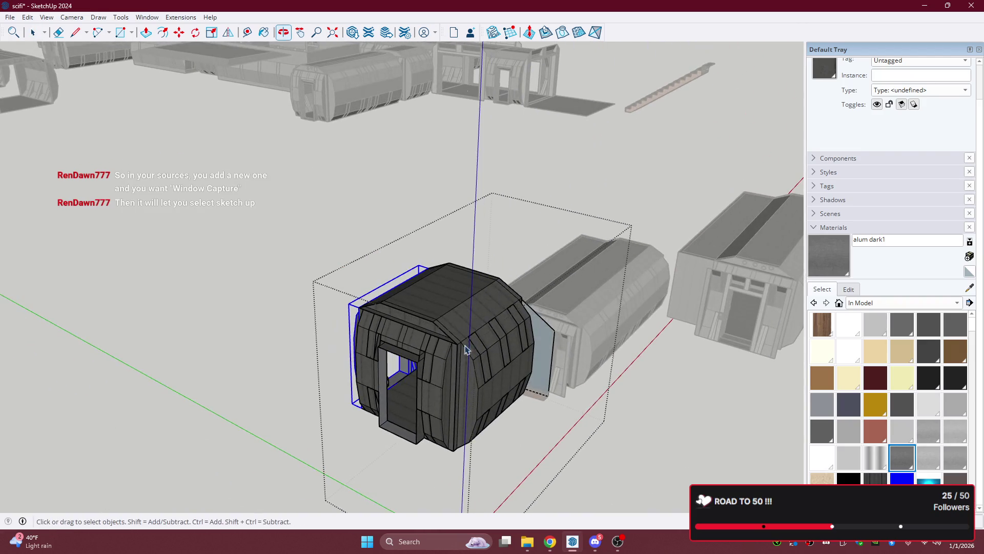
- Delete the hex pod's right-side faces using a crossing selection
{"action": "scroll", "coordinate": [477, 354], "scroll_direction": "up", "scroll_amount": 3}
{"action": "left_click", "coordinate": [503, 370]}
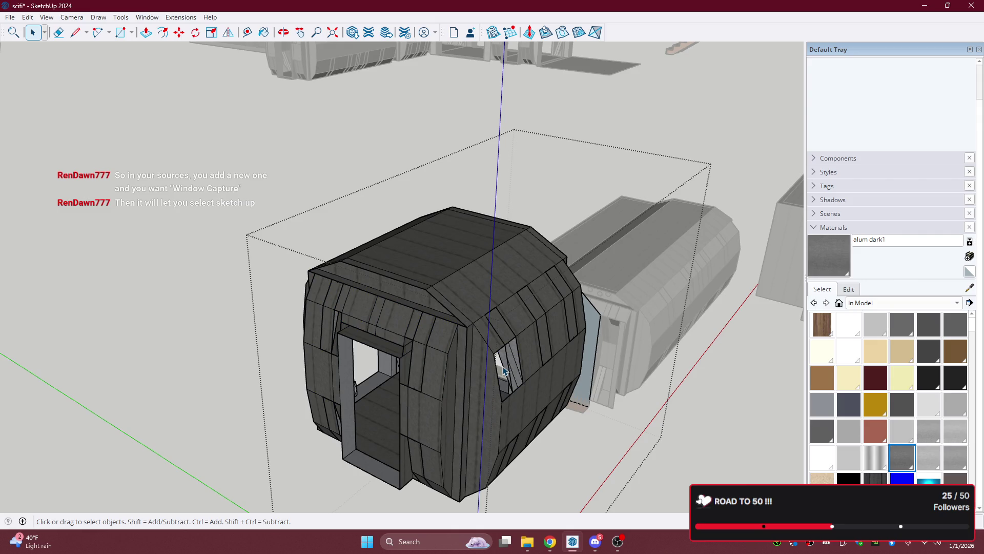
{"action": "triple_click", "coordinate": [530, 401]}
{"action": "mouse_move", "coordinate": [539, 392]}
{"action": "middle_mouse_down"}
{"action": "mouse_move", "coordinate": [442, 273]}
{"action": "mouse_move", "coordinate": [470, 363]}
{"action": "mouse_move", "coordinate": [417, 487]}
{"action": "mouse_move", "coordinate": [546, 422]}
{"action": "mouse_move", "coordinate": [681, 411]}
{"action": "mouse_move", "coordinate": [566, 441]}
{"action": "middle_mouse_up"}
{"action": "left_click_drag", "start_coordinate": [513, 230], "coordinate": [511, 205]}
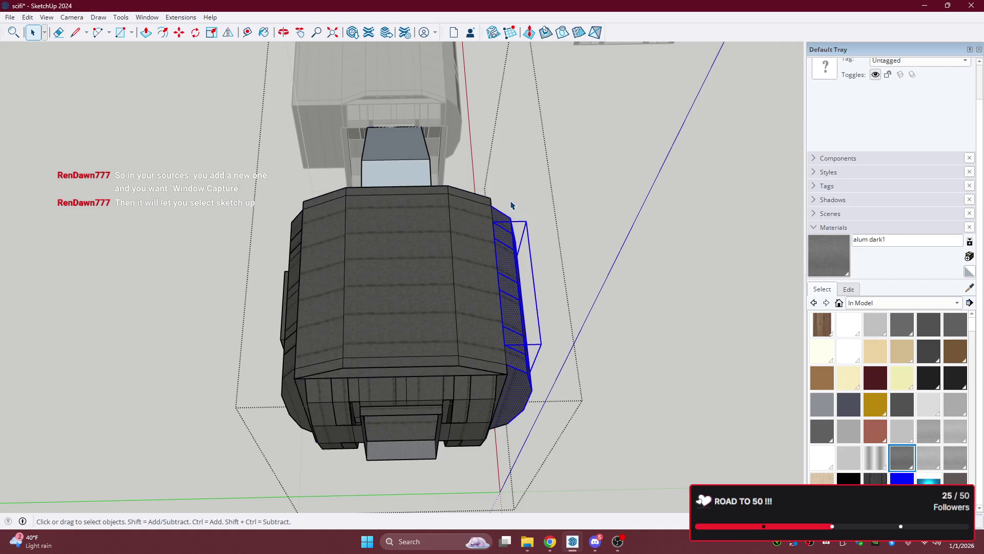
{"action": "key", "text": "Delete"}
- Select more faces across the pod, picking and then deselecting the floor face
{"action": "mouse_move", "coordinate": [554, 275]}
{"action": "middle_mouse_down"}
{"action": "mouse_move", "coordinate": [428, 244]}
{"action": "mouse_move", "coordinate": [500, 215]}
{"action": "mouse_move", "coordinate": [511, 457]}
{"action": "middle_mouse_up"}
{"action": "left_click_drag", "start_coordinate": [502, 311], "coordinate": [494, 271]}
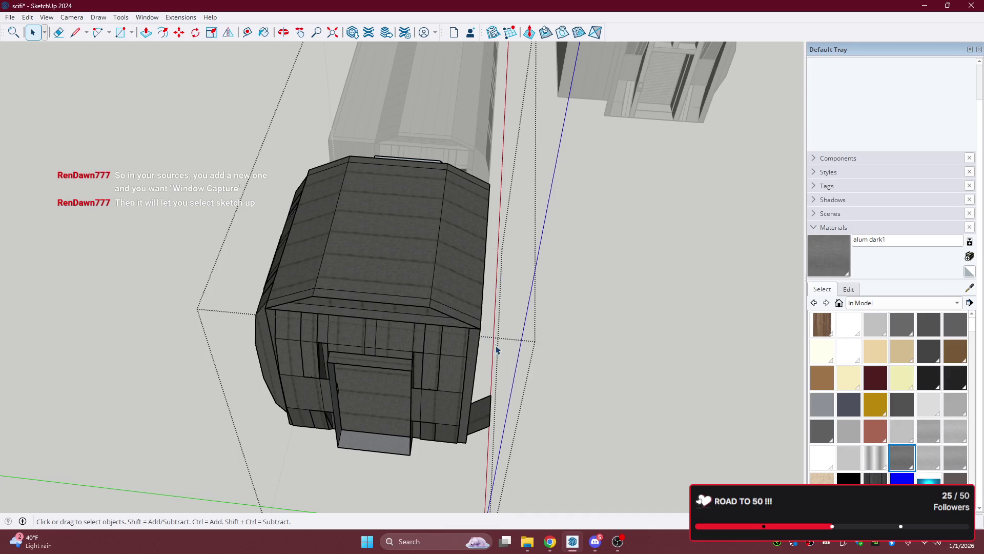
{"action": "middle_click_drag", "start_coordinate": [495, 345], "coordinate": [547, 373]}
{"action": "mouse_move", "coordinate": [543, 429]}
{"action": "left_mouse_down"}
{"action": "mouse_move", "coordinate": [518, 367]}
{"action": "mouse_move", "coordinate": [508, 369]}
{"action": "left_mouse_up"}
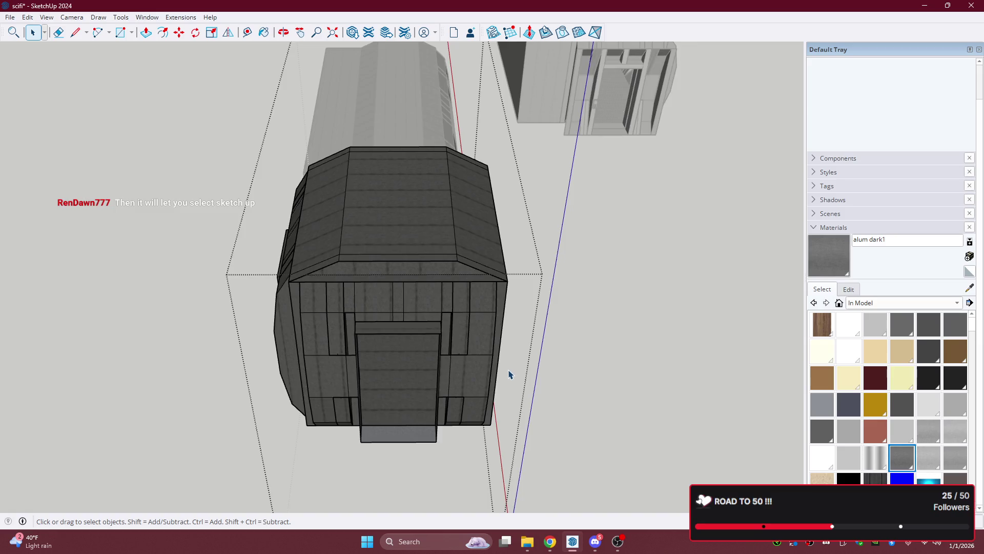
{"action": "scroll", "coordinate": [482, 353], "scroll_direction": "up", "scroll_amount": 3}
{"action": "middle_click_drag", "start_coordinate": [459, 334], "coordinate": [316, 308]}
{"action": "scroll", "coordinate": [310, 287], "scroll_direction": "up", "scroll_amount": 5}
{"action": "key", "text": "space"}
{"action": "left_click", "coordinate": [305, 274]}
{"action": "left_click", "coordinate": [639, 170]}
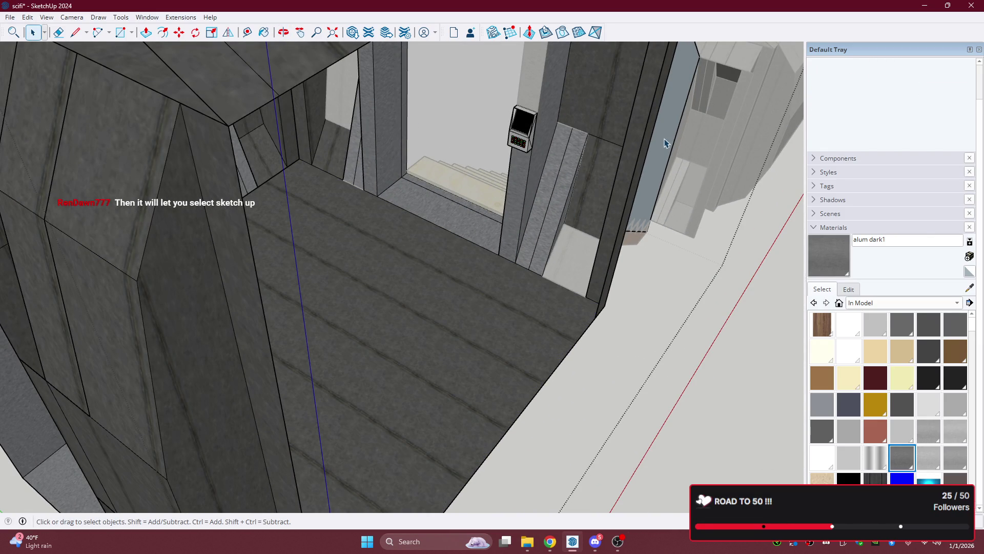
{"action": "scroll", "coordinate": [631, 179], "scroll_direction": "down", "scroll_amount": 6}
- Undo to restore the paneled end wall, then reselect the right-side faces and bottom edge
{"action": "left_click", "coordinate": [487, 215]}
{"action": "mouse_move", "coordinate": [488, 215]}
{"action": "middle_mouse_down"}
{"action": "mouse_move", "coordinate": [623, 276]}
{"action": "mouse_move", "coordinate": [755, 236]}
{"action": "mouse_move", "coordinate": [732, 220]}
{"action": "mouse_move", "coordinate": [248, 137]}
{"action": "middle_mouse_up"}
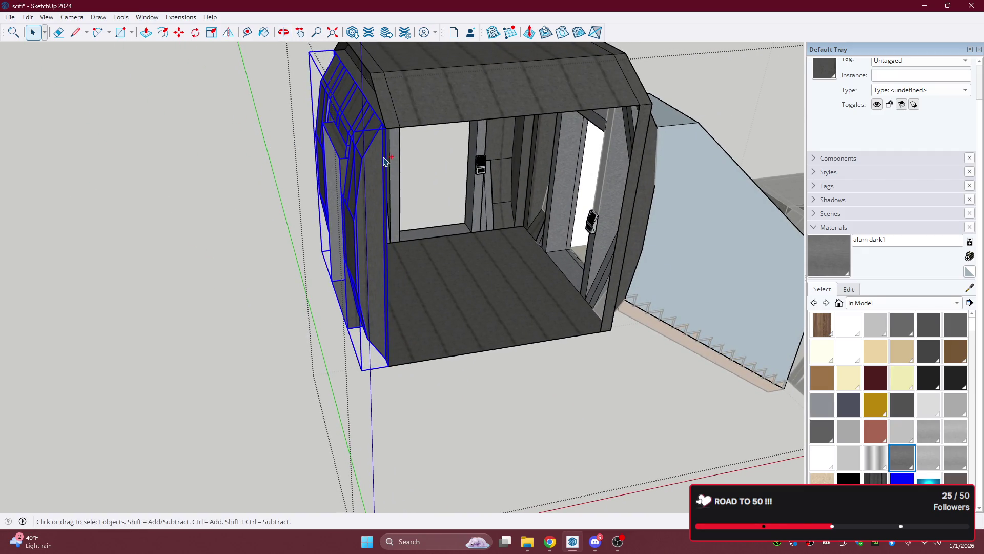
{"action": "key", "text": "ctrl+z"}
{"action": "mouse_move", "coordinate": [528, 183]}
{"action": "middle_mouse_down"}
{"action": "mouse_move", "coordinate": [309, 204]}
{"action": "mouse_move", "coordinate": [229, 248]}
{"action": "middle_mouse_up"}
{"action": "mouse_move", "coordinate": [531, 320]}
{"action": "middle_mouse_down"}
{"action": "mouse_move", "coordinate": [537, 259]}
{"action": "mouse_move", "coordinate": [638, 271]}
{"action": "middle_mouse_up"}
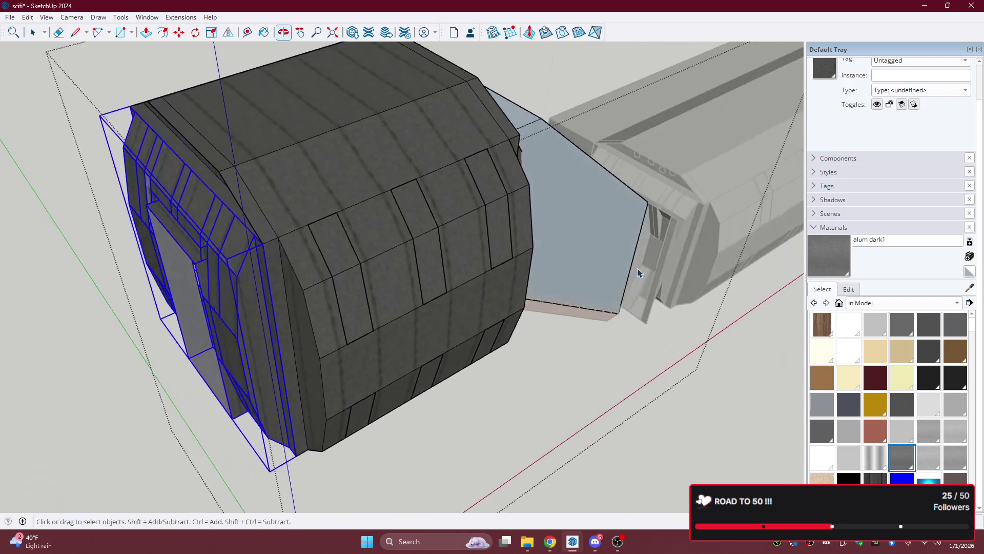
{"action": "mouse_move", "coordinate": [260, 176]}
{"action": "middle_mouse_down"}
{"action": "mouse_move", "coordinate": [617, 226]}
{"action": "mouse_move", "coordinate": [598, 461]}
{"action": "middle_mouse_up"}
{"action": "mouse_move", "coordinate": [590, 458]}
{"action": "left_mouse_down"}
{"action": "mouse_move", "coordinate": [555, 239]}
{"action": "mouse_move", "coordinate": [550, 123]}
{"action": "mouse_move", "coordinate": [536, 95]}
{"action": "mouse_move", "coordinate": [543, 99]}
{"action": "left_mouse_up"}
{"action": "mouse_move", "coordinate": [672, 325]}
{"action": "middle_mouse_down"}
{"action": "mouse_move", "coordinate": [532, 149]}
{"action": "mouse_move", "coordinate": [427, 402]}
{"action": "middle_mouse_up"}
{"action": "left_click", "coordinate": [455, 388]}
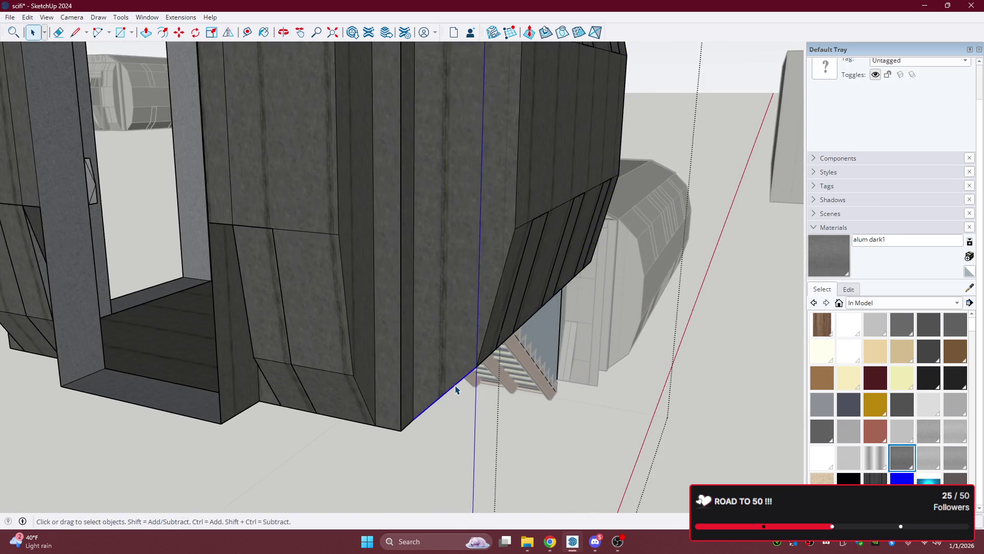
- Look at the pod's lower-right corner from below and select its lower-right faces
{"action": "middle_click_drag", "start_coordinate": [523, 362], "coordinate": [497, 346]}
{"action": "scroll", "coordinate": [497, 346], "scroll_direction": "down", "scroll_amount": 5}
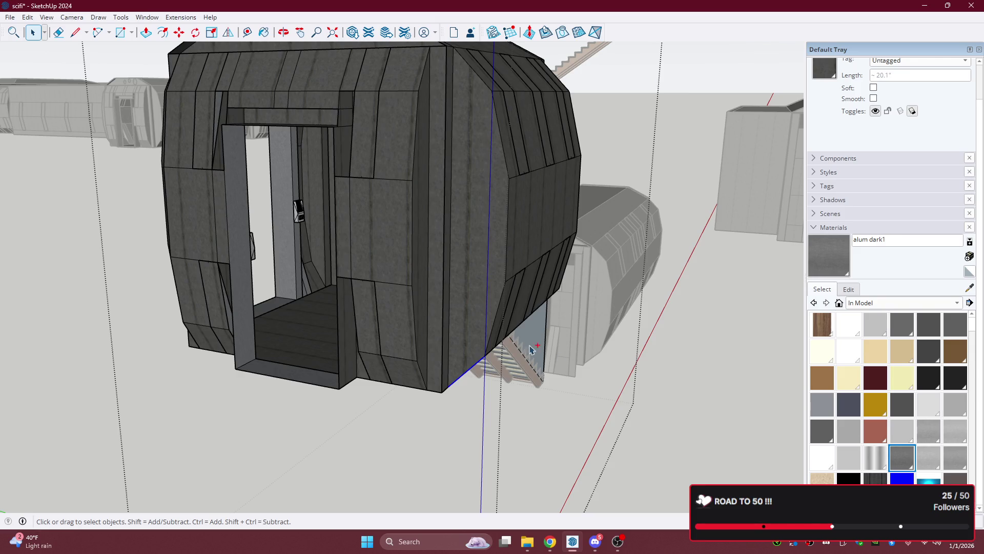
{"action": "middle_click_drag", "start_coordinate": [436, 347], "coordinate": [347, 380]}
{"action": "scroll", "coordinate": [389, 360], "scroll_direction": "down", "scroll_amount": 5}
{"action": "scroll", "coordinate": [402, 287], "scroll_direction": "up", "scroll_amount": 6}
{"action": "mouse_move", "coordinate": [402, 287]}
{"action": "middle_mouse_down"}
{"action": "mouse_move", "coordinate": [369, 381]}
{"action": "mouse_move", "coordinate": [401, 373]}
{"action": "middle_mouse_up"}
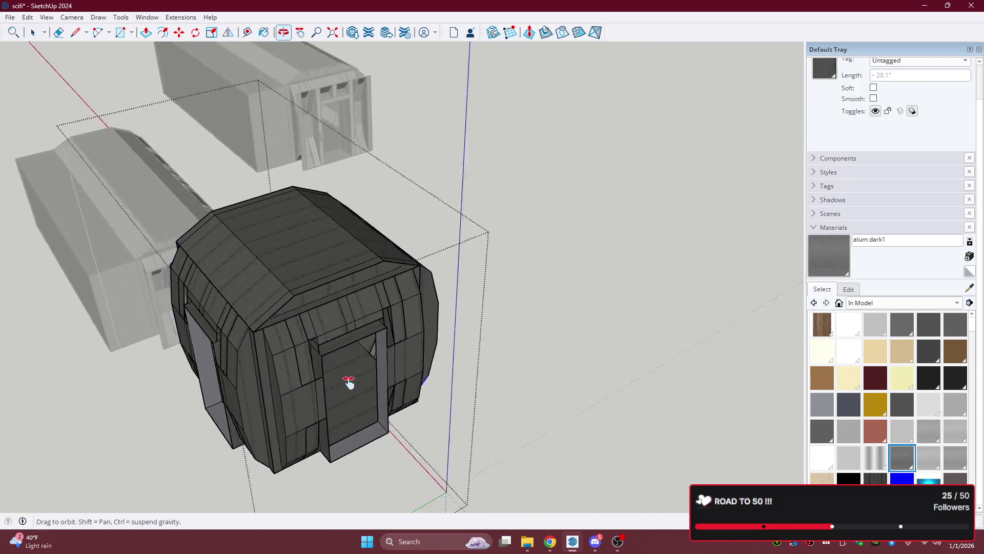
{"action": "left_click_drag", "start_coordinate": [348, 222], "coordinate": [389, 306]}
{"action": "mouse_move", "coordinate": [389, 306]}
{"action": "middle_mouse_down"}
{"action": "mouse_move", "coordinate": [465, 318]}
{"action": "mouse_move", "coordinate": [396, 342]}
{"action": "middle_mouse_up"}
{"action": "mouse_move", "coordinate": [422, 505]}
{"action": "left_mouse_down"}
{"action": "mouse_move", "coordinate": [391, 384]}
{"action": "mouse_move", "coordinate": [455, 387]}
{"action": "left_mouse_up"}
- Inside the pod's wall group, select the side faces plus the upper-right strip faces
{"action": "double_click", "coordinate": [325, 388]}
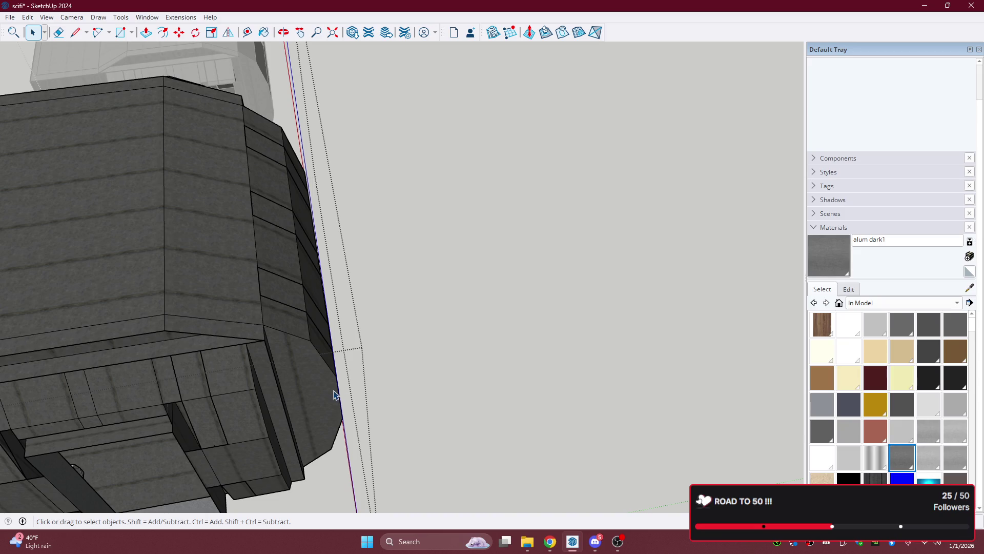
{"action": "mouse_move", "coordinate": [395, 477]}
{"action": "left_mouse_down"}
{"action": "mouse_move", "coordinate": [299, 241]}
{"action": "mouse_move", "coordinate": [306, 218]}
{"action": "mouse_move", "coordinate": [329, 215]}
{"action": "mouse_move", "coordinate": [313, 157]}
{"action": "left_mouse_up"}
{"action": "mouse_move", "coordinate": [358, 187]}
{"action": "middle_mouse_down"}
{"action": "mouse_move", "coordinate": [222, 176]}
{"action": "mouse_move", "coordinate": [261, 129]}
{"action": "mouse_move", "coordinate": [317, 218]}
{"action": "middle_mouse_up"}
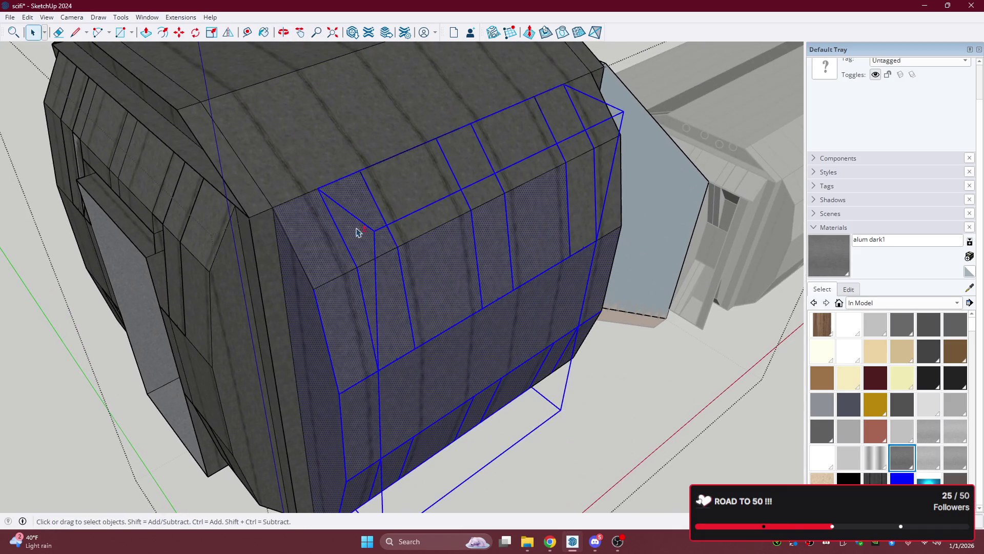
{"action": "left_click", "coordinate": [594, 114], "text": "shift"}
{"action": "left_click", "coordinate": [582, 189], "text": "shift"}
- Orbit around the pod hull to check the selected side panel faces
{"action": "mouse_move", "coordinate": [617, 272]}
{"action": "middle_mouse_down"}
{"action": "mouse_move", "coordinate": [281, 244]}
{"action": "mouse_move", "coordinate": [357, 194]}
{"action": "middle_mouse_up"}
{"action": "mouse_move", "coordinate": [285, 176]}
{"action": "middle_mouse_down"}
{"action": "mouse_move", "coordinate": [454, 211]}
{"action": "mouse_move", "coordinate": [238, 191]}
{"action": "mouse_move", "coordinate": [352, 149]}
{"action": "middle_mouse_up"}
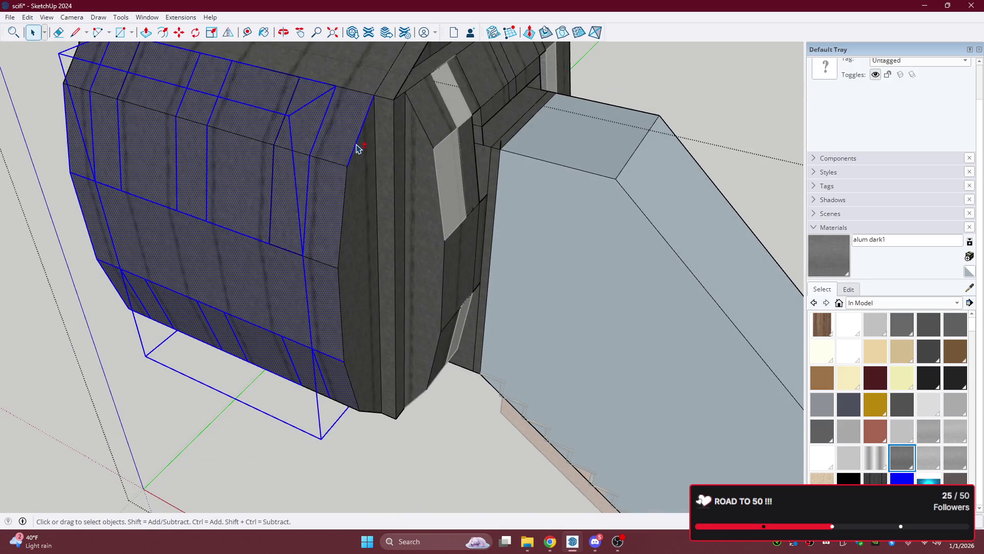
{"action": "mouse_move", "coordinate": [341, 187]}
{"action": "middle_mouse_down"}
{"action": "mouse_move", "coordinate": [110, 169]}
{"action": "mouse_move", "coordinate": [593, 220]}
{"action": "mouse_move", "coordinate": [652, 147]}
{"action": "mouse_move", "coordinate": [632, 131]}
{"action": "mouse_move", "coordinate": [554, 367]}
{"action": "mouse_move", "coordinate": [279, 337]}
{"action": "mouse_move", "coordinate": [348, 220]}
{"action": "mouse_move", "coordinate": [156, 264]}
{"action": "middle_mouse_up"}
{"action": "scroll", "coordinate": [378, 169], "scroll_direction": "up", "scroll_amount": 3}
{"action": "mouse_move", "coordinate": [378, 169]}
{"action": "middle_mouse_down"}
{"action": "mouse_move", "coordinate": [387, 132]}
{"action": "mouse_move", "coordinate": [268, 264]}
{"action": "mouse_move", "coordinate": [102, 260]}
{"action": "mouse_move", "coordinate": [270, 125]}
{"action": "mouse_move", "coordinate": [369, 92]}
{"action": "middle_mouse_up"}
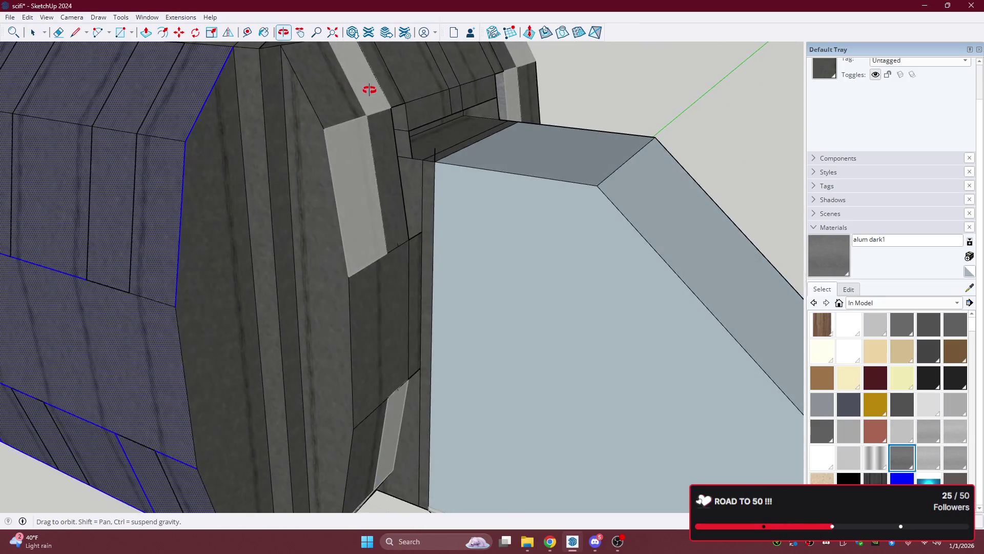
{"action": "scroll", "coordinate": [327, 169], "scroll_direction": "down", "scroll_amount": 4}
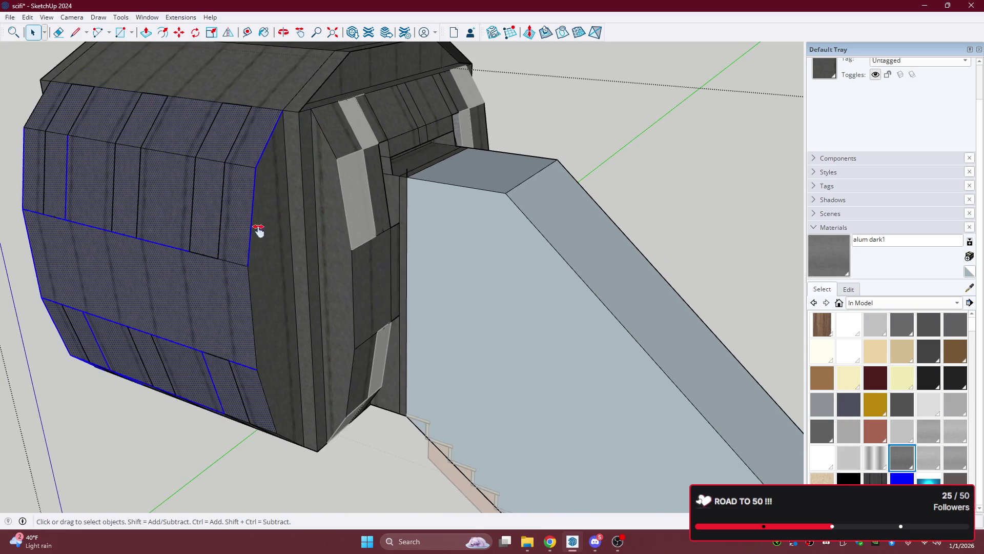
{"action": "middle_click_drag", "start_coordinate": [253, 229], "coordinate": [395, 253]}
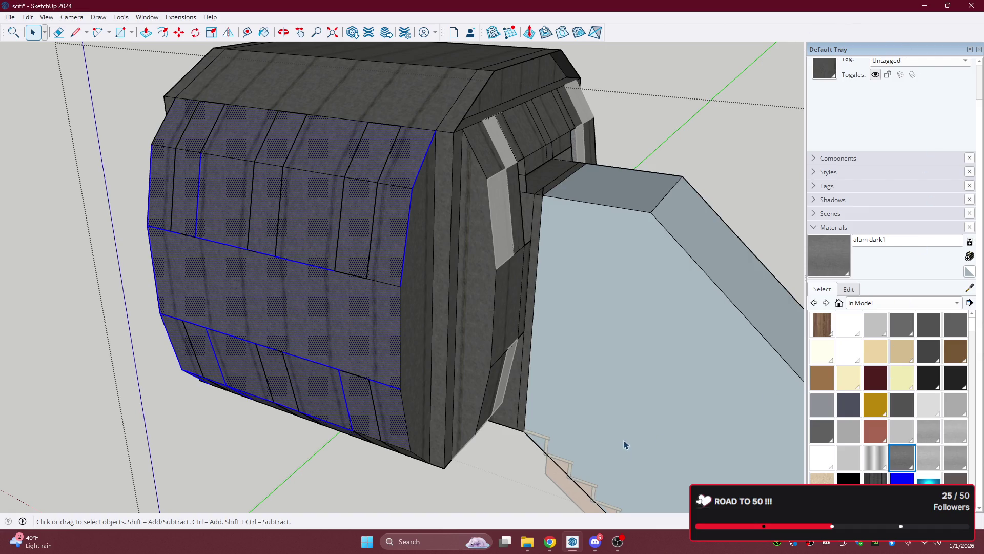
- In OBS, show the SketchUp Capture source, set to capture the SketchUp window
{"action": "left_click", "coordinate": [619, 542]}
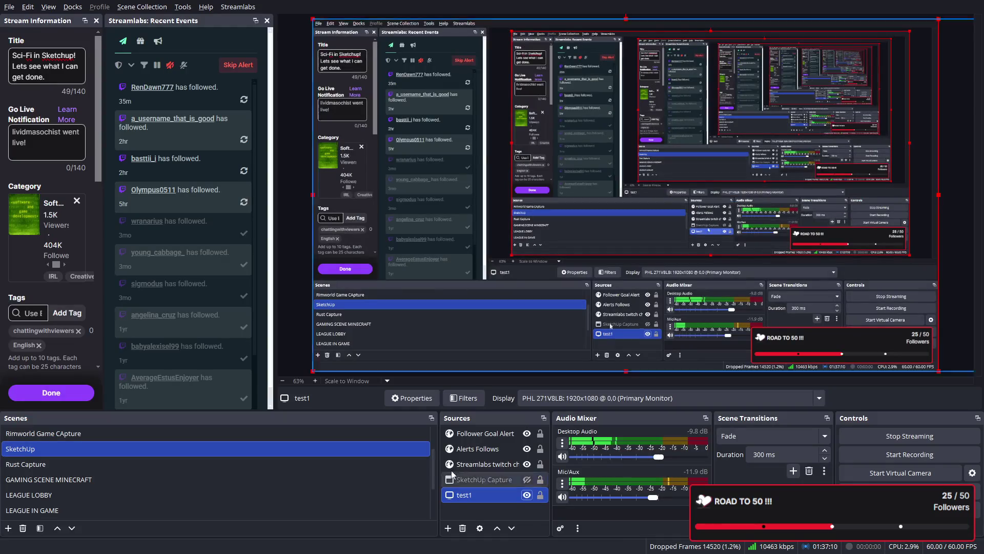
{"action": "left_click", "coordinate": [31, 464]}
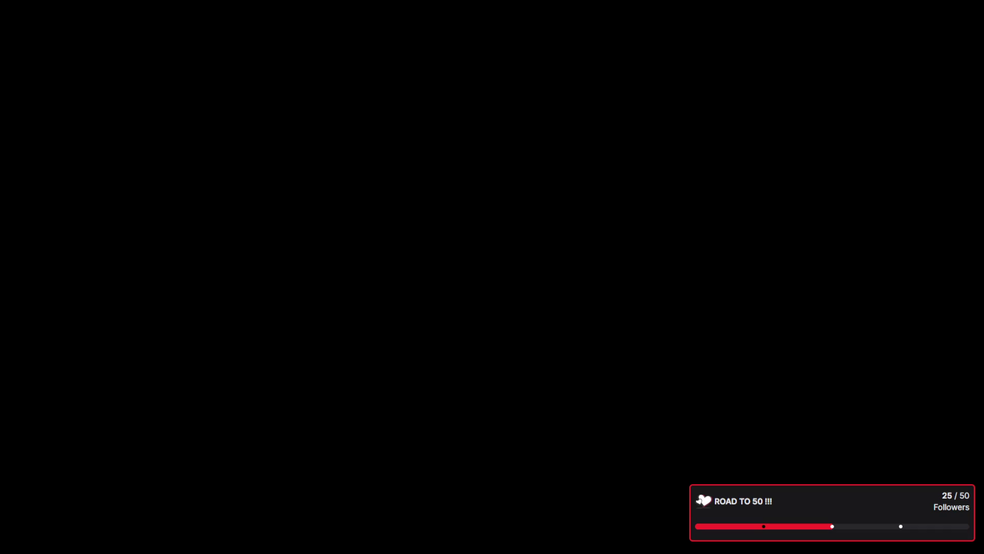
{"action": "left_click", "coordinate": [359, 448]}
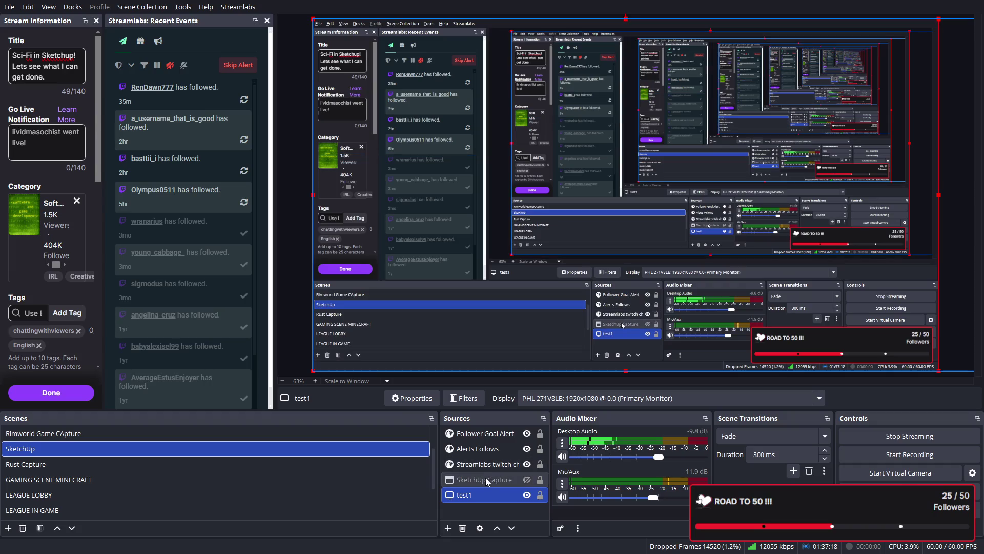
{"action": "left_click", "coordinate": [484, 478]}
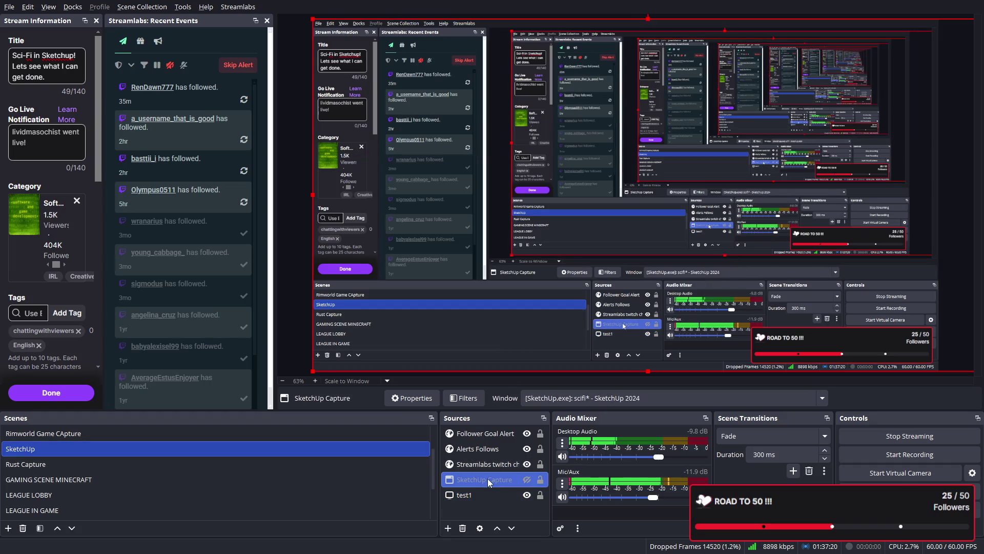
{"action": "left_click", "coordinate": [526, 480]}
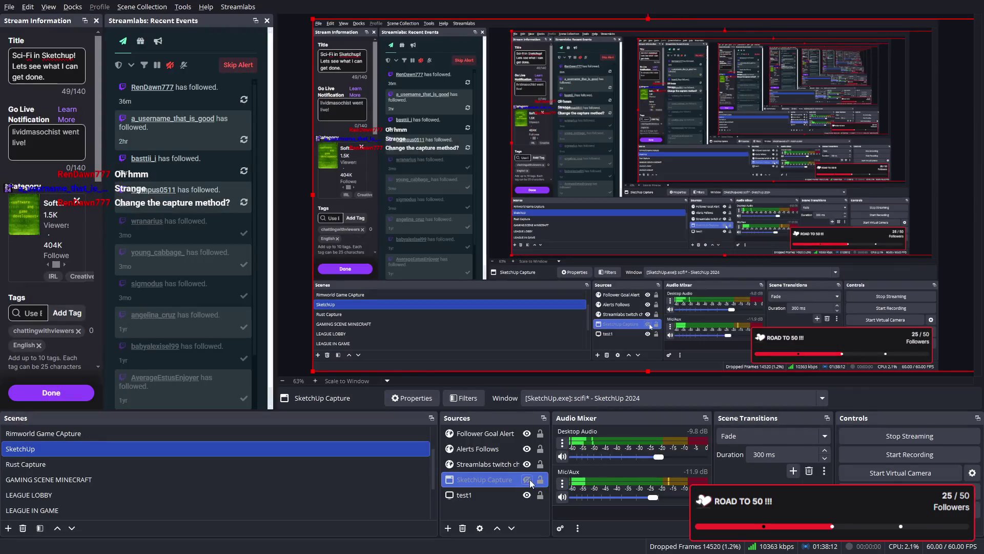
{"action": "left_click", "coordinate": [976, 11]}
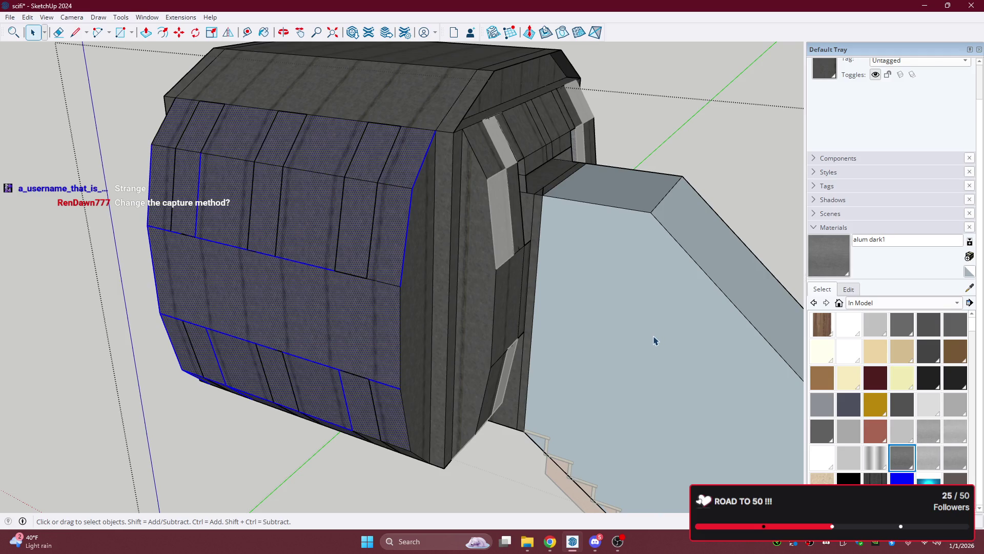
{"action": "key", "text": "alt+Tab"}
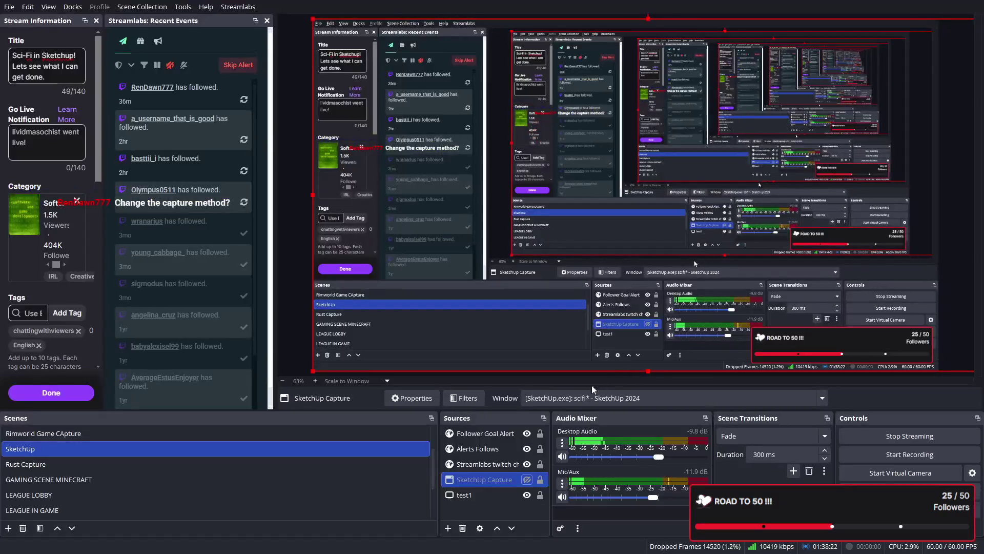
{"action": "left_click", "coordinate": [530, 480]}
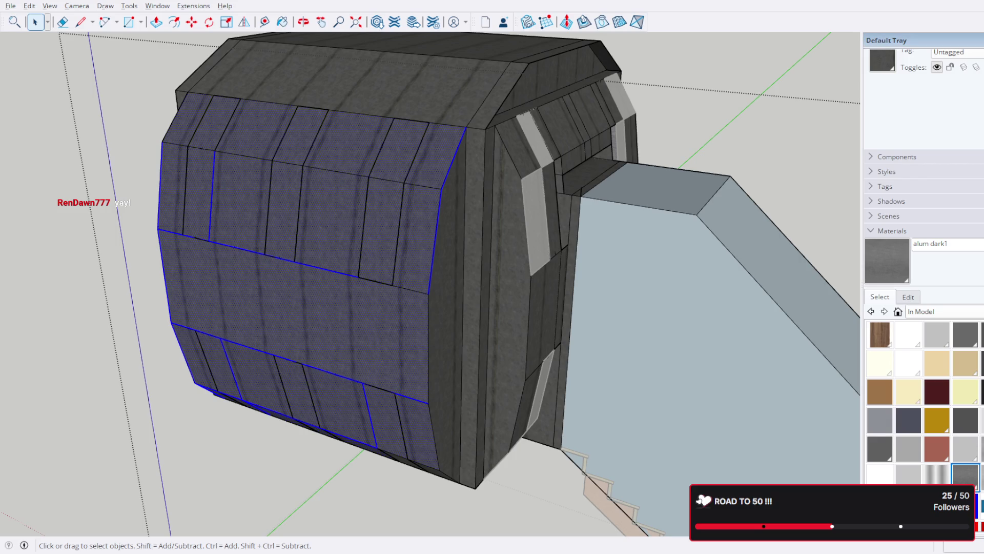
{"action": "mouse_move", "coordinate": [585, 253]}
{"action": "middle_mouse_down"}
{"action": "mouse_move", "coordinate": [501, 334]}
{"action": "mouse_move", "coordinate": [504, 275]}
{"action": "middle_mouse_up"}
{"action": "scroll", "coordinate": [405, 276], "scroll_direction": "up", "scroll_amount": 2}
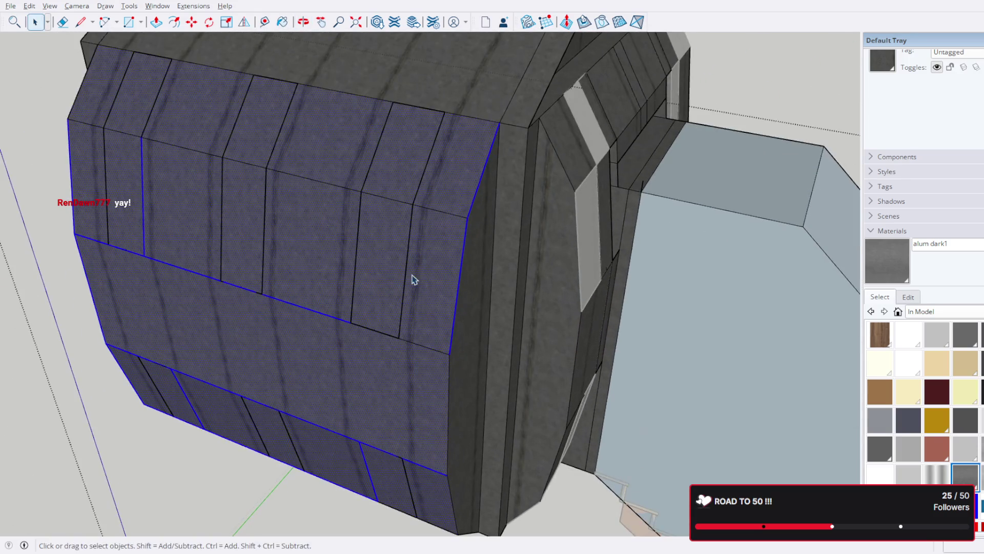
{"action": "left_click", "coordinate": [411, 263], "text": "shift"}
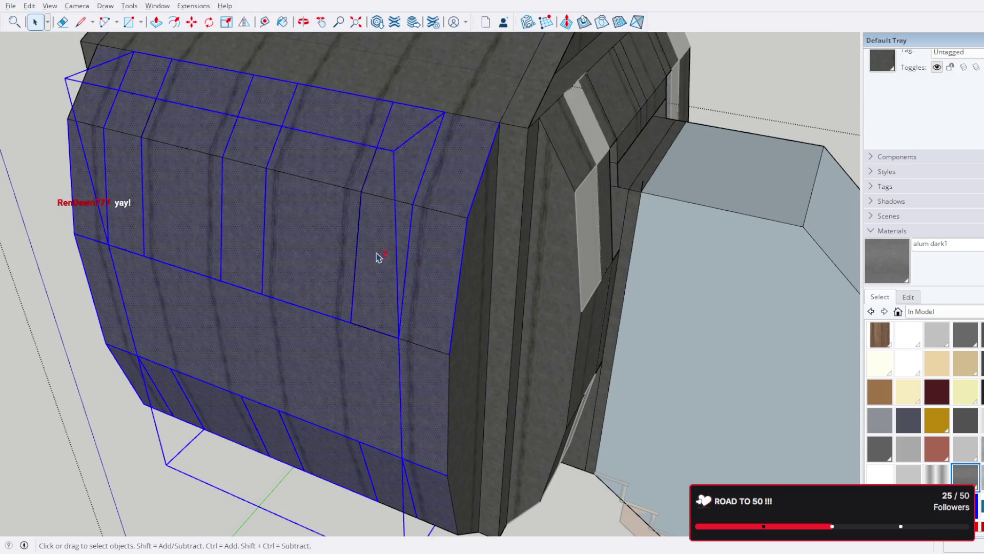
{"action": "left_click", "coordinate": [410, 258], "text": "shift"}
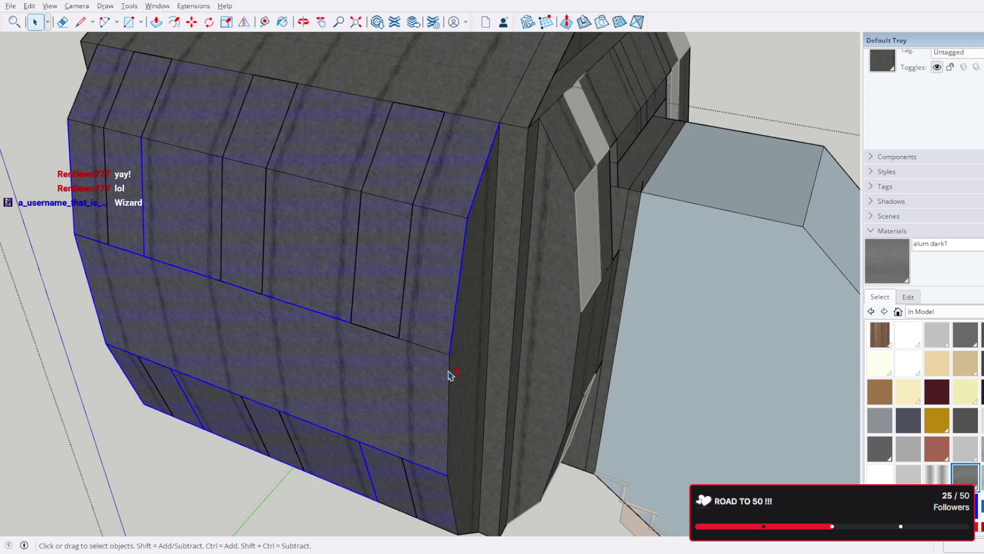
{"action": "mouse_move", "coordinate": [467, 380]}
{"action": "middle_mouse_down"}
{"action": "mouse_move", "coordinate": [431, 367]}
{"action": "mouse_move", "coordinate": [596, 147]}
{"action": "mouse_move", "coordinate": [657, 281]}
{"action": "middle_mouse_up"}
{"action": "left_click", "coordinate": [544, 430], "text": "ctrl"}
{"action": "left_click", "coordinate": [585, 433], "text": "ctrl"}
{"action": "mouse_move", "coordinate": [250, 296]}
{"action": "middle_mouse_down"}
{"action": "mouse_move", "coordinate": [470, 345]}
{"action": "mouse_move", "coordinate": [523, 410]}
{"action": "middle_mouse_up"}
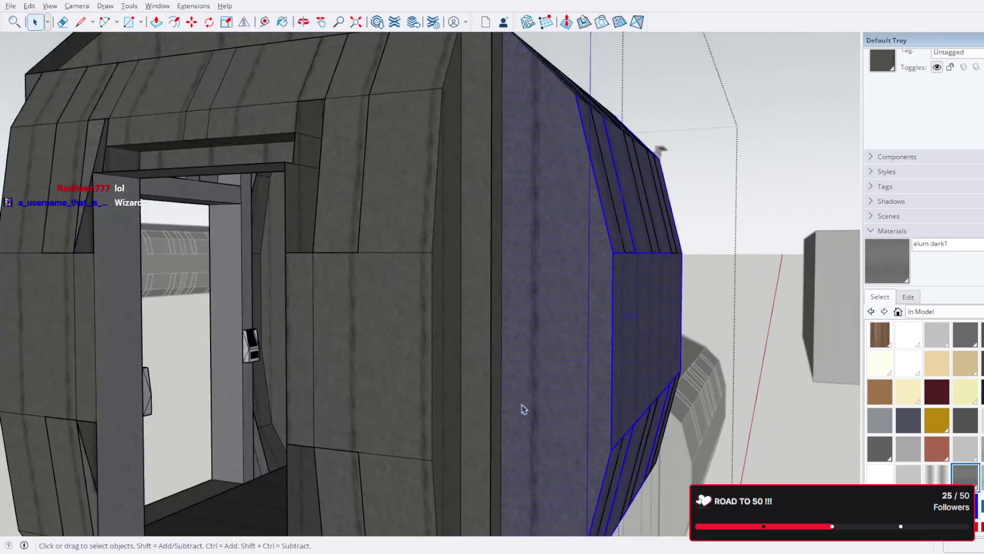
{"action": "mouse_move", "coordinate": [600, 241]}
{"action": "middle_mouse_down"}
{"action": "mouse_move", "coordinate": [526, 370]}
{"action": "mouse_move", "coordinate": [533, 363]}
{"action": "mouse_move", "coordinate": [369, 367]}
{"action": "mouse_move", "coordinate": [315, 322]}
{"action": "mouse_move", "coordinate": [352, 184]}
{"action": "mouse_move", "coordinate": [639, 140]}
{"action": "mouse_move", "coordinate": [611, 248]}
{"action": "middle_mouse_up"}
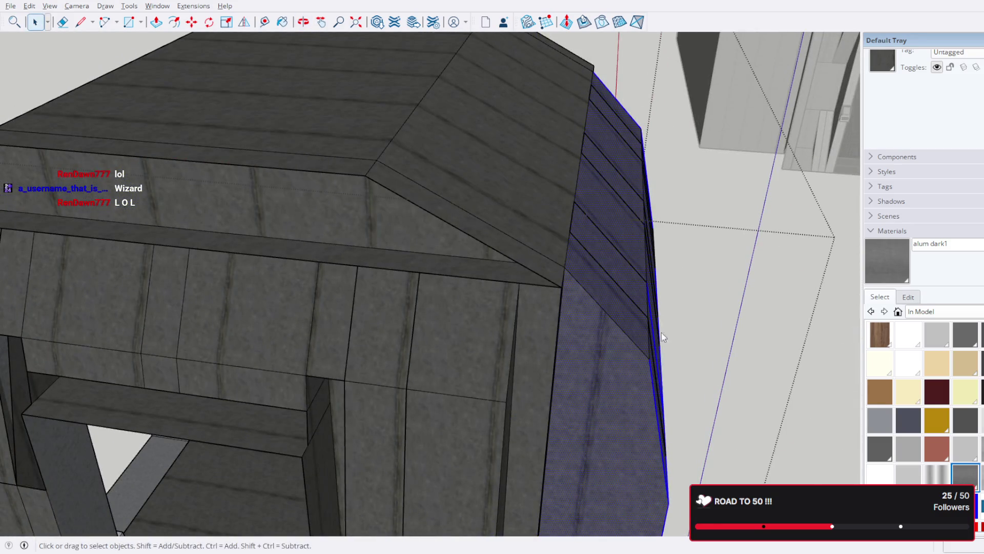
{"action": "left_click", "coordinate": [664, 356]}
{"action": "mouse_move", "coordinate": [685, 379]}
{"action": "middle_mouse_down"}
{"action": "mouse_move", "coordinate": [566, 299]}
{"action": "mouse_move", "coordinate": [569, 250]}
{"action": "middle_mouse_up"}
{"action": "middle_click_drag", "start_coordinate": [471, 217], "coordinate": [343, 179]}
{"action": "left_click", "coordinate": [246, 64]}
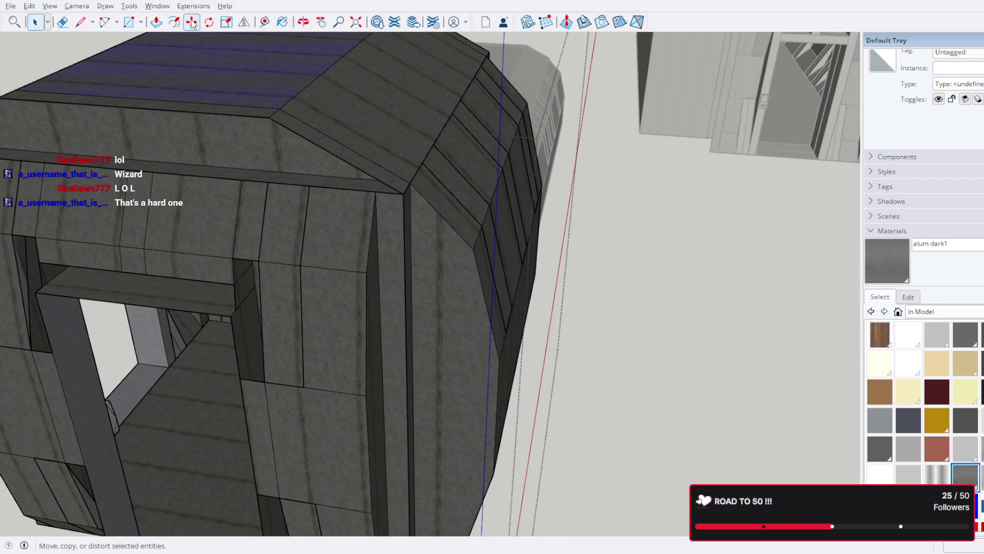
- Move the curved end wall about 101.2" to the right, away from the pod room
{"action": "left_click", "coordinate": [425, 196]}
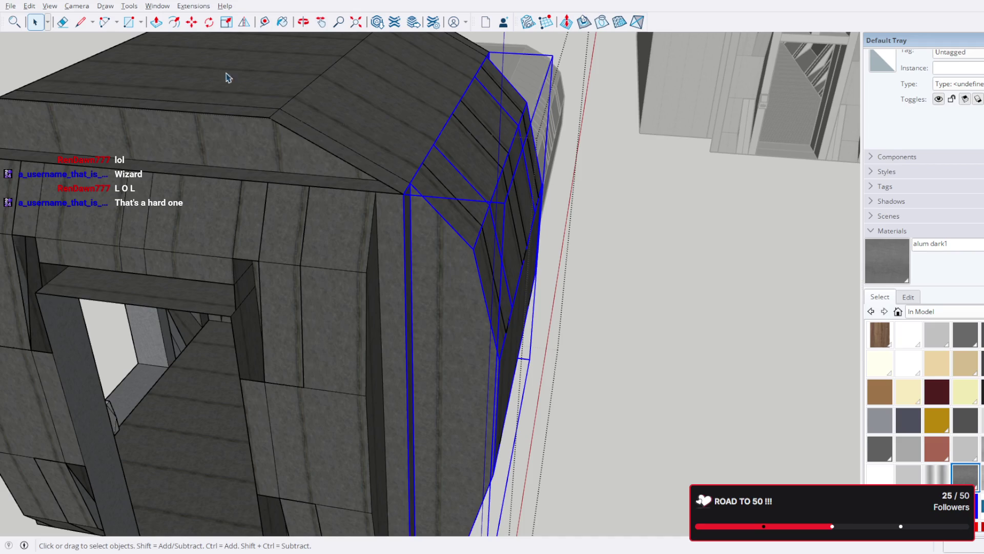
{"action": "key", "text": "m"}
{"action": "left_click", "coordinate": [408, 188]}
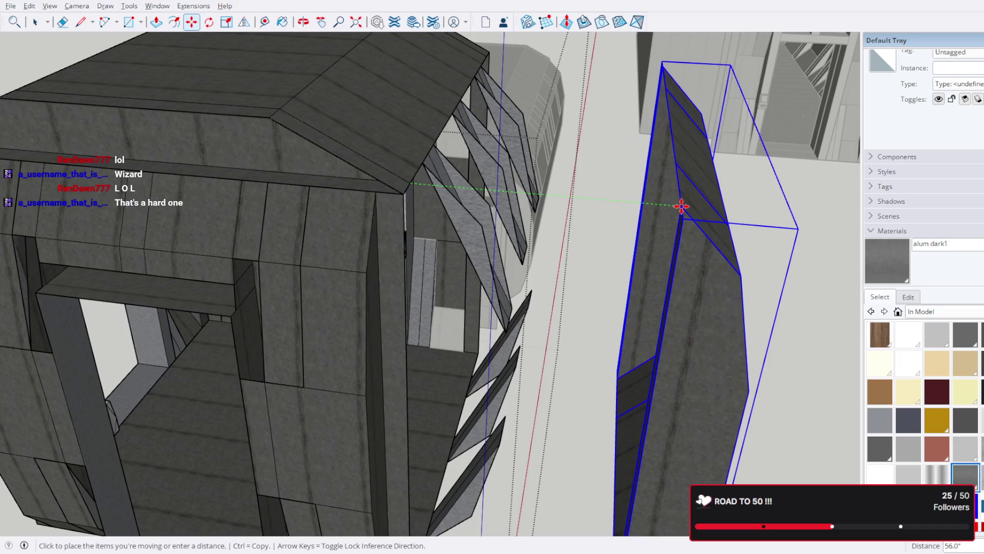
{"action": "mouse_move", "coordinate": [681, 208]}
{"action": "middle_mouse_down"}
{"action": "mouse_move", "coordinate": [578, 247]}
{"action": "mouse_move", "coordinate": [487, 334]}
{"action": "mouse_move", "coordinate": [586, 321]}
{"action": "mouse_move", "coordinate": [589, 127]}
{"action": "mouse_move", "coordinate": [619, 184]}
{"action": "middle_mouse_up"}
{"action": "key", "text": "ctrl+z"}
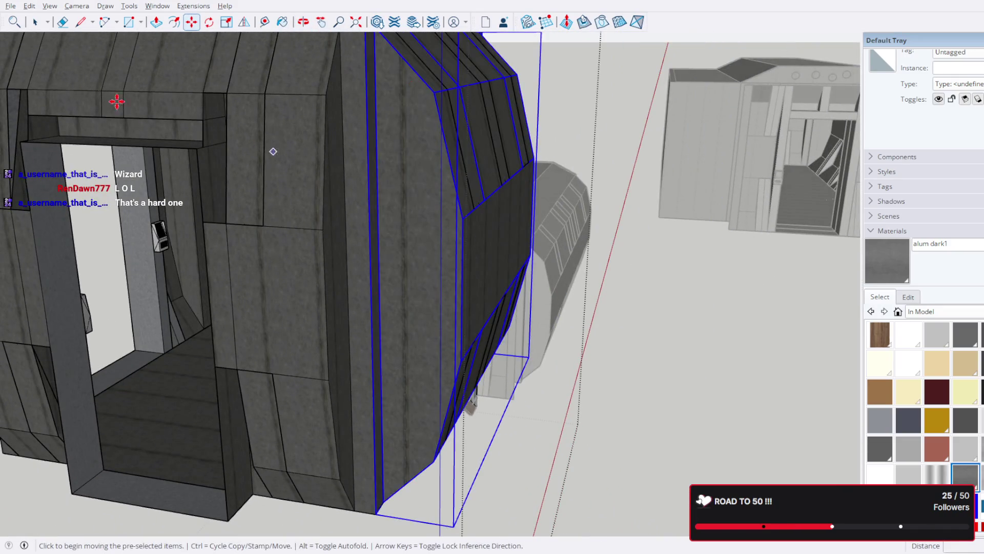
{"action": "left_click", "coordinate": [38, 23]}
{"action": "mouse_move", "coordinate": [220, 193]}
{"action": "middle_mouse_down"}
{"action": "mouse_move", "coordinate": [605, 103]}
{"action": "mouse_move", "coordinate": [497, 160]}
{"action": "mouse_move", "coordinate": [593, 307]}
{"action": "middle_mouse_up"}
{"action": "left_click", "coordinate": [595, 308], "text": "shift"}
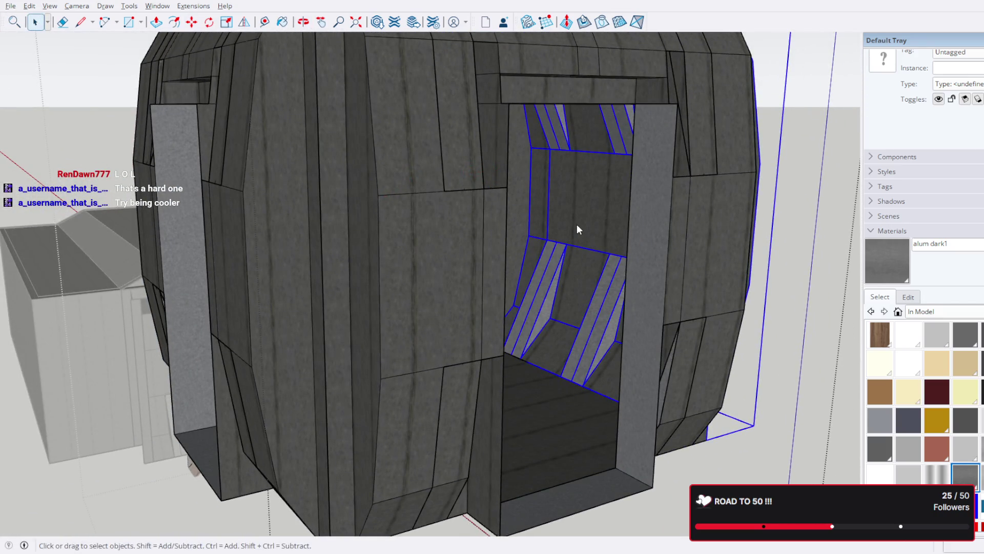
{"action": "mouse_move", "coordinate": [606, 345]}
{"action": "middle_mouse_down"}
{"action": "mouse_move", "coordinate": [598, 314]}
{"action": "mouse_move", "coordinate": [583, 378]}
{"action": "mouse_move", "coordinate": [449, 289]}
{"action": "mouse_move", "coordinate": [99, 313]}
{"action": "mouse_move", "coordinate": [209, 257]}
{"action": "mouse_move", "coordinate": [400, 237]}
{"action": "mouse_move", "coordinate": [353, 248]}
{"action": "mouse_move", "coordinate": [452, 149]}
{"action": "middle_mouse_up"}
{"action": "left_click", "coordinate": [191, 21]}
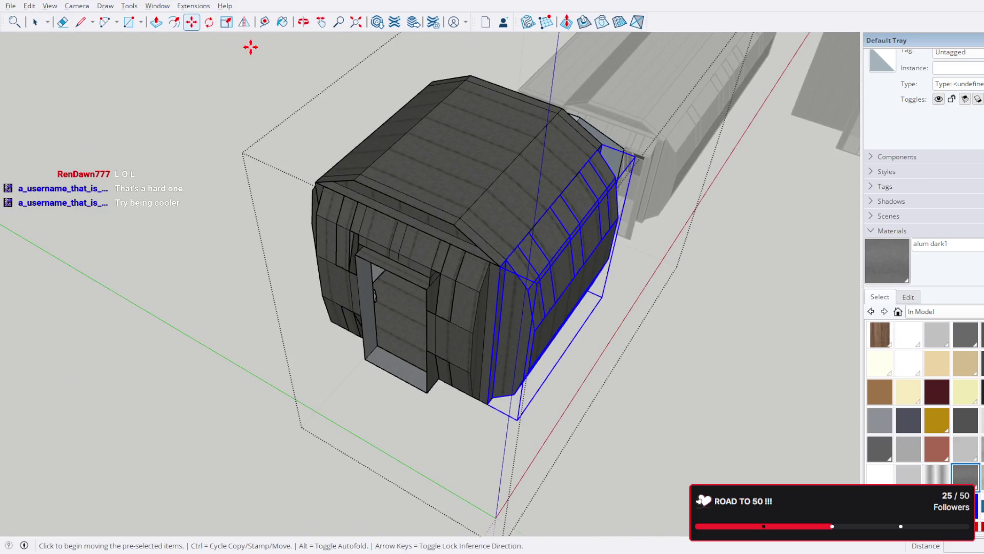
{"action": "left_click", "coordinate": [542, 252]}
{"action": "left_click", "coordinate": [720, 322]}
- Select the pod's front wall group and orbit in close to its side
{"action": "left_click", "coordinate": [35, 21]}
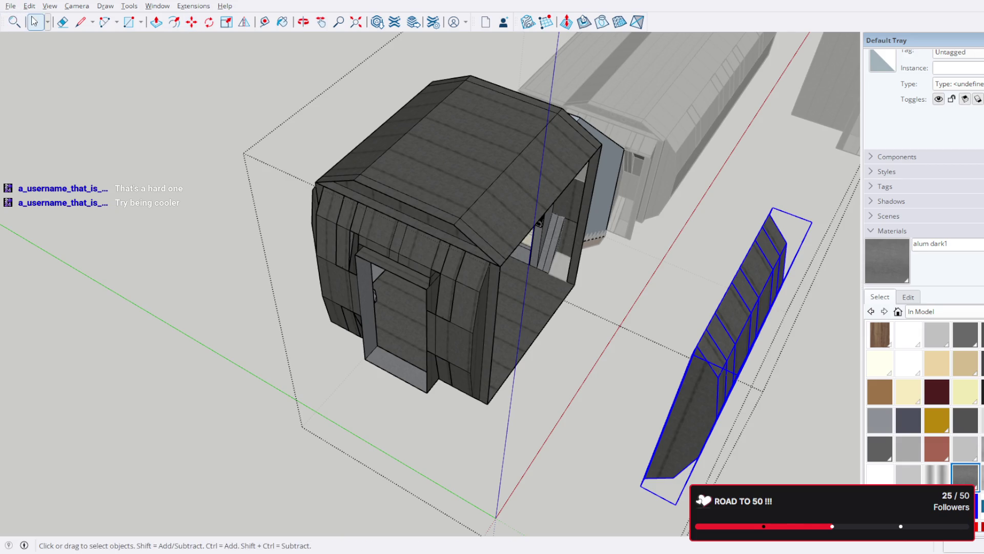
{"action": "left_click", "coordinate": [402, 268]}
{"action": "mouse_move", "coordinate": [315, 158]}
{"action": "middle_mouse_down"}
{"action": "mouse_move", "coordinate": [578, 213]}
{"action": "mouse_move", "coordinate": [432, 220]}
{"action": "middle_mouse_up"}
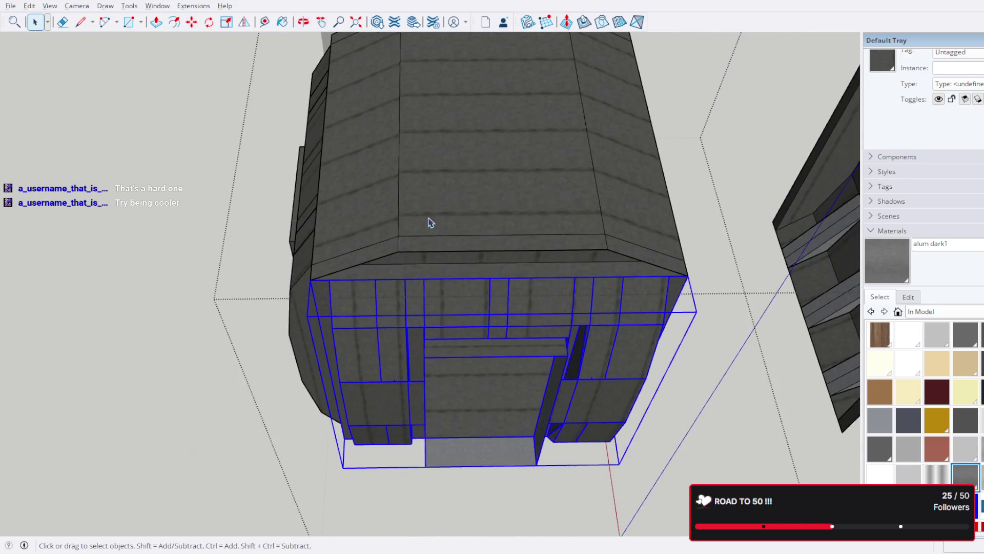
{"action": "scroll", "coordinate": [394, 222], "scroll_direction": "up", "scroll_amount": 2}
{"action": "left_click", "coordinate": [193, 22]}
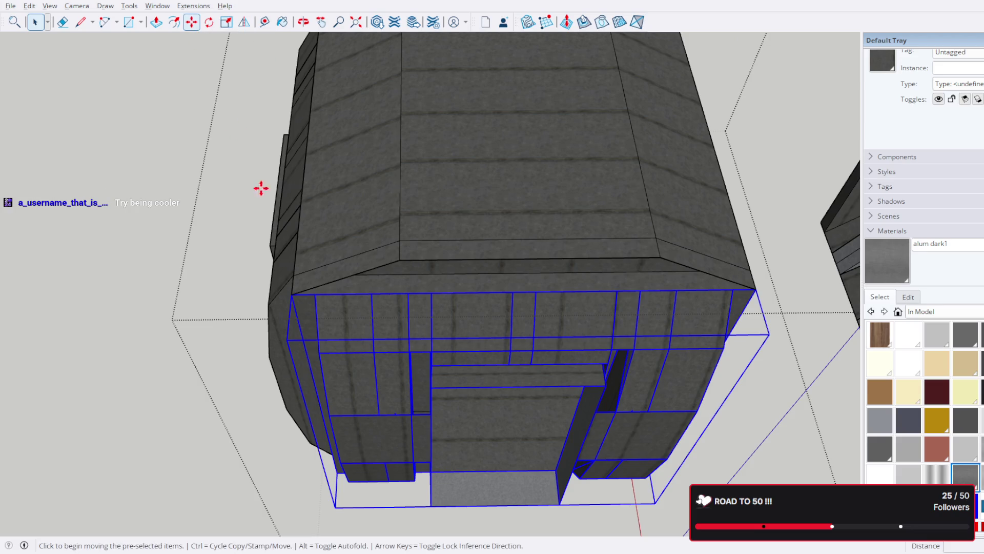
{"action": "scroll", "coordinate": [302, 323], "scroll_direction": "up", "scroll_amount": 2}
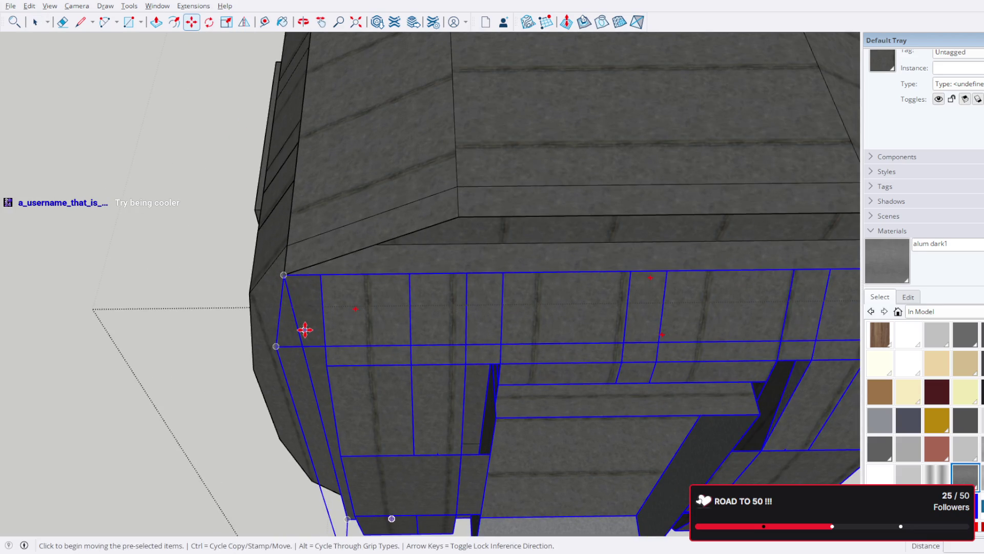
{"action": "mouse_move", "coordinate": [285, 236]}
{"action": "middle_mouse_down"}
{"action": "mouse_move", "coordinate": [495, 127]}
{"action": "mouse_move", "coordinate": [421, 154]}
{"action": "middle_mouse_up"}
{"action": "left_click", "coordinate": [36, 22]}
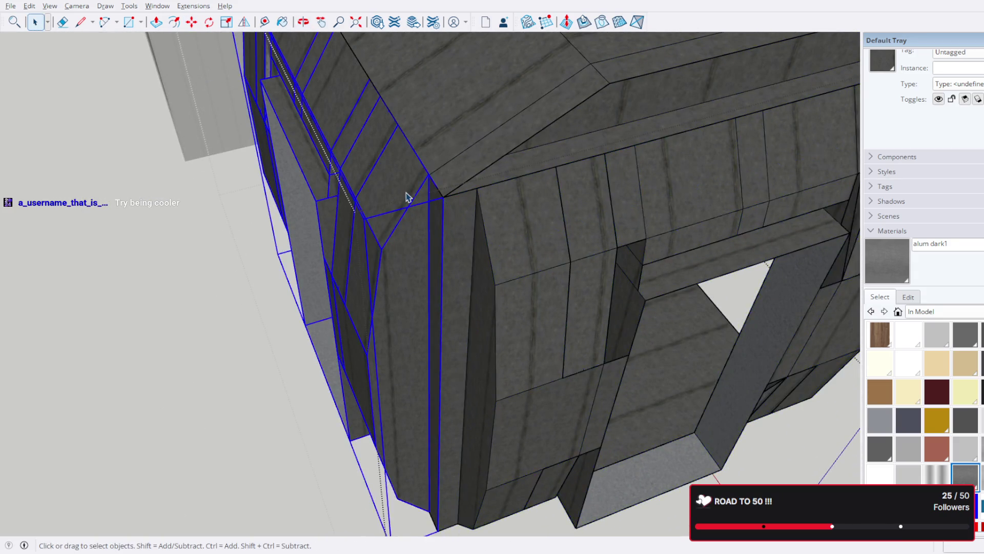
{"action": "scroll", "coordinate": [407, 197], "scroll_direction": "up", "scroll_amount": 1}
- Copy the front wall section with its doorway 120.3" using Move with Ctrl
{"action": "key", "text": "m"}
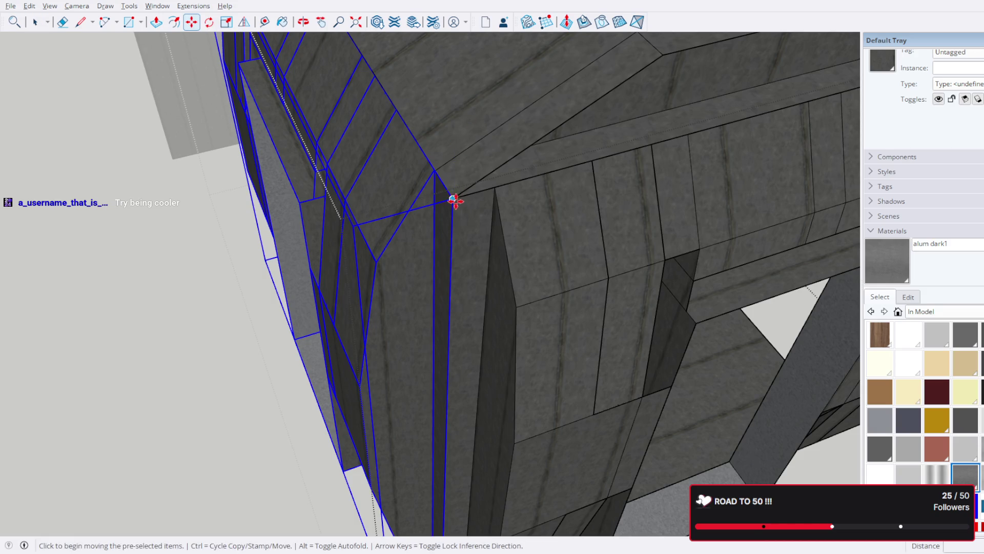
{"action": "left_click", "coordinate": [453, 199]}
{"action": "key", "text": "ctrl"}
{"action": "mouse_move", "coordinate": [609, 156]}
{"action": "middle_mouse_down"}
{"action": "mouse_move", "coordinate": [222, 281]}
{"action": "mouse_move", "coordinate": [409, 204]}
{"action": "middle_mouse_up"}
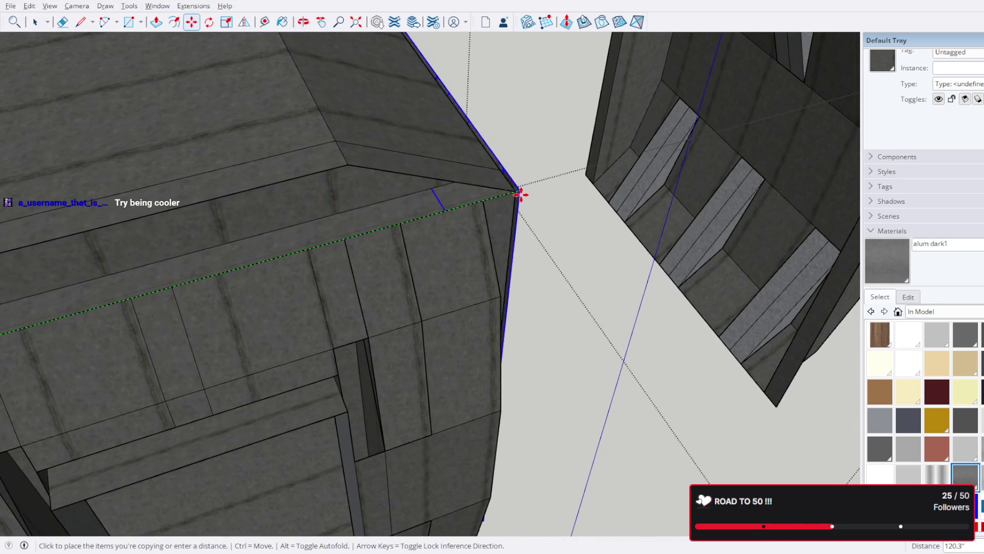
{"action": "scroll", "coordinate": [512, 191], "scroll_direction": "down", "scroll_amount": 5}
{"action": "mouse_move", "coordinate": [554, 195]}
{"action": "middle_mouse_down"}
{"action": "mouse_move", "coordinate": [361, 177]}
{"action": "mouse_move", "coordinate": [707, 167]}
{"action": "mouse_move", "coordinate": [340, 197]}
{"action": "mouse_move", "coordinate": [145, 72]}
{"action": "middle_mouse_up"}
{"action": "left_click", "coordinate": [35, 22]}
{"action": "scroll", "coordinate": [504, 212], "scroll_direction": "up", "scroll_amount": 1}
{"action": "mouse_move", "coordinate": [534, 235]}
{"action": "middle_mouse_down"}
{"action": "mouse_move", "coordinate": [500, 226]}
{"action": "mouse_move", "coordinate": [309, 278]}
{"action": "mouse_move", "coordinate": [433, 307]}
{"action": "middle_mouse_up"}
{"action": "scroll", "coordinate": [433, 308], "scroll_direction": "up", "scroll_amount": 5}
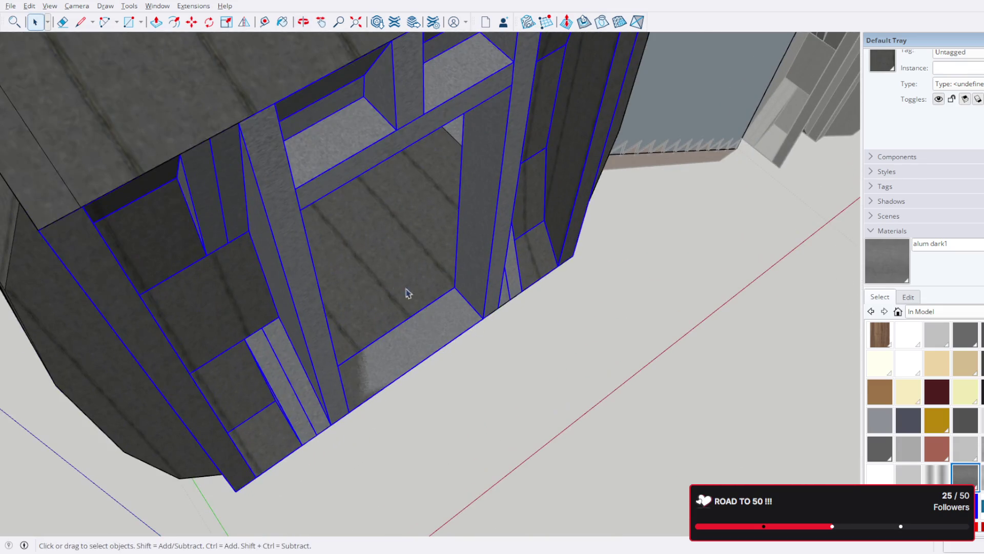
- Rotate the doorway frame 180° about its bottom edge, then shift it 13.5" into the opening
{"action": "left_click", "coordinate": [209, 22]}
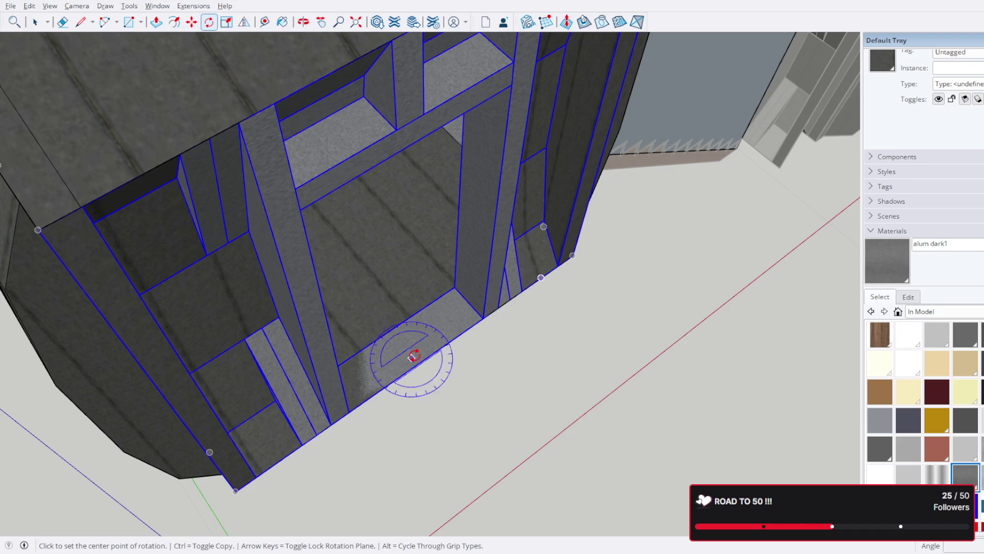
{"action": "left_click", "coordinate": [390, 330]}
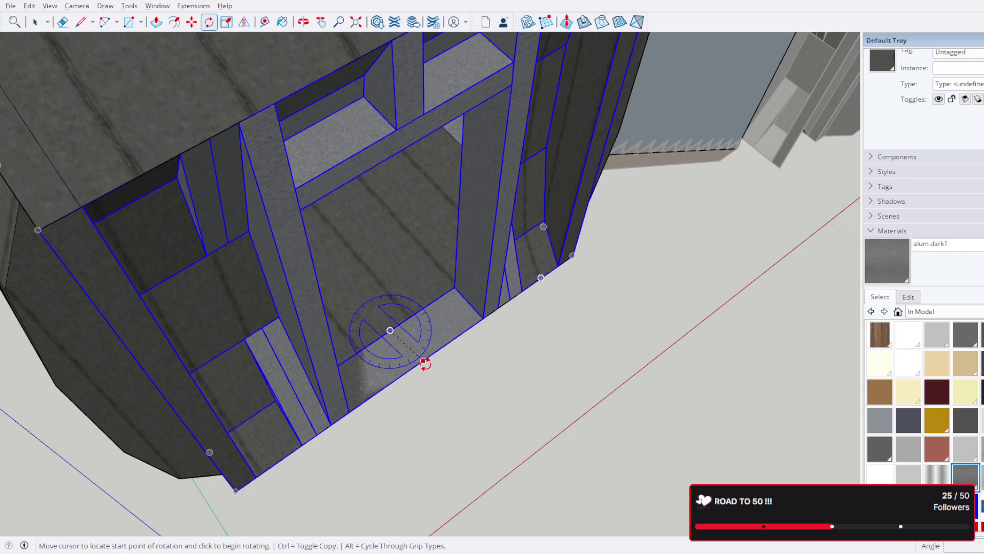
{"action": "left_click", "coordinate": [419, 363]}
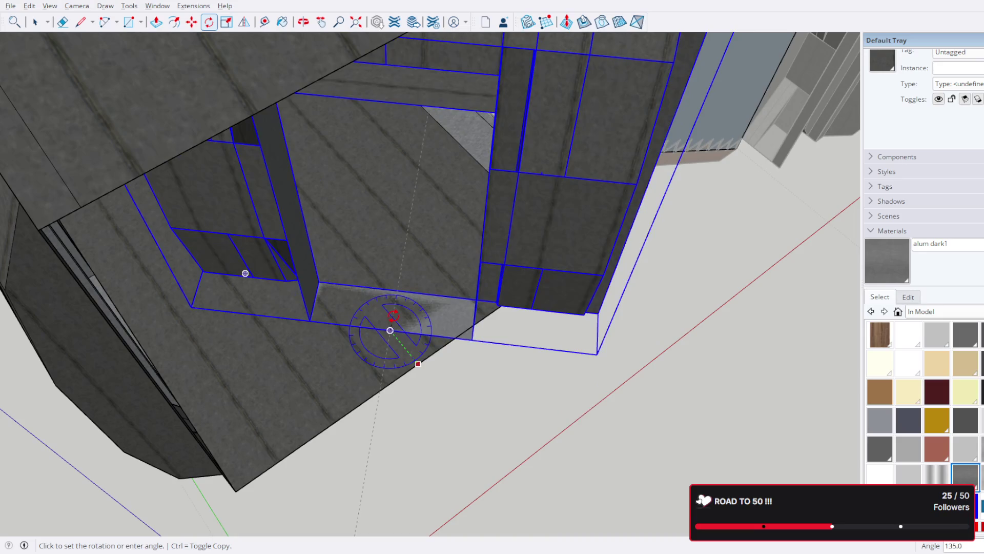
{"action": "left_click", "coordinate": [377, 312]}
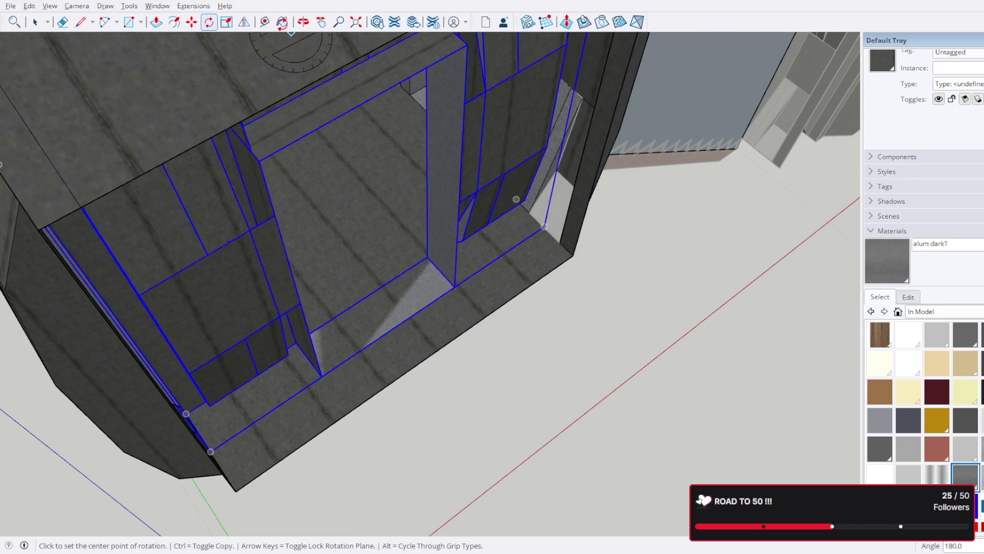
{"action": "left_click", "coordinate": [191, 22]}
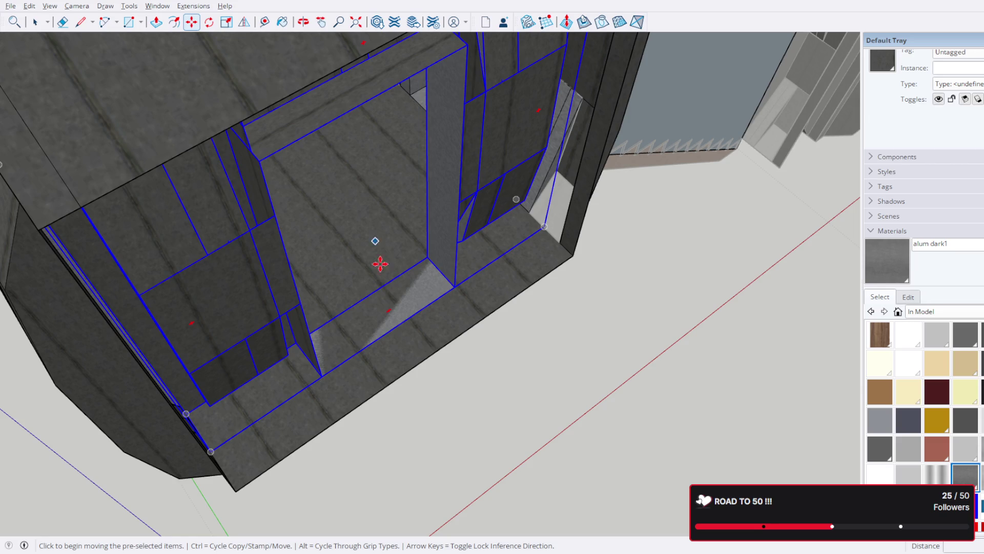
{"action": "left_click", "coordinate": [408, 320]}
{"action": "left_click", "coordinate": [438, 353]}
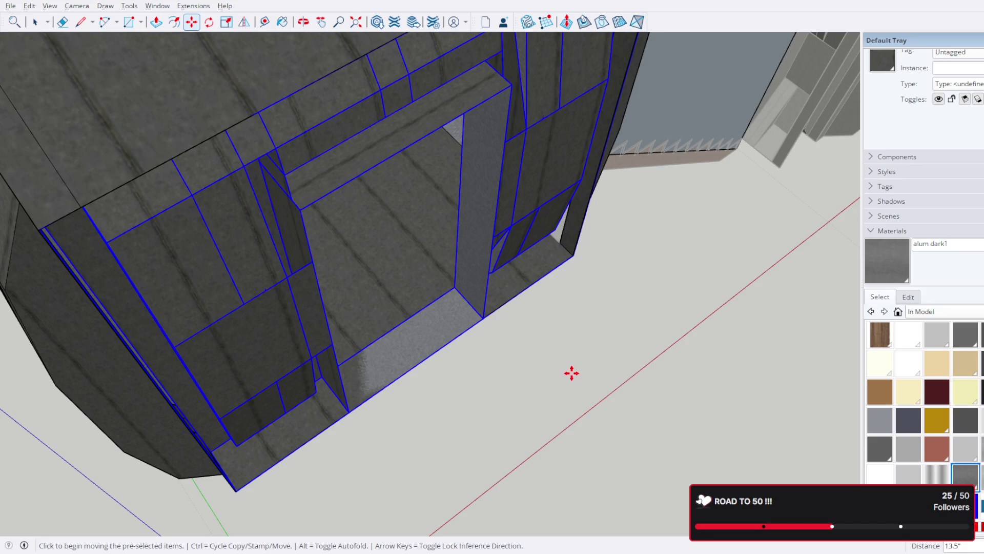
{"action": "left_click", "coordinate": [380, 337]}
{"action": "left_click", "coordinate": [409, 367]}
- Exit the current group, open the central pod room, and delete its front doorway wall piece
{"action": "left_click", "coordinate": [35, 22]}
{"action": "scroll", "coordinate": [544, 260], "scroll_direction": "down", "scroll_amount": 8}
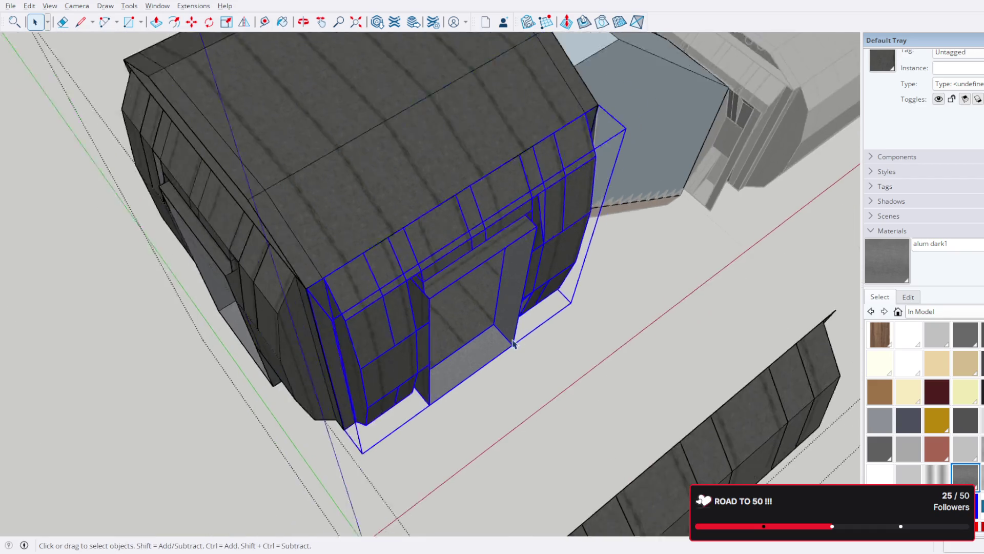
{"action": "mouse_move", "coordinate": [528, 337]}
{"action": "middle_mouse_down"}
{"action": "mouse_move", "coordinate": [556, 245]}
{"action": "mouse_move", "coordinate": [517, 266]}
{"action": "middle_mouse_up"}
{"action": "scroll", "coordinate": [556, 245], "scroll_direction": "up", "scroll_amount": 4}
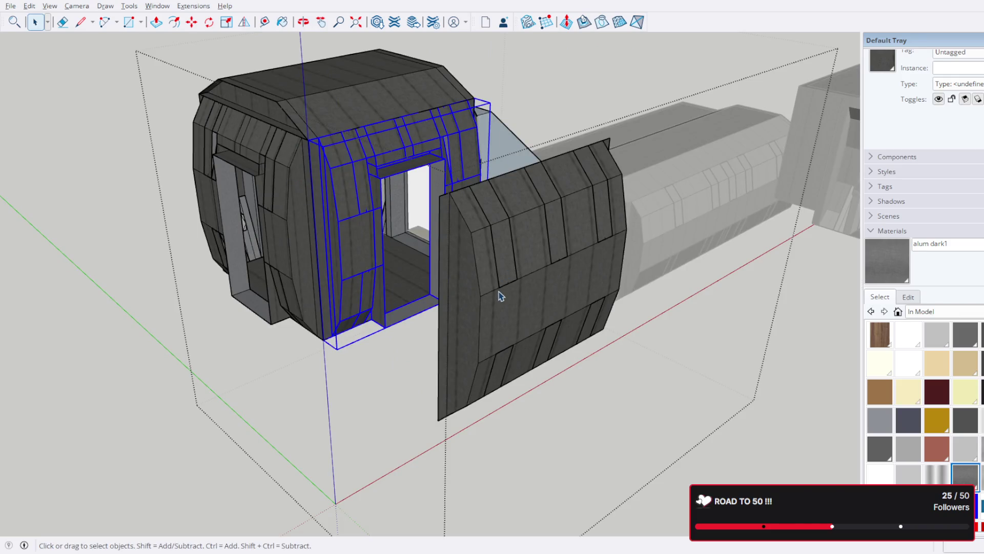
{"action": "key", "text": "Escape"}
{"action": "mouse_move", "coordinate": [358, 270]}
{"action": "middle_mouse_down"}
{"action": "mouse_move", "coordinate": [793, 306]}
{"action": "mouse_move", "coordinate": [635, 267]}
{"action": "middle_mouse_up"}
{"action": "left_click", "coordinate": [573, 250]}
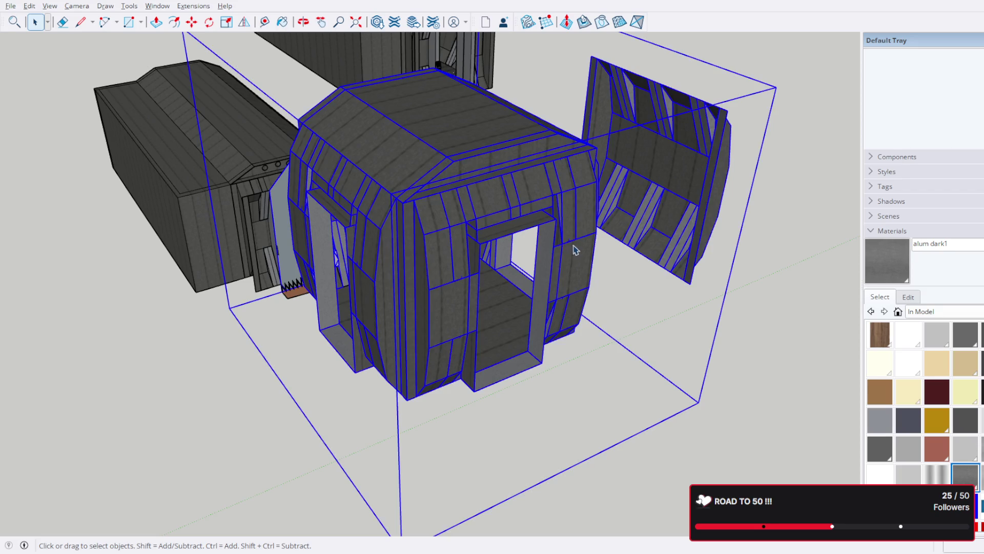
{"action": "double_click", "coordinate": [576, 255]}
{"action": "mouse_move", "coordinate": [575, 252]}
{"action": "middle_mouse_down"}
{"action": "mouse_move", "coordinate": [534, 336]}
{"action": "mouse_move", "coordinate": [511, 345]}
{"action": "middle_mouse_up"}
{"action": "left_click", "coordinate": [512, 340]}
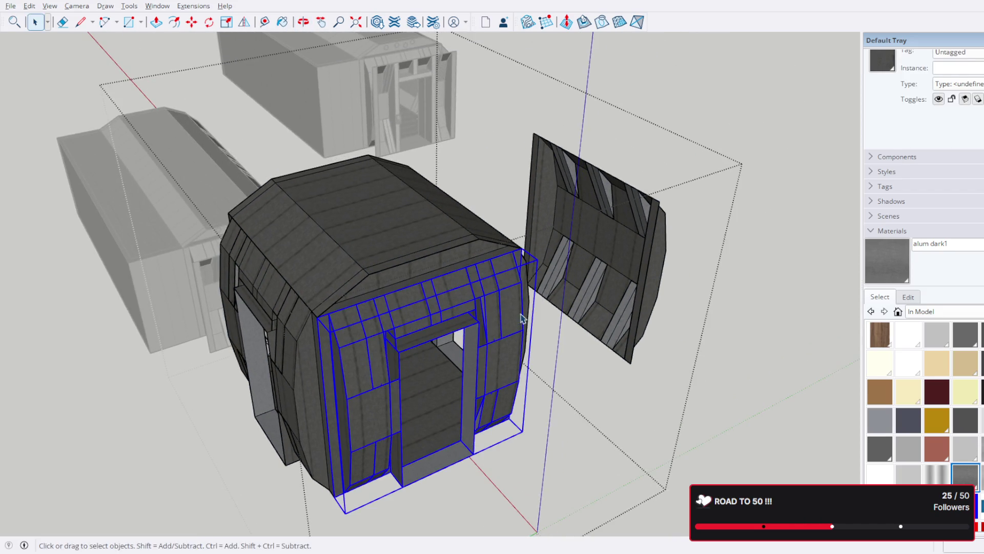
{"action": "key", "text": "Delete"}
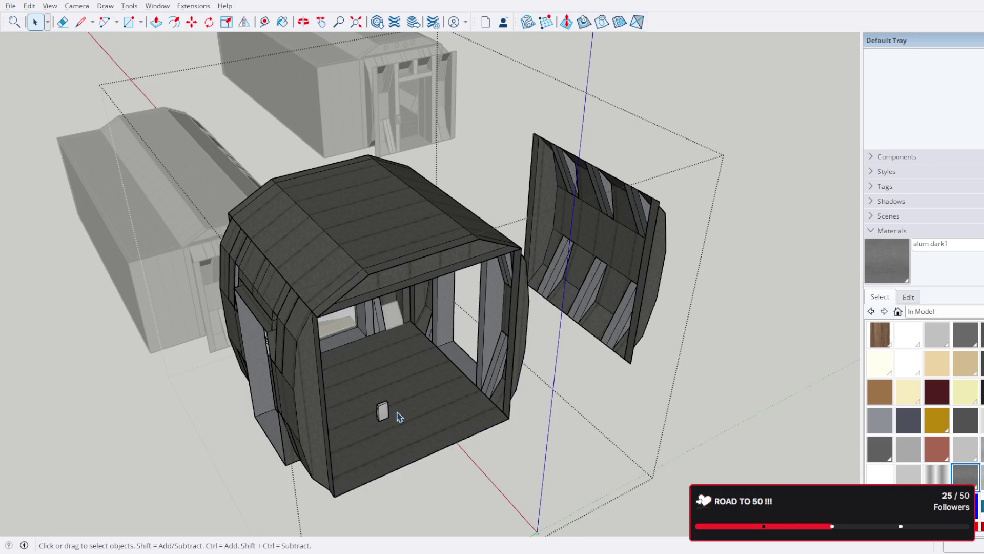
{"action": "mouse_move", "coordinate": [428, 391]}
{"action": "middle_mouse_down"}
{"action": "mouse_move", "coordinate": [275, 395]}
{"action": "mouse_move", "coordinate": [406, 351]}
{"action": "mouse_move", "coordinate": [530, 279]}
{"action": "mouse_move", "coordinate": [645, 255]}
{"action": "mouse_move", "coordinate": [648, 308]}
{"action": "middle_mouse_up"}
- Delete the small panel beneath the keypad on the pod's back wall
{"action": "scroll", "coordinate": [455, 281], "scroll_direction": "up", "scroll_amount": 5}
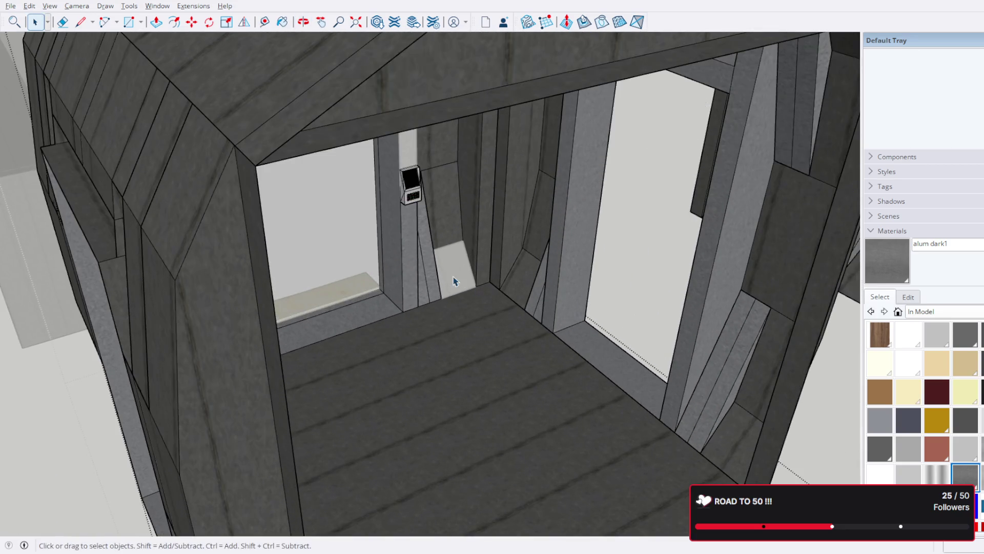
{"action": "left_click", "coordinate": [453, 222]}
{"action": "scroll", "coordinate": [456, 233], "scroll_direction": "up", "scroll_amount": 3}
{"action": "left_click", "coordinate": [464, 294]}
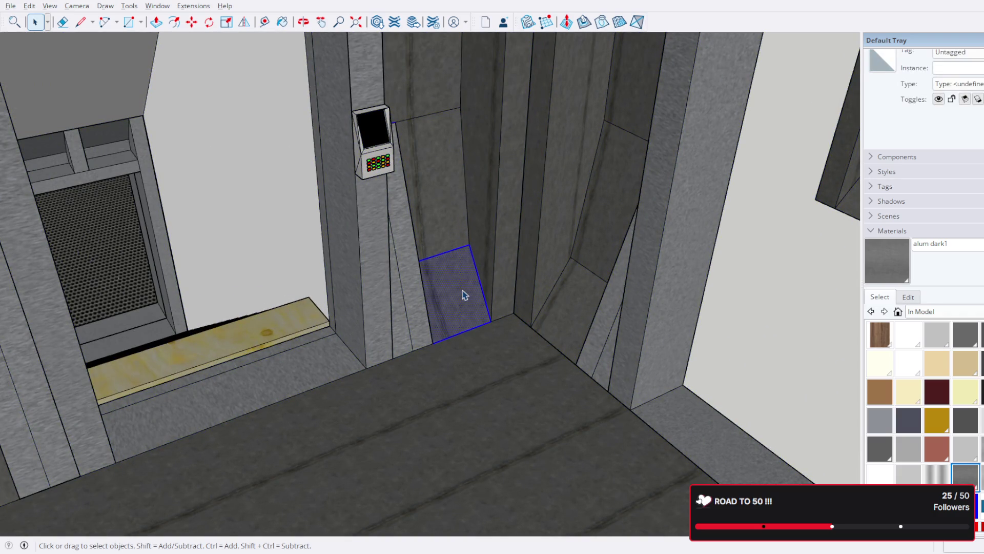
{"action": "key", "text": "Delete"}
- Select the leftover edge above the gap and remove it
{"action": "mouse_move", "coordinate": [465, 294]}
{"action": "middle_mouse_down"}
{"action": "mouse_move", "coordinate": [459, 264]}
{"action": "mouse_move", "coordinate": [22, 202]}
{"action": "mouse_move", "coordinate": [483, 256]}
{"action": "mouse_move", "coordinate": [492, 280]}
{"action": "middle_mouse_up"}
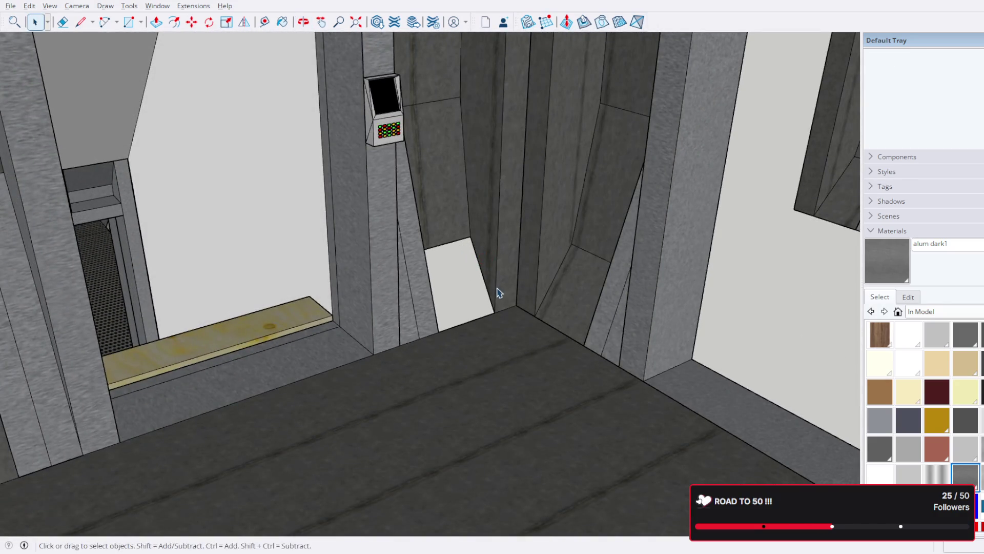
{"action": "double_click", "coordinate": [532, 268]}
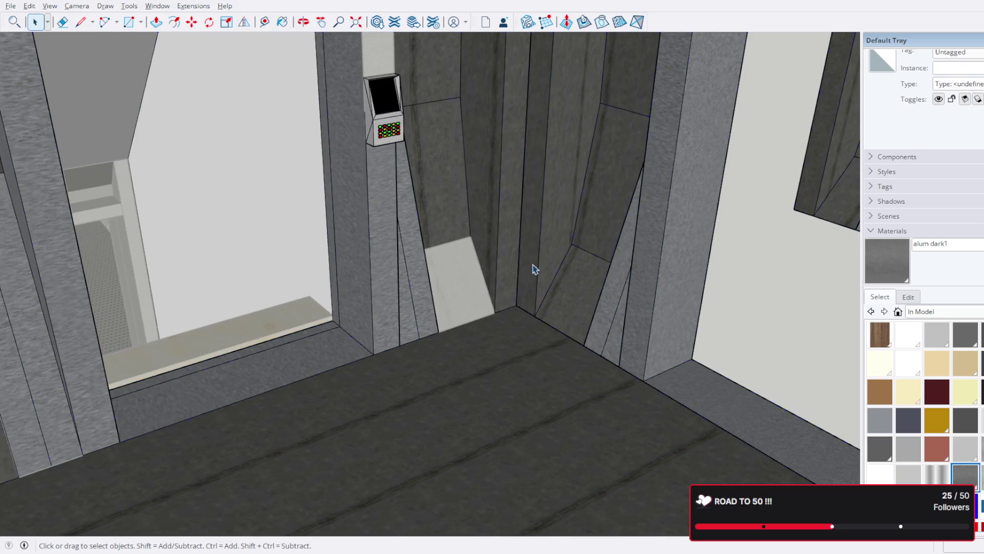
{"action": "triple_click", "coordinate": [533, 268]}
{"action": "key", "text": "Escape"}
{"action": "key", "text": "ctrl+a"}
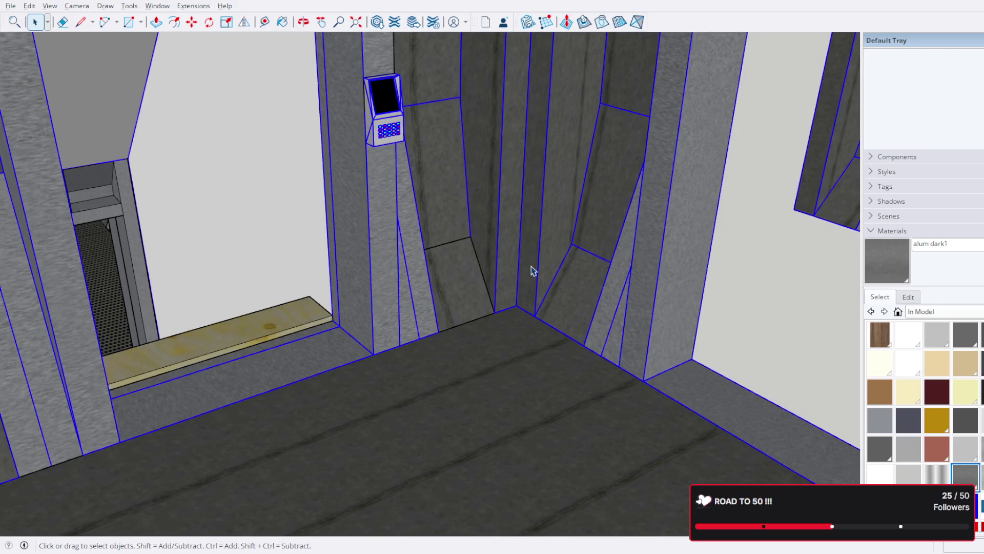
{"action": "left_click", "coordinate": [476, 256]}
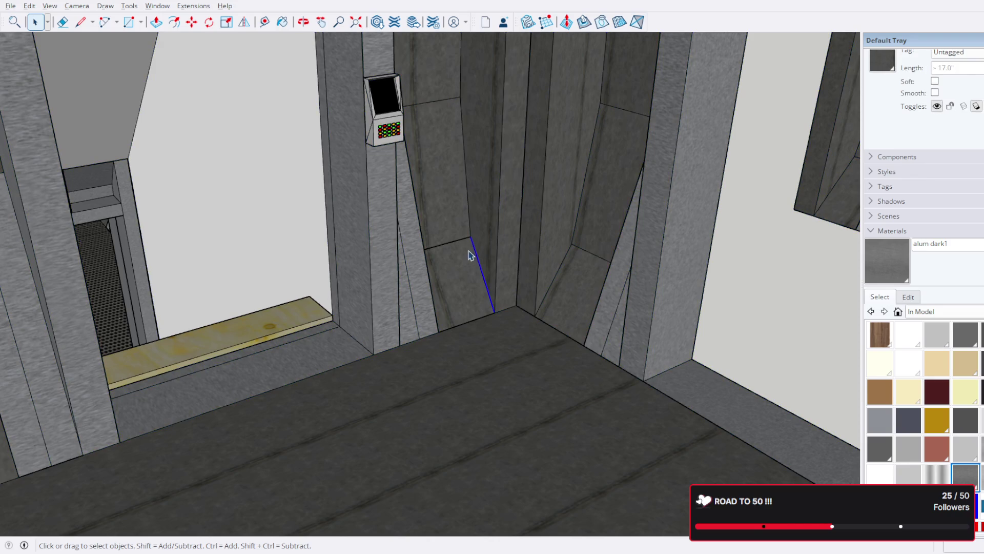
{"action": "scroll", "coordinate": [472, 256], "scroll_direction": "up", "scroll_amount": 6}
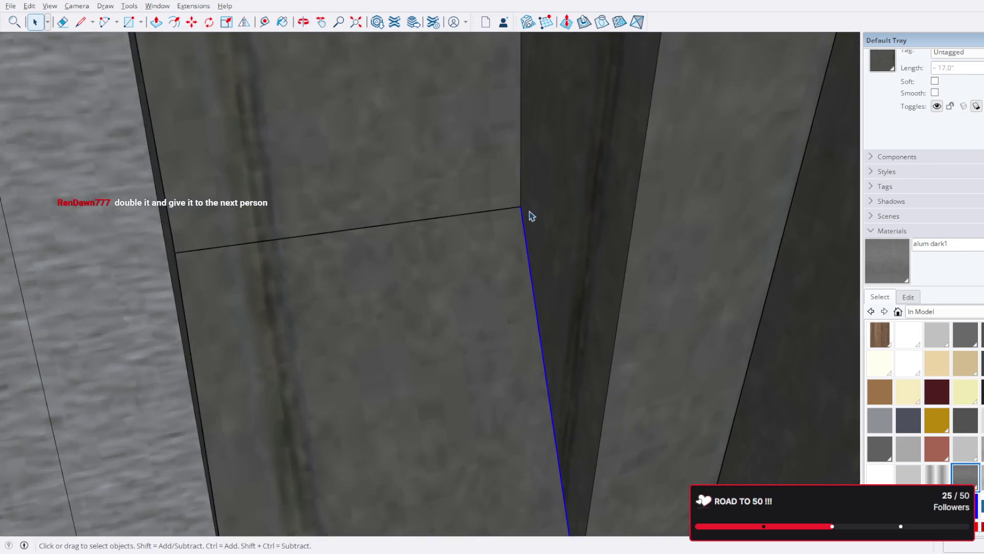
{"action": "scroll", "coordinate": [531, 216], "scroll_direction": "up", "scroll_amount": 2}
{"action": "middle_click_drag", "start_coordinate": [528, 216], "coordinate": [569, 239]}
{"action": "mouse_move", "coordinate": [512, 209]}
{"action": "middle_mouse_down"}
{"action": "mouse_move", "coordinate": [458, 193]}
{"action": "mouse_move", "coordinate": [558, 92]}
{"action": "mouse_move", "coordinate": [461, 207]}
{"action": "middle_mouse_up"}
{"action": "key", "text": "ctrl+z"}
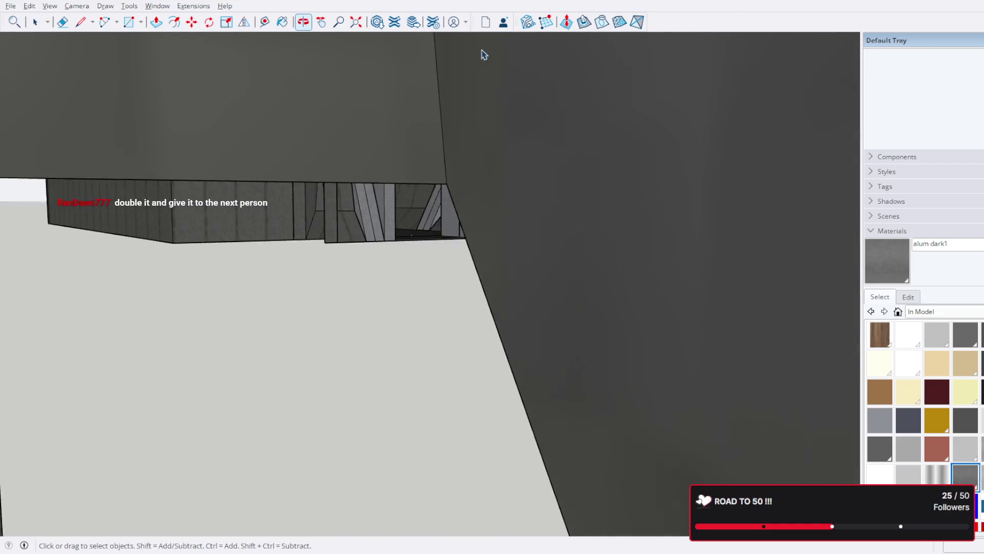
{"action": "left_click", "coordinate": [461, 222]}
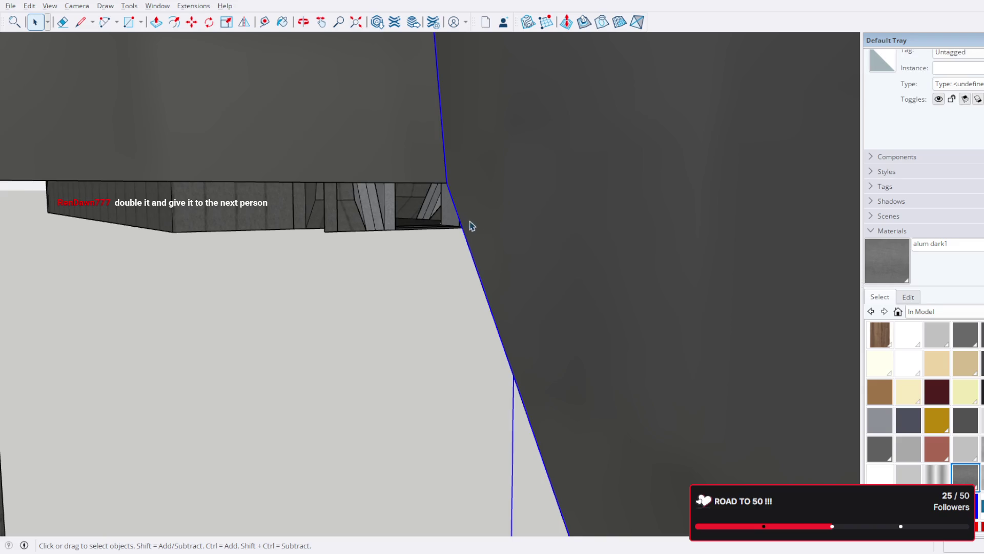
{"action": "scroll", "coordinate": [465, 222], "scroll_direction": "up", "scroll_amount": 5}
{"action": "scroll", "coordinate": [499, 245], "scroll_direction": "down", "scroll_amount": 4}
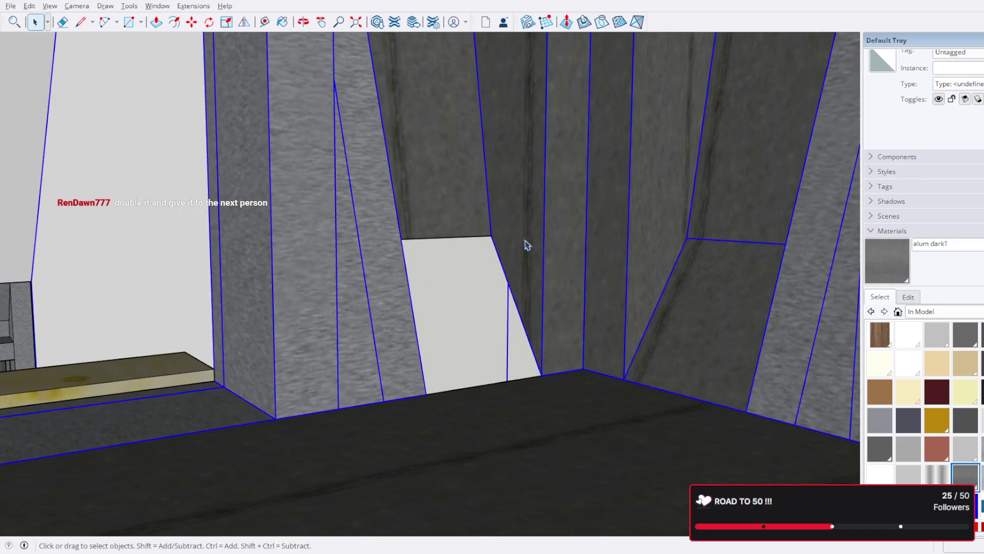
{"action": "mouse_move", "coordinate": [549, 238]}
{"action": "middle_mouse_down"}
{"action": "mouse_move", "coordinate": [417, 275]}
{"action": "mouse_move", "coordinate": [388, 237]}
{"action": "middle_mouse_up"}
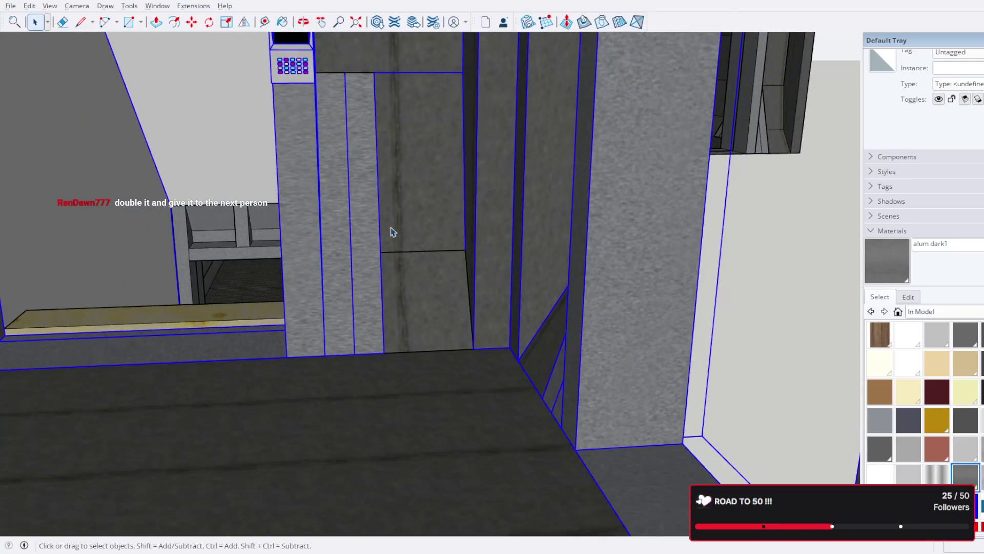
{"action": "scroll", "coordinate": [546, 234], "scroll_direction": "down", "scroll_amount": 6}
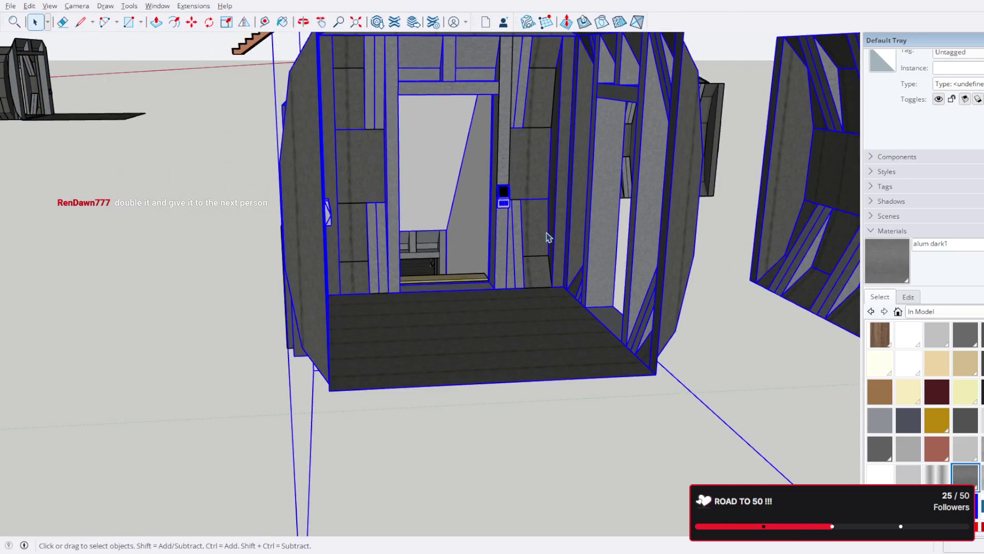
{"action": "mouse_move", "coordinate": [547, 237]}
{"action": "middle_mouse_down"}
{"action": "mouse_move", "coordinate": [519, 301]}
{"action": "mouse_move", "coordinate": [501, 391]}
{"action": "middle_mouse_up"}
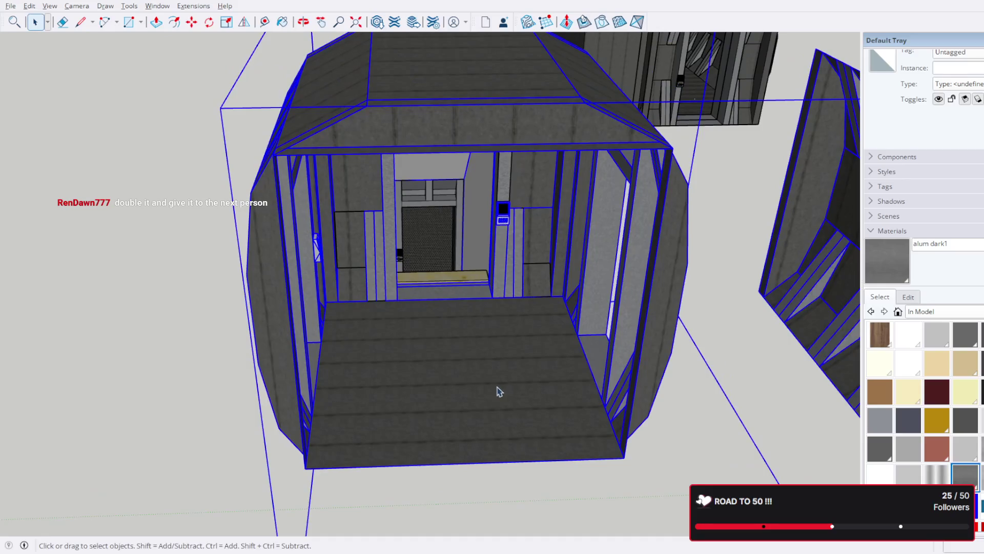
{"action": "triple_click", "coordinate": [528, 279]}
{"action": "scroll", "coordinate": [533, 279], "scroll_direction": "up", "scroll_amount": 5}
{"action": "left_click", "coordinate": [547, 291]}
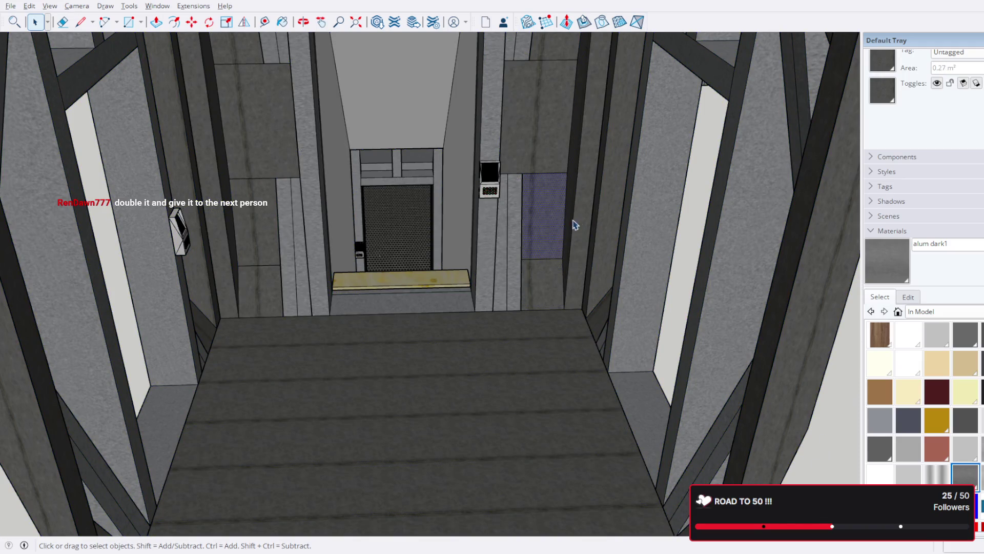
{"action": "scroll", "coordinate": [581, 222], "scroll_direction": "down", "scroll_amount": 10}
{"action": "left_click", "coordinate": [781, 219]}
{"action": "mouse_move", "coordinate": [780, 219]}
{"action": "middle_mouse_down"}
{"action": "mouse_move", "coordinate": [718, 253]}
{"action": "mouse_move", "coordinate": [612, 256]}
{"action": "middle_mouse_up"}
{"action": "left_click", "coordinate": [613, 256]}
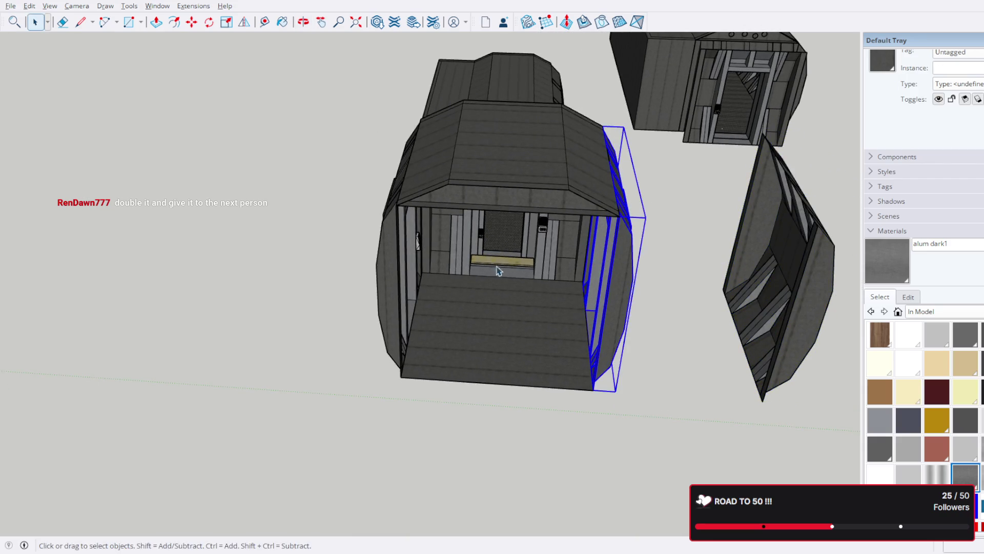
- Triple-click the roof to select the pod and stair ramp, then group them with Ctrl+G
{"action": "middle_click_drag", "start_coordinate": [505, 270], "coordinate": [508, 258]}
{"action": "left_click", "coordinate": [508, 257]}
{"action": "left_click", "coordinate": [338, 241]}
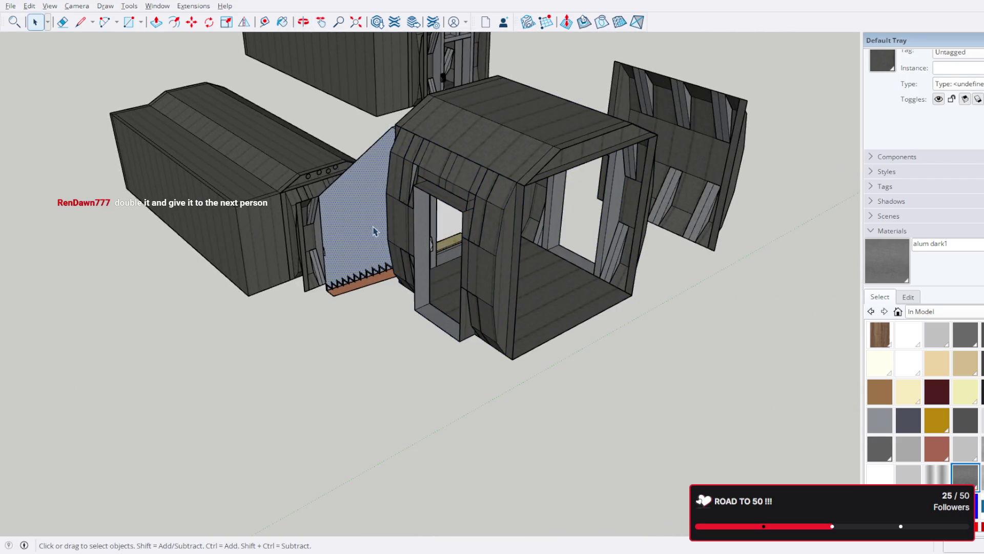
{"action": "middle_click_drag", "start_coordinate": [372, 229], "coordinate": [732, 310]}
{"action": "left_click", "coordinate": [526, 109]}
{"action": "triple_click", "coordinate": [525, 109]}
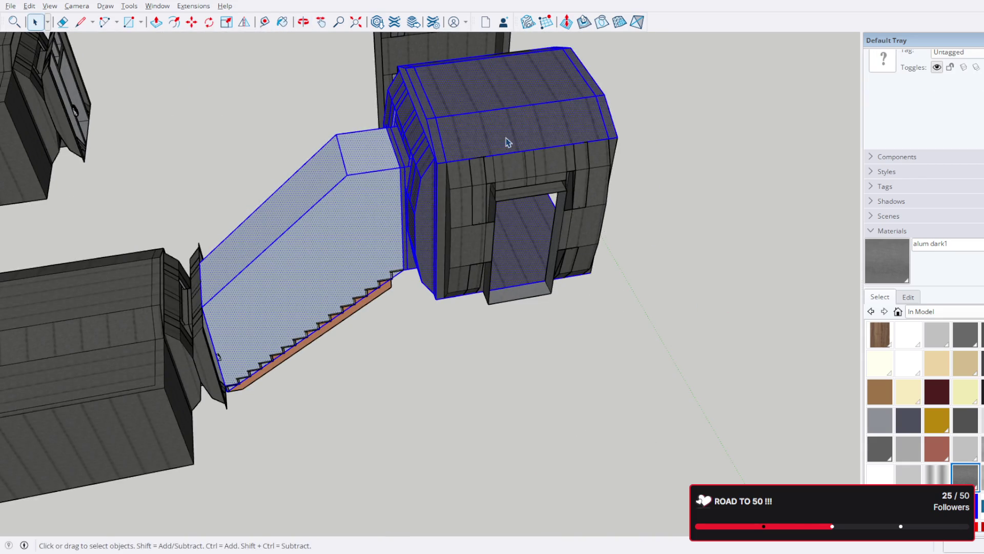
{"action": "scroll", "coordinate": [508, 143], "scroll_direction": "up", "scroll_amount": 2}
{"action": "scroll", "coordinate": [400, 179], "scroll_direction": "up", "scroll_amount": 1}
{"action": "left_click", "coordinate": [399, 181]}
{"action": "triple_click", "coordinate": [467, 129]}
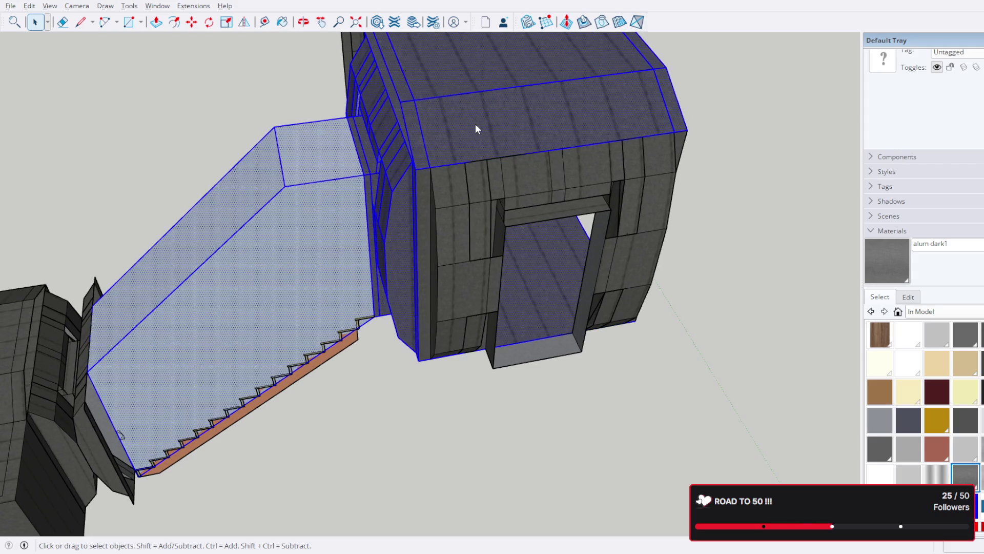
{"action": "key", "text": "ctrl+g"}
- Select the loose wall panel and the right side wall beside the new group
{"action": "mouse_move", "coordinate": [641, 195]}
{"action": "middle_mouse_down"}
{"action": "mouse_move", "coordinate": [527, 209]}
{"action": "mouse_move", "coordinate": [382, 185]}
{"action": "mouse_move", "coordinate": [635, 103]}
{"action": "mouse_move", "coordinate": [312, 236]}
{"action": "mouse_move", "coordinate": [97, 308]}
{"action": "mouse_move", "coordinate": [473, 219]}
{"action": "mouse_move", "coordinate": [521, 241]}
{"action": "mouse_move", "coordinate": [390, 253]}
{"action": "middle_mouse_up"}
{"action": "left_click", "coordinate": [510, 223], "text": "shift"}
{"action": "left_click", "coordinate": [392, 308], "text": "shift"}
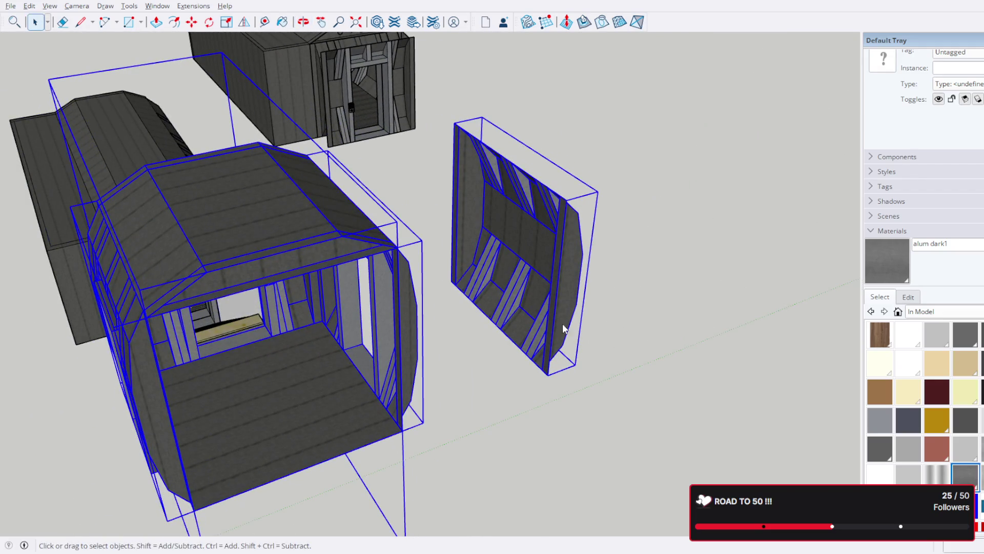
- Start moving the selected walls from the panel's top corner, then cancel the move
{"action": "middle_click_drag", "start_coordinate": [567, 359], "coordinate": [489, 301]}
{"action": "scroll", "coordinate": [489, 301], "scroll_direction": "up", "scroll_amount": 3}
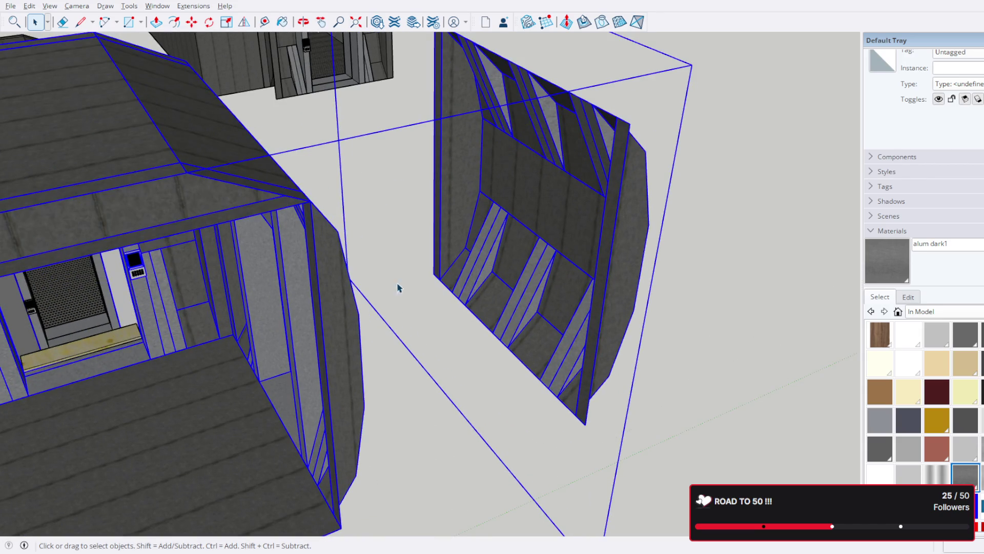
{"action": "middle_click_drag", "start_coordinate": [385, 283], "coordinate": [356, 292]}
{"action": "mouse_move", "coordinate": [256, 113]}
{"action": "middle_mouse_down"}
{"action": "mouse_move", "coordinate": [338, 217]}
{"action": "mouse_move", "coordinate": [308, 174]}
{"action": "middle_mouse_up"}
{"action": "left_click", "coordinate": [192, 21]}
{"action": "scroll", "coordinate": [410, 261], "scroll_direction": "up", "scroll_amount": 5}
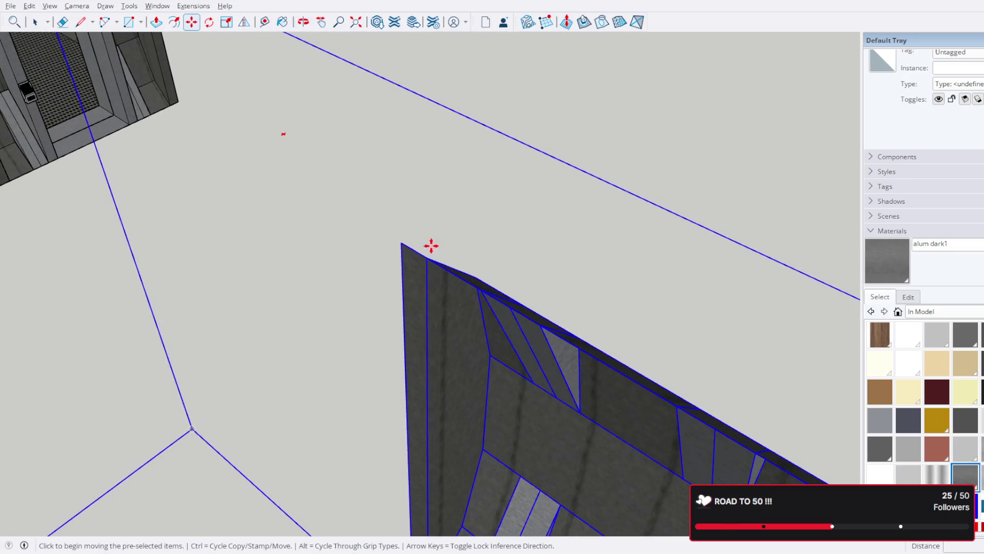
{"action": "left_click", "coordinate": [405, 242]}
{"action": "scroll", "coordinate": [430, 242], "scroll_direction": "down", "scroll_amount": 6}
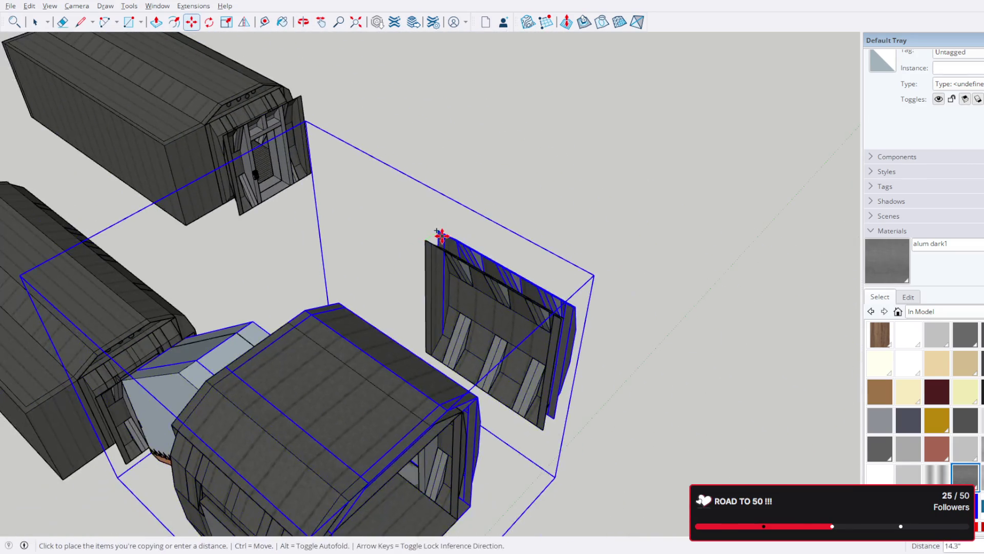
{"action": "key", "text": "Escape"}
{"action": "left_click", "coordinate": [35, 21]}
- Open the wall panel for editing and select the wall panel group
{"action": "double_click", "coordinate": [500, 351]}
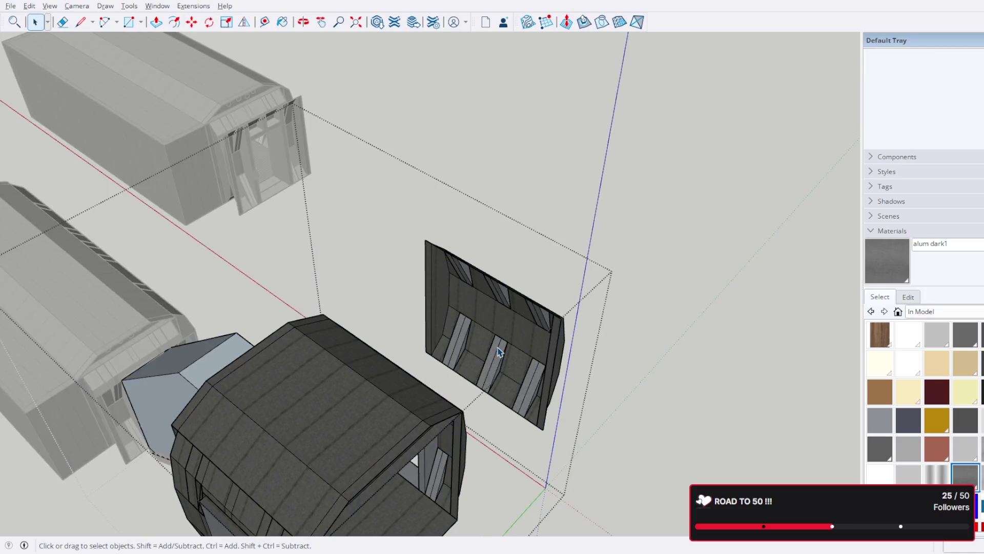
{"action": "left_click", "coordinate": [530, 318]}
{"action": "scroll", "coordinate": [372, 177], "scroll_direction": "up", "scroll_amount": 2}
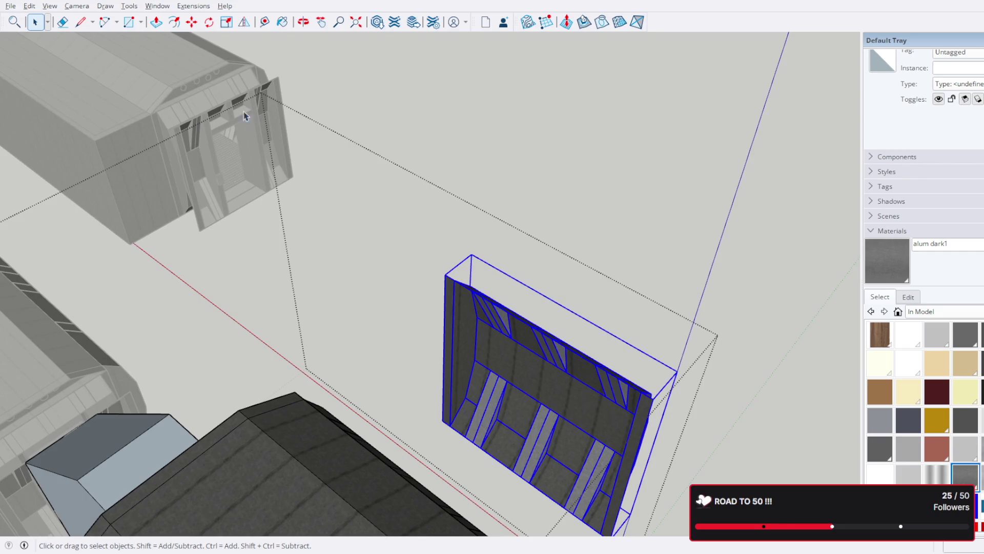
{"action": "key", "text": "Escape"}
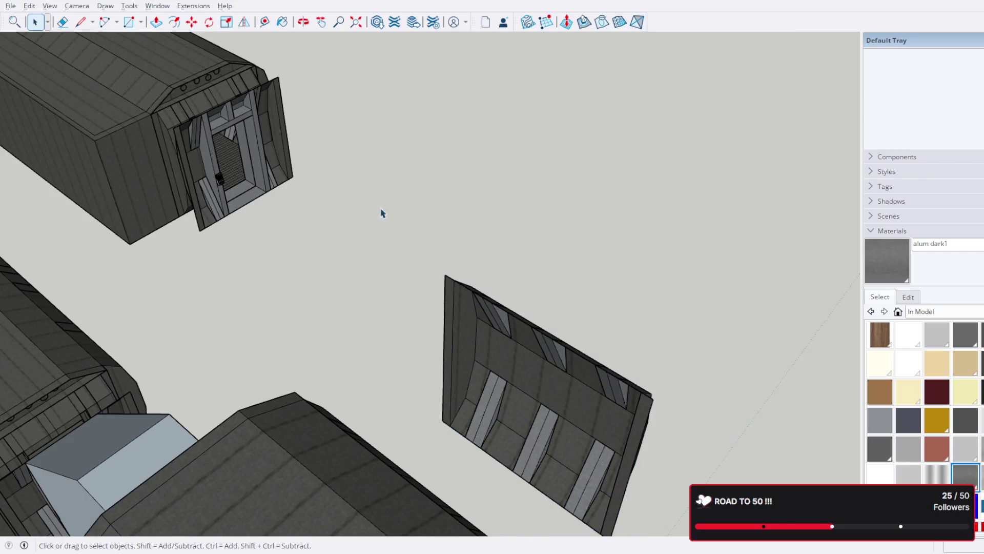
{"action": "double_click", "coordinate": [514, 368]}
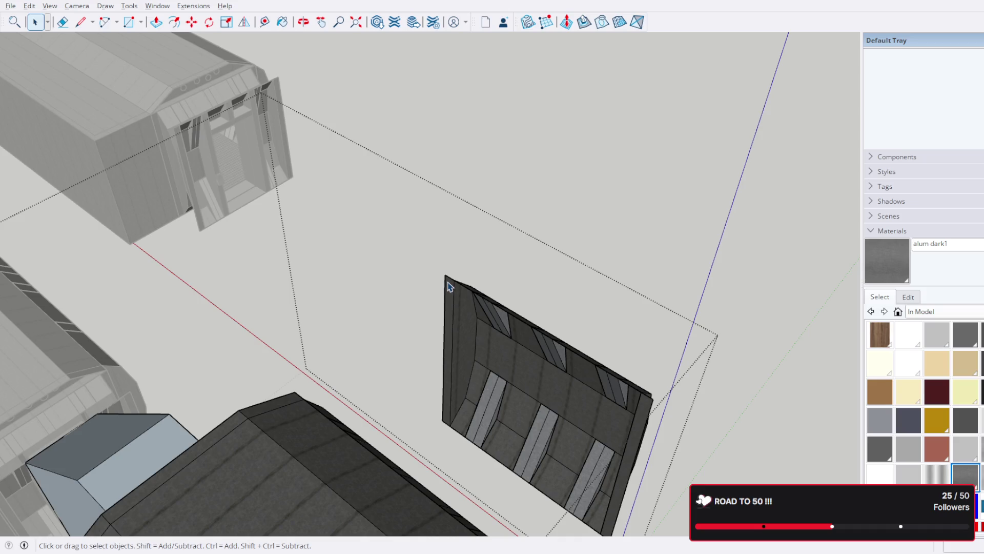
{"action": "left_click", "coordinate": [456, 296]}
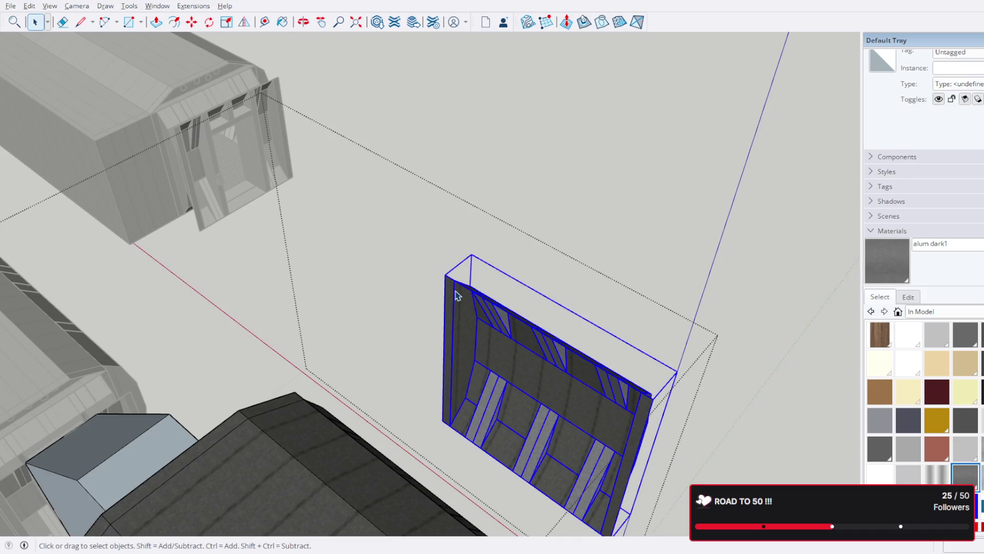
- Move the doorway wall panel onto the front of the pod room
{"action": "key", "text": "m"}
{"action": "left_click", "coordinate": [441, 279]}
{"action": "mouse_move", "coordinate": [441, 279]}
{"action": "middle_mouse_down"}
{"action": "mouse_move", "coordinate": [468, 286]}
{"action": "mouse_move", "coordinate": [527, 414]}
{"action": "mouse_move", "coordinate": [343, 137]}
{"action": "mouse_move", "coordinate": [324, 231]}
{"action": "middle_mouse_up"}
{"action": "scroll", "coordinate": [324, 231], "scroll_direction": "up", "scroll_amount": 5}
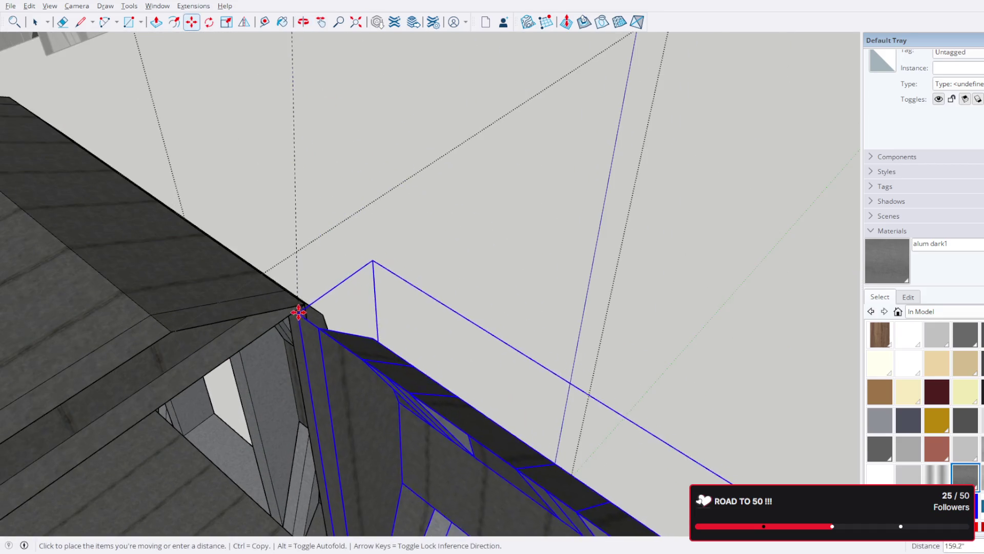
{"action": "scroll", "coordinate": [283, 299], "scroll_direction": "down", "scroll_amount": 5}
{"action": "mouse_move", "coordinate": [226, 162]}
{"action": "middle_mouse_down"}
{"action": "mouse_move", "coordinate": [198, 337]}
{"action": "mouse_move", "coordinate": [190, 317]}
{"action": "mouse_move", "coordinate": [270, 299]}
{"action": "mouse_move", "coordinate": [367, 236]}
{"action": "middle_mouse_up"}
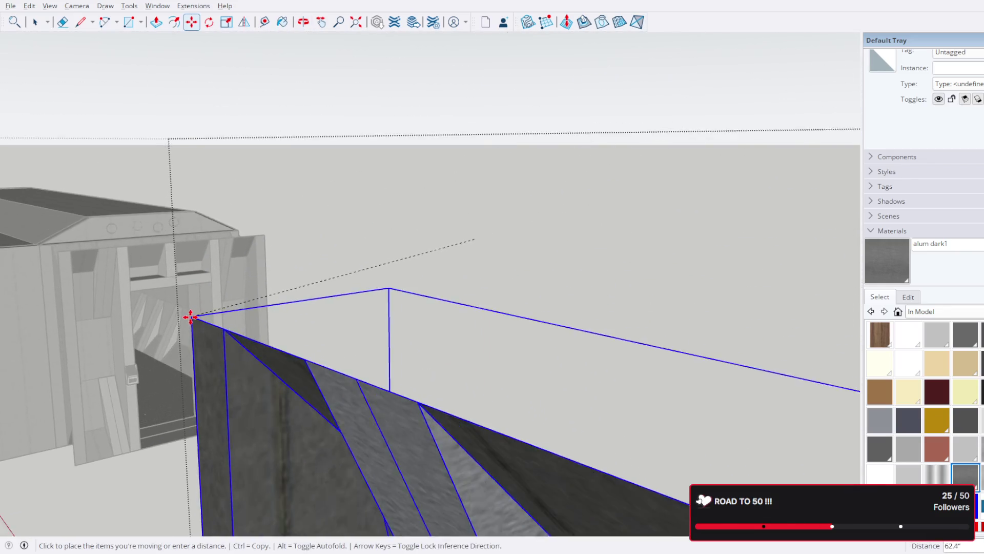
{"action": "scroll", "coordinate": [190, 317], "scroll_direction": "down", "scroll_amount": 3}
{"action": "scroll", "coordinate": [453, 200], "scroll_direction": "up", "scroll_amount": 5}
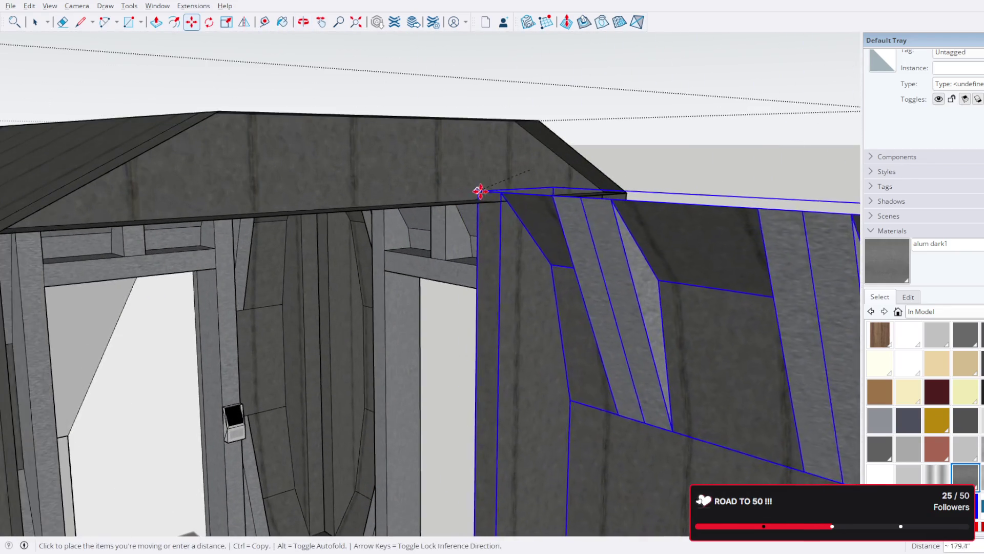
{"action": "left_click", "coordinate": [482, 203]}
- Nudge the wall panel's corner 0.1" so it sits flush against the pod wall
{"action": "mouse_move", "coordinate": [507, 194]}
{"action": "middle_mouse_down"}
{"action": "mouse_move", "coordinate": [414, 203]}
{"action": "mouse_move", "coordinate": [457, 164]}
{"action": "mouse_move", "coordinate": [436, 193]}
{"action": "mouse_move", "coordinate": [460, 125]}
{"action": "mouse_move", "coordinate": [360, 164]}
{"action": "mouse_move", "coordinate": [205, 162]}
{"action": "middle_mouse_up"}
{"action": "scroll", "coordinate": [414, 202], "scroll_direction": "up", "scroll_amount": 5}
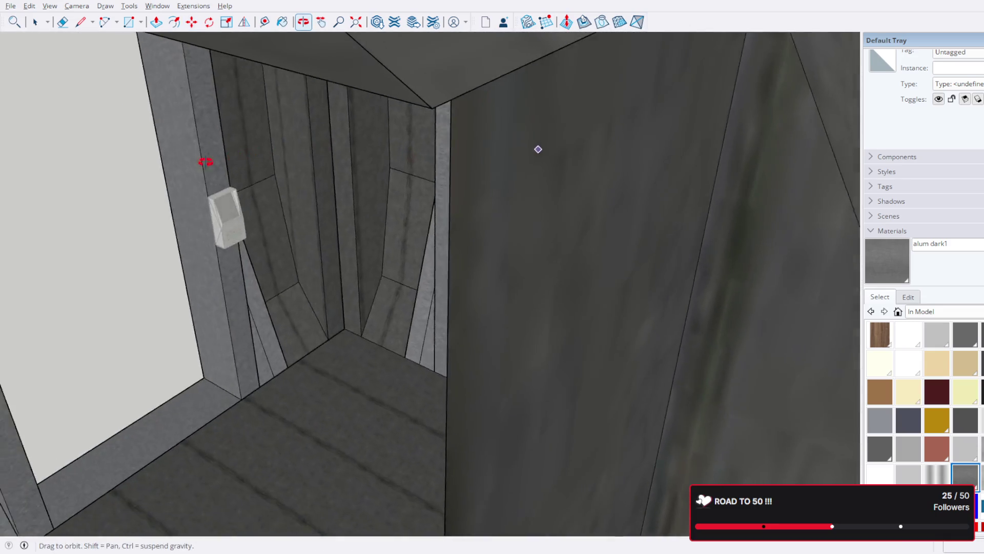
{"action": "scroll", "coordinate": [156, 160], "scroll_direction": "down", "scroll_amount": 3}
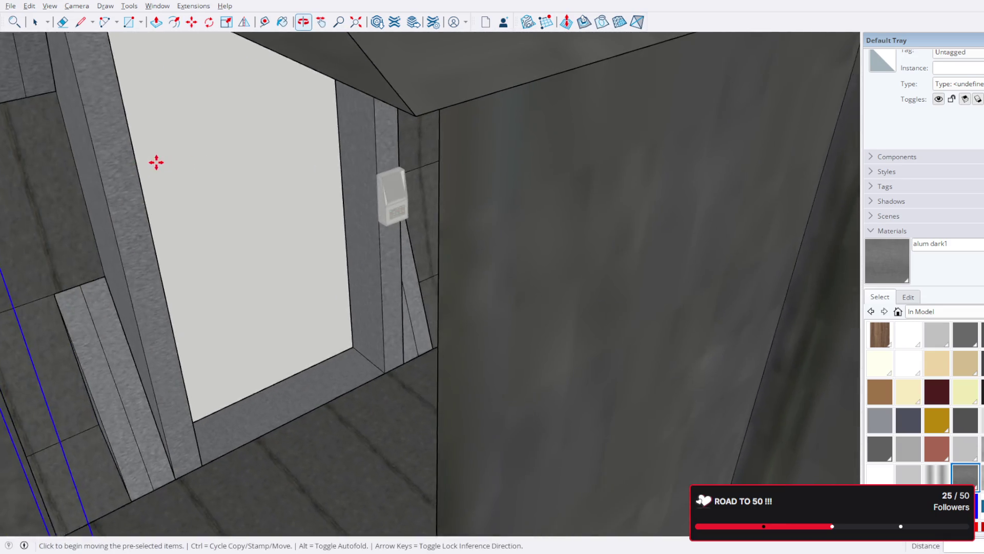
{"action": "scroll", "coordinate": [314, 154], "scroll_direction": "down", "scroll_amount": 5}
{"action": "mouse_move", "coordinate": [315, 154]}
{"action": "middle_mouse_down"}
{"action": "mouse_move", "coordinate": [487, 132]}
{"action": "mouse_move", "coordinate": [333, 130]}
{"action": "middle_mouse_up"}
{"action": "scroll", "coordinate": [333, 130], "scroll_direction": "up", "scroll_amount": 2}
{"action": "scroll", "coordinate": [333, 130], "scroll_direction": "up", "scroll_amount": 6}
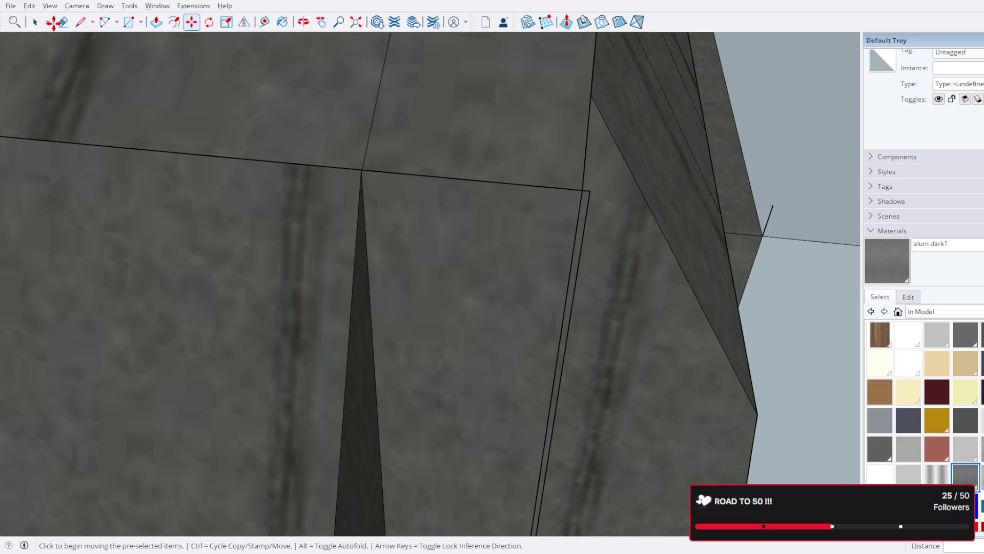
{"action": "key", "text": "space"}
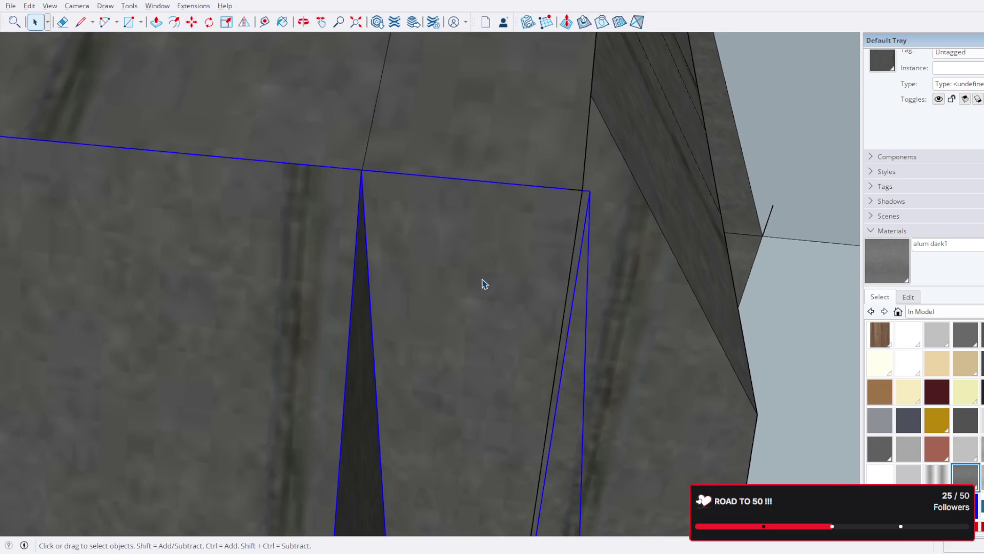
{"action": "key", "text": "m"}
{"action": "left_click", "coordinate": [587, 191]}
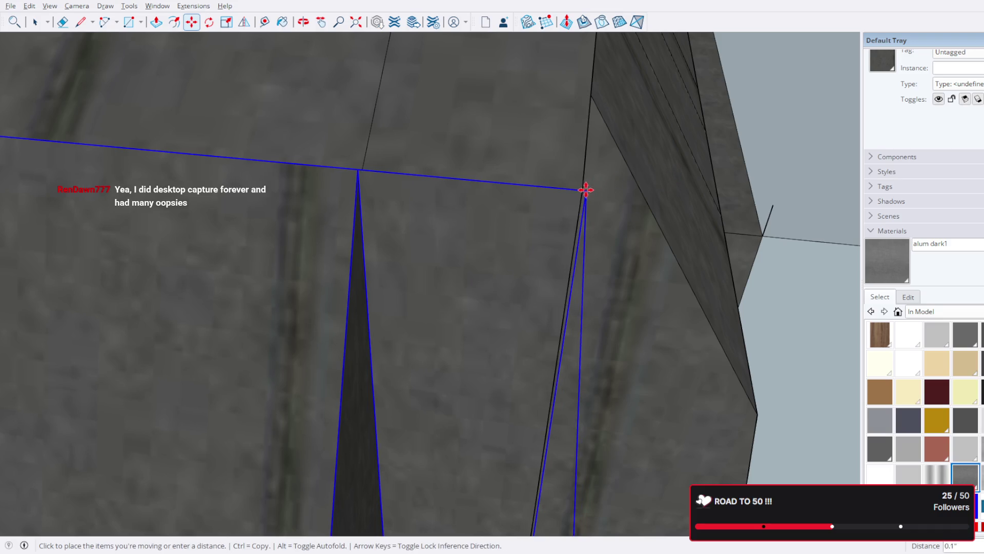
{"action": "left_click", "coordinate": [583, 189]}
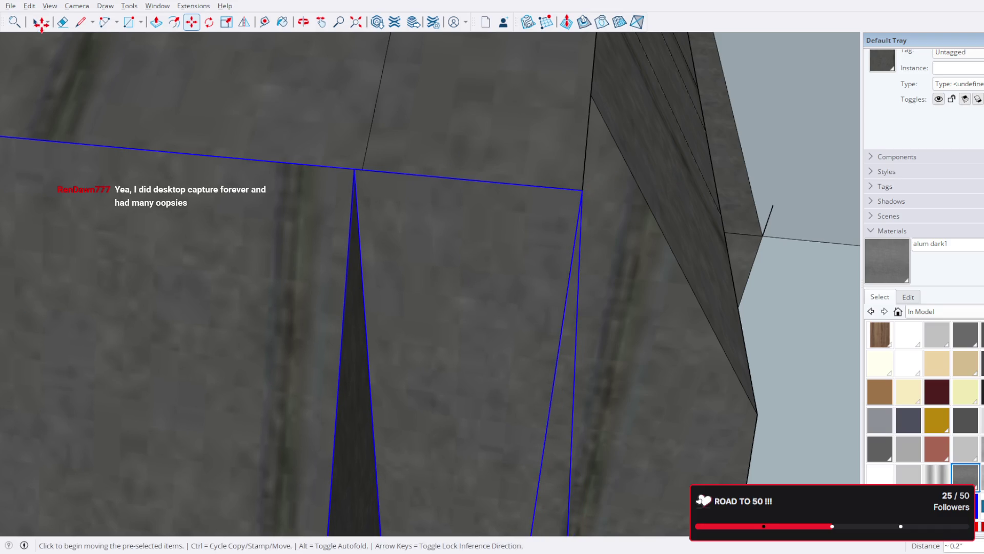
{"action": "left_click", "coordinate": [36, 23]}
{"action": "scroll", "coordinate": [453, 279], "scroll_direction": "down", "scroll_amount": 5}
{"action": "mouse_move", "coordinate": [452, 279]}
{"action": "middle_mouse_down"}
{"action": "mouse_move", "coordinate": [415, 283]}
{"action": "mouse_move", "coordinate": [311, 201]}
{"action": "mouse_move", "coordinate": [401, 201]}
{"action": "middle_mouse_up"}
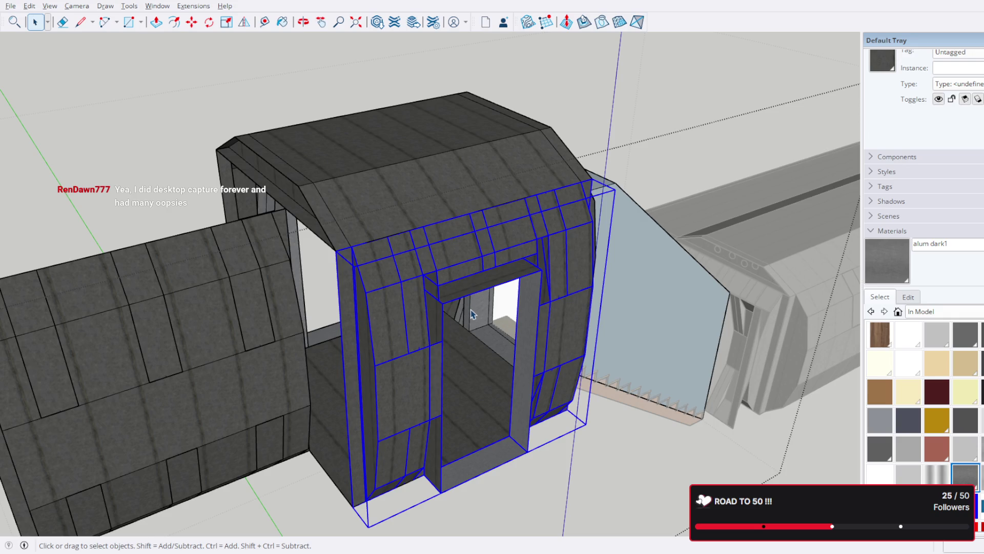
- Select the lower wall group of the doorway pod
{"action": "scroll", "coordinate": [500, 338], "scroll_direction": "up", "scroll_amount": 3}
{"action": "mouse_move", "coordinate": [276, 277]}
{"action": "middle_mouse_down"}
{"action": "mouse_move", "coordinate": [686, 318]}
{"action": "mouse_move", "coordinate": [430, 295]}
{"action": "mouse_move", "coordinate": [466, 237]}
{"action": "mouse_move", "coordinate": [426, 352]}
{"action": "mouse_move", "coordinate": [523, 216]}
{"action": "mouse_move", "coordinate": [440, 354]}
{"action": "middle_mouse_up"}
{"action": "left_click", "coordinate": [433, 290]}
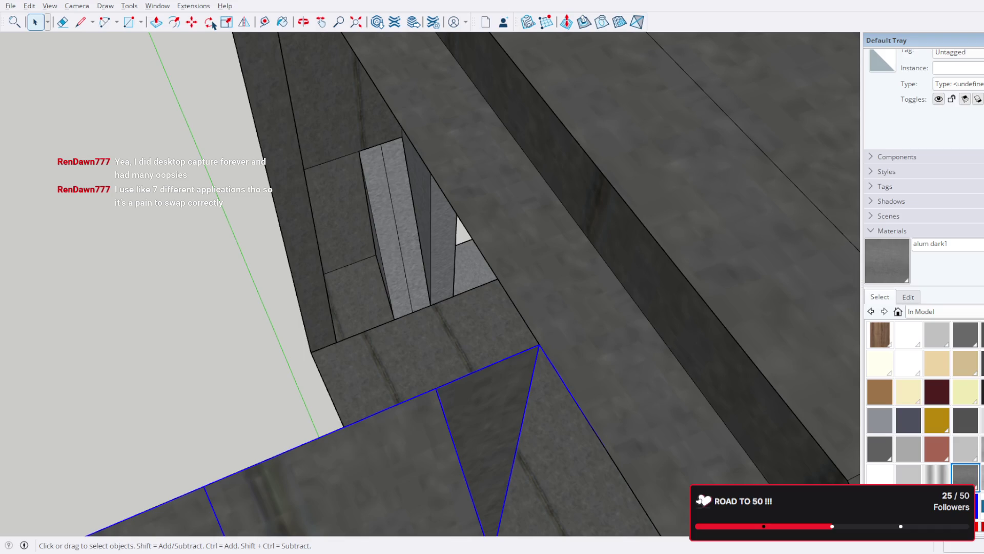
{"action": "key", "text": "ctrl+t"}
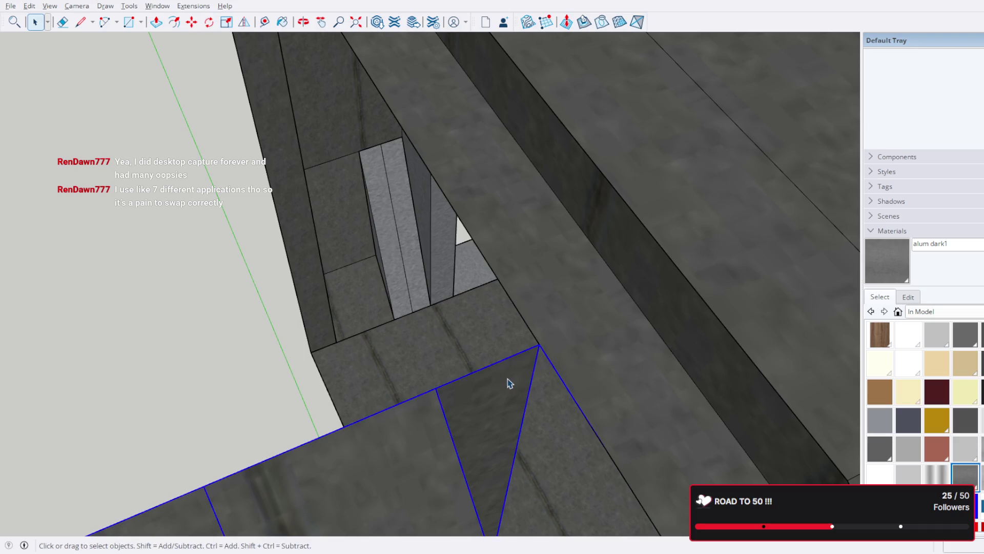
{"action": "left_click", "coordinate": [218, 44]}
{"action": "key", "text": "ctrl+t"}
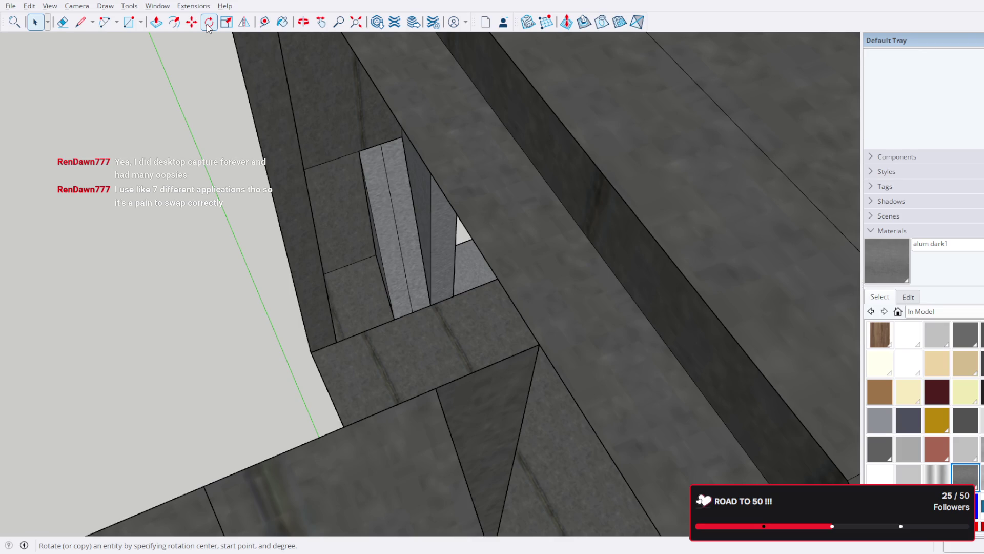
{"action": "mouse_move", "coordinate": [406, 457]}
{"action": "middle_mouse_down"}
{"action": "mouse_move", "coordinate": [435, 450]}
{"action": "mouse_move", "coordinate": [434, 183]}
{"action": "mouse_move", "coordinate": [323, 234]}
{"action": "middle_mouse_up"}
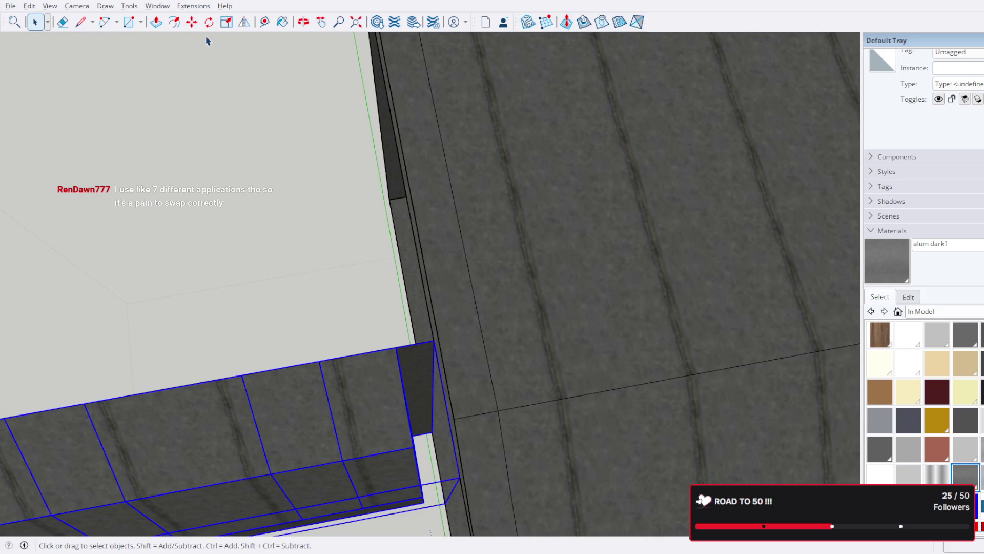
{"action": "key", "text": "ctrl+t"}
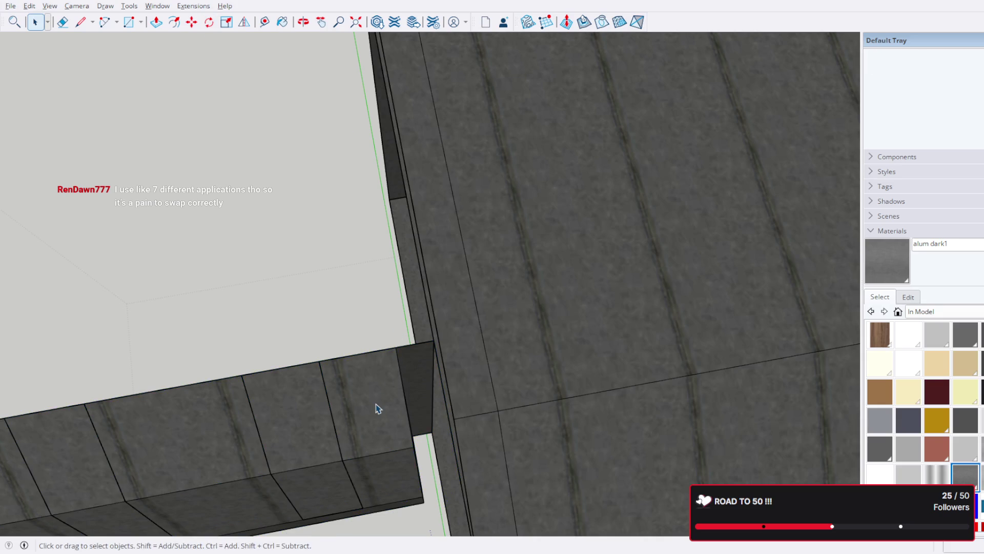
- Rotate the lower wall group 90° about its corner
{"action": "left_click", "coordinate": [210, 22]}
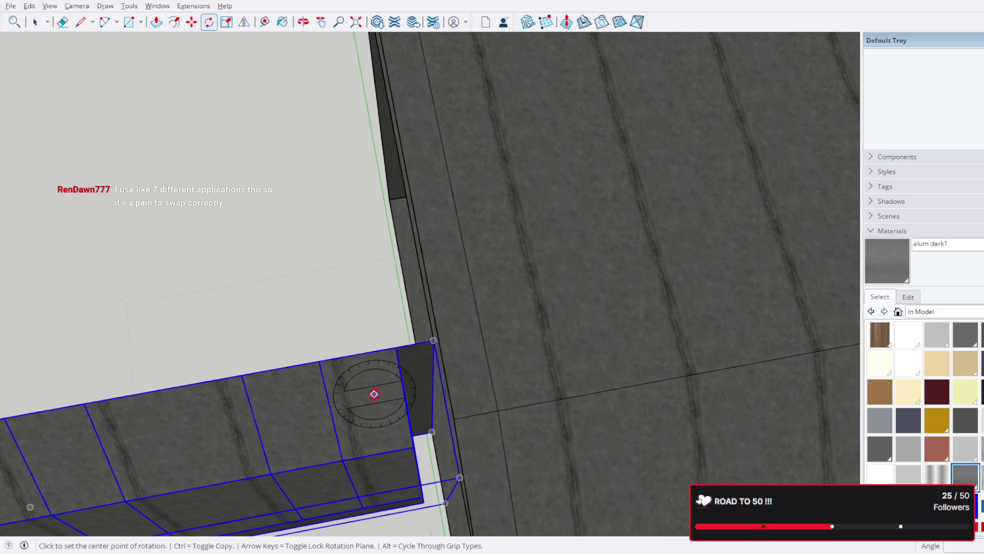
{"action": "scroll", "coordinate": [428, 339], "scroll_direction": "up", "scroll_amount": 5}
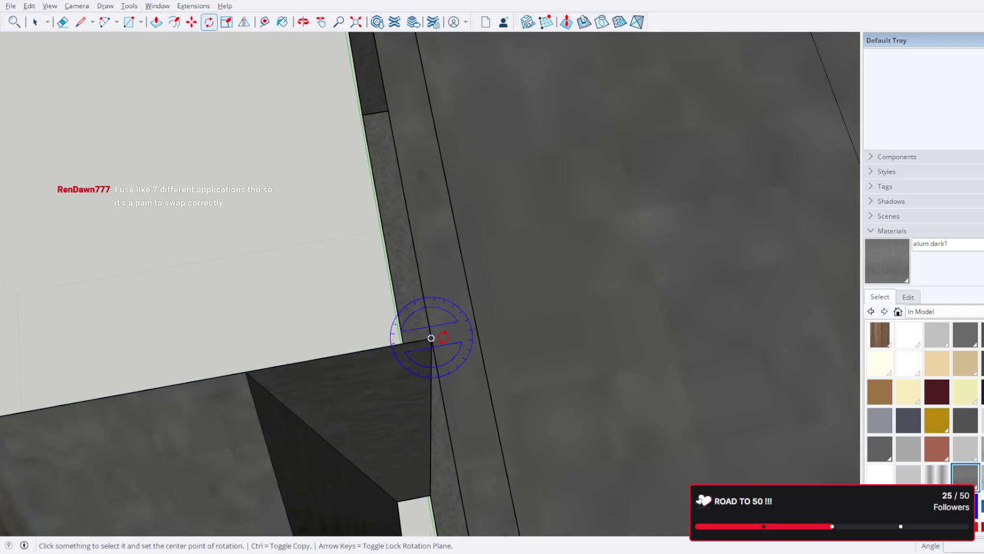
{"action": "left_click", "coordinate": [431, 338]}
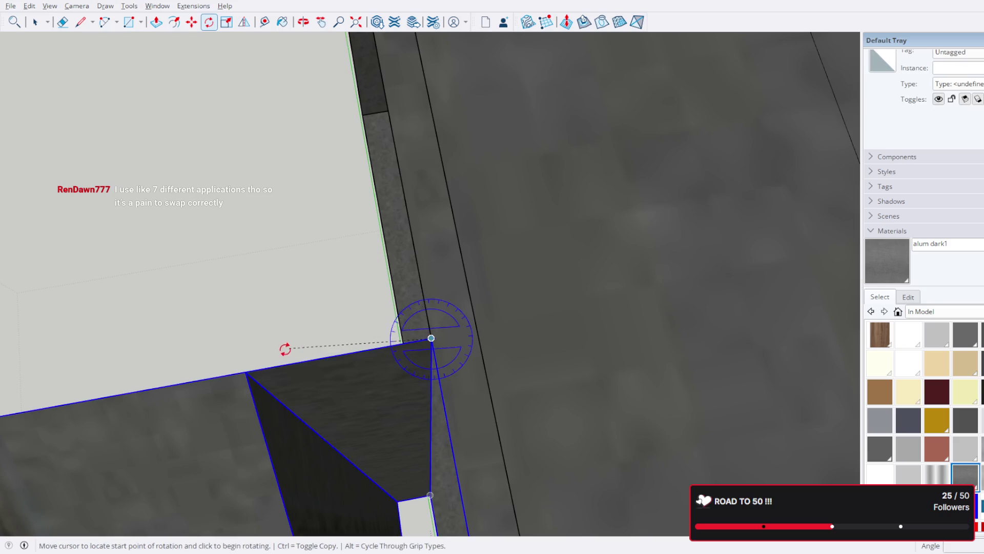
{"action": "left_click", "coordinate": [248, 371]}
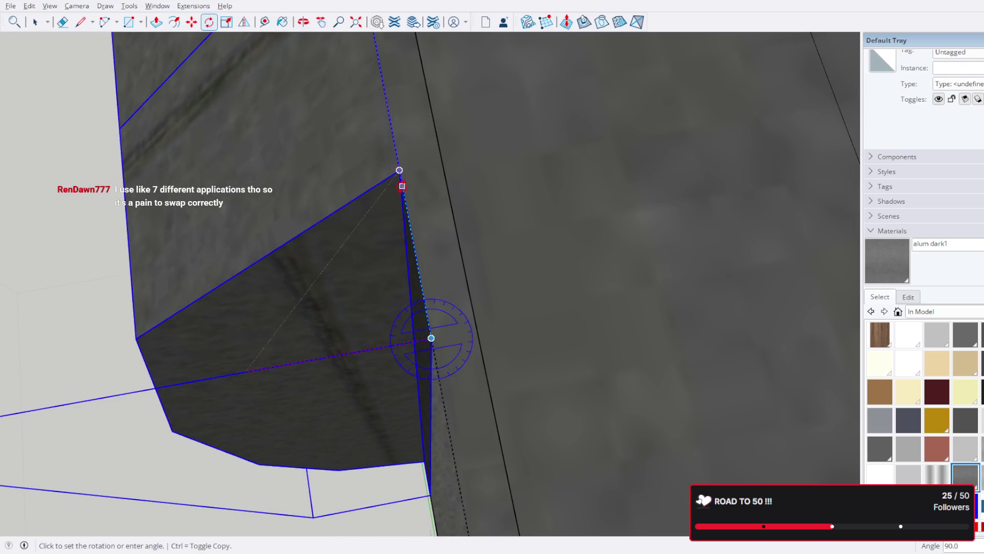
{"action": "left_click", "coordinate": [400, 185]}
{"action": "mouse_move", "coordinate": [402, 185]}
{"action": "middle_mouse_down"}
{"action": "mouse_move", "coordinate": [40, 171]}
{"action": "mouse_move", "coordinate": [246, 60]}
{"action": "mouse_move", "coordinate": [166, 38]}
{"action": "middle_mouse_up"}
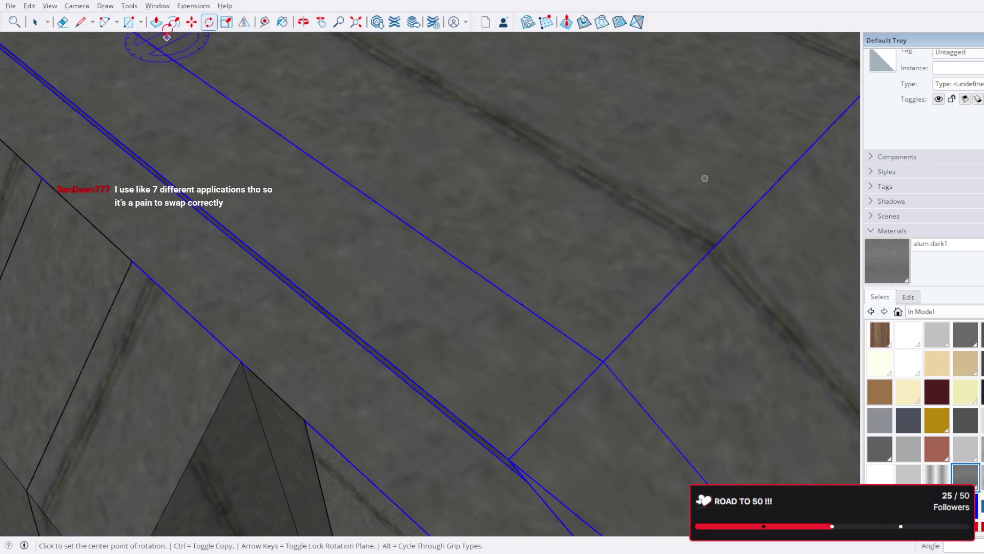
- Move the rotated piece 23.7" up into the corner beside the roof edge
{"action": "key", "text": "m"}
{"action": "mouse_move", "coordinate": [703, 176]}
{"action": "middle_mouse_down"}
{"action": "mouse_move", "coordinate": [216, 163]}
{"action": "mouse_move", "coordinate": [259, 392]}
{"action": "mouse_move", "coordinate": [363, 224]}
{"action": "mouse_move", "coordinate": [359, 303]}
{"action": "mouse_move", "coordinate": [424, 312]}
{"action": "mouse_move", "coordinate": [330, 209]}
{"action": "middle_mouse_up"}
{"action": "left_click", "coordinate": [330, 208]}
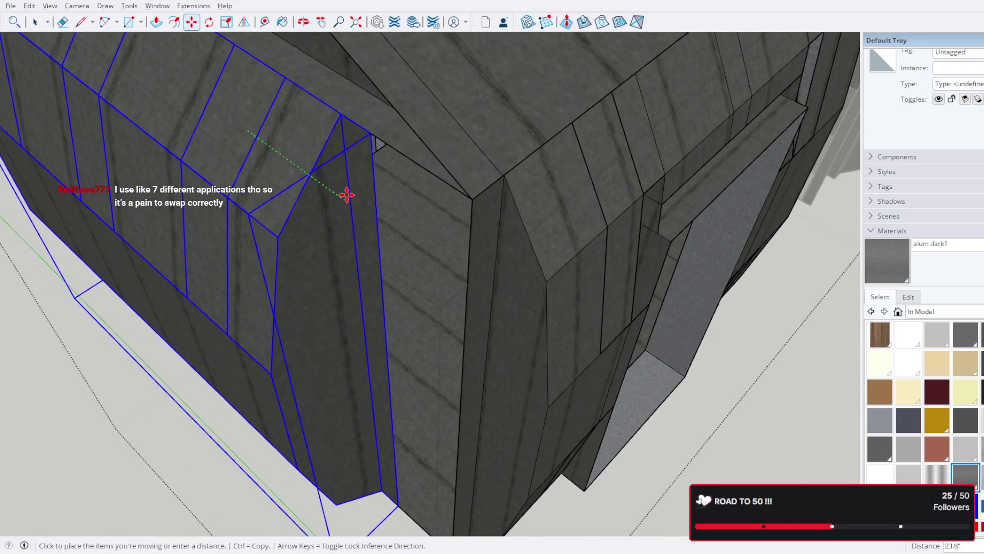
{"action": "left_click", "coordinate": [346, 195]}
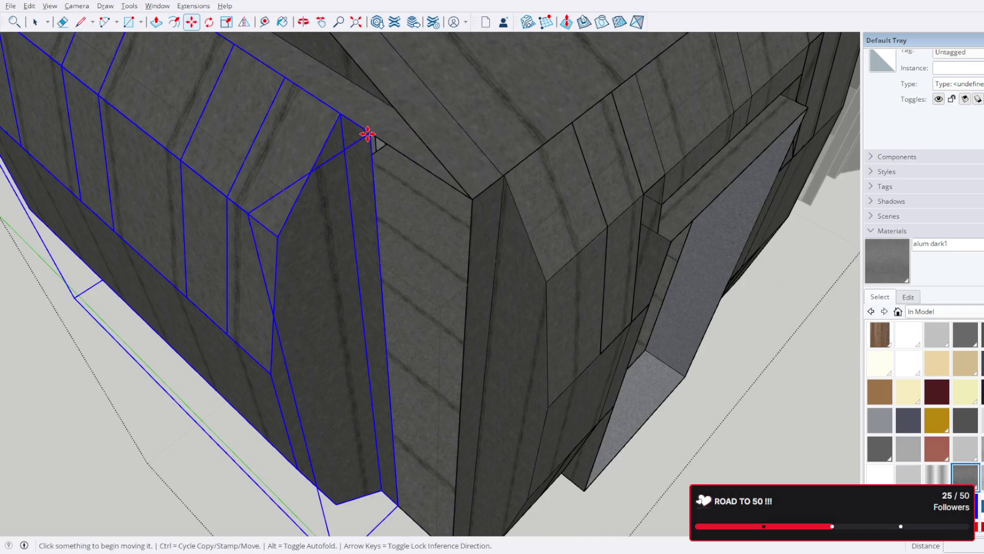
{"action": "scroll", "coordinate": [367, 134], "scroll_direction": "down", "scroll_amount": 3}
{"action": "scroll", "coordinate": [461, 223], "scroll_direction": "up", "scroll_amount": 5}
{"action": "mouse_move", "coordinate": [461, 224]}
{"action": "middle_mouse_down"}
{"action": "mouse_move", "coordinate": [505, 164]}
{"action": "mouse_move", "coordinate": [663, 211]}
{"action": "mouse_move", "coordinate": [411, 101]}
{"action": "mouse_move", "coordinate": [365, 166]}
{"action": "middle_mouse_up"}
{"action": "scroll", "coordinate": [370, 121], "scroll_direction": "up", "scroll_amount": 3}
{"action": "scroll", "coordinate": [370, 121], "scroll_direction": "up", "scroll_amount": 2}
{"action": "scroll", "coordinate": [361, 131], "scroll_direction": "down", "scroll_amount": 2}
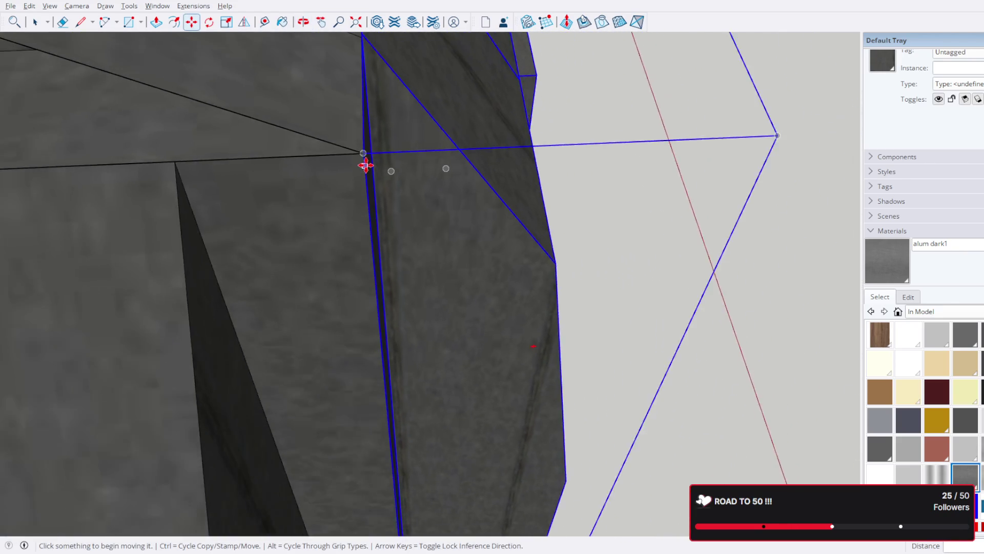
{"action": "scroll", "coordinate": [366, 165], "scroll_direction": "down", "scroll_amount": 6}
{"action": "key", "text": "space"}
{"action": "scroll", "coordinate": [354, 148], "scroll_direction": "down", "scroll_amount": 5}
{"action": "mouse_move", "coordinate": [347, 163]}
{"action": "middle_mouse_down"}
{"action": "mouse_move", "coordinate": [482, 345]}
{"action": "mouse_move", "coordinate": [288, 198]}
{"action": "mouse_move", "coordinate": [698, 61]}
{"action": "mouse_move", "coordinate": [671, 119]}
{"action": "middle_mouse_up"}
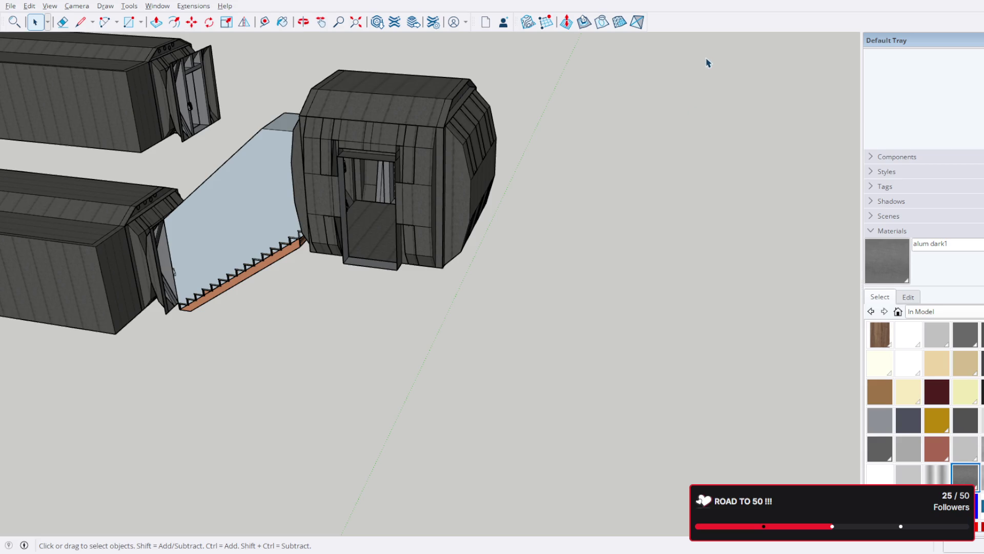
- Select the dark pod component and open it for editing
{"action": "mouse_move", "coordinate": [311, 202]}
{"action": "middle_mouse_down"}
{"action": "mouse_move", "coordinate": [237, 205]}
{"action": "mouse_move", "coordinate": [518, 44]}
{"action": "mouse_move", "coordinate": [193, 248]}
{"action": "mouse_move", "coordinate": [513, 175]}
{"action": "mouse_move", "coordinate": [487, 193]}
{"action": "mouse_move", "coordinate": [340, 237]}
{"action": "middle_mouse_up"}
{"action": "left_click", "coordinate": [501, 186]}
{"action": "scroll", "coordinate": [500, 187], "scroll_direction": "up", "scroll_amount": 2}
{"action": "scroll", "coordinate": [496, 189], "scroll_direction": "up", "scroll_amount": 2}
{"action": "left_click", "coordinate": [496, 186]}
{"action": "double_click", "coordinate": [403, 221]}
{"action": "mouse_move", "coordinate": [405, 225]}
{"action": "middle_mouse_down"}
{"action": "mouse_move", "coordinate": [468, 220]}
{"action": "mouse_move", "coordinate": [377, 285]}
{"action": "middle_mouse_up"}
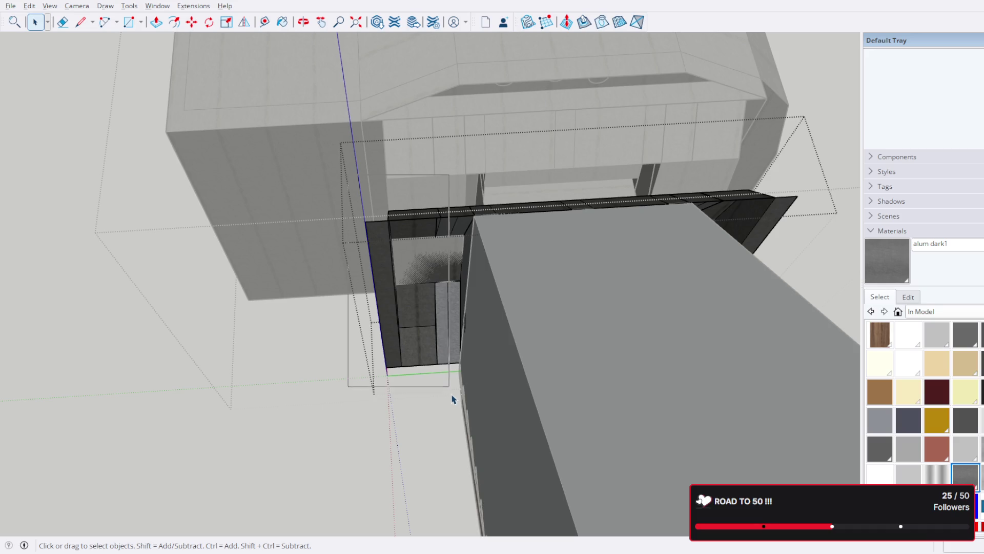
- Drill into the door-frame component and its nested part
{"action": "left_click", "coordinate": [451, 348]}
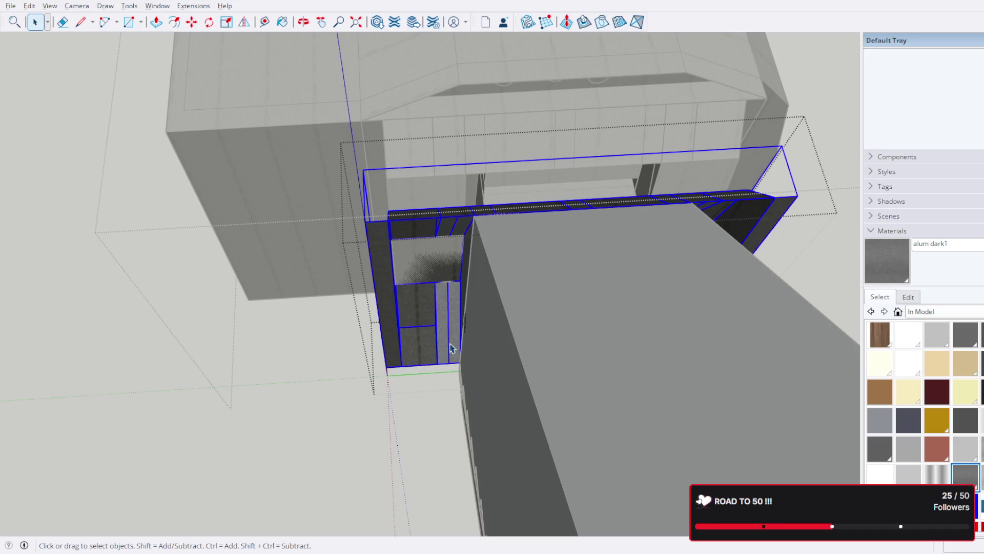
{"action": "double_click", "coordinate": [451, 348]}
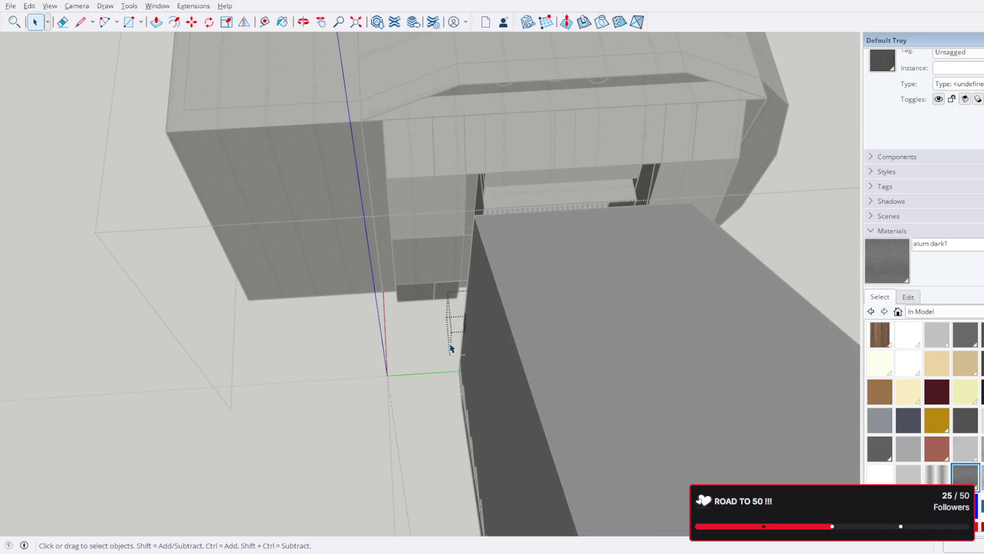
{"action": "double_click", "coordinate": [445, 346]}
{"action": "left_click", "coordinate": [446, 347]}
{"action": "double_click", "coordinate": [445, 347]}
{"action": "middle_click_drag", "start_coordinate": [446, 347], "coordinate": [386, 316]}
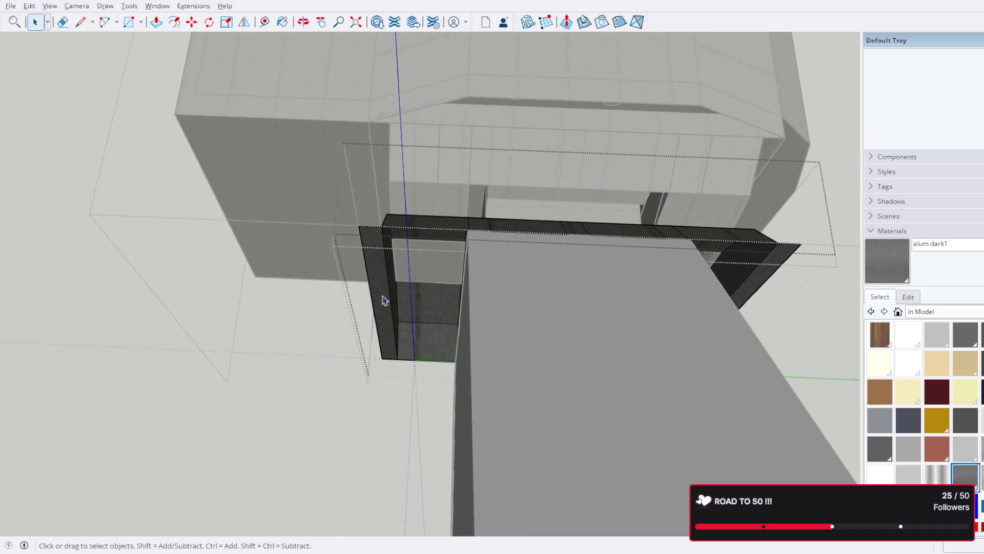
- Select the door frame's left jamb and inspect the frame from several angles
{"action": "mouse_move", "coordinate": [370, 283]}
{"action": "left_mouse_down"}
{"action": "mouse_move", "coordinate": [428, 396]}
{"action": "mouse_move", "coordinate": [446, 405]}
{"action": "left_mouse_up"}
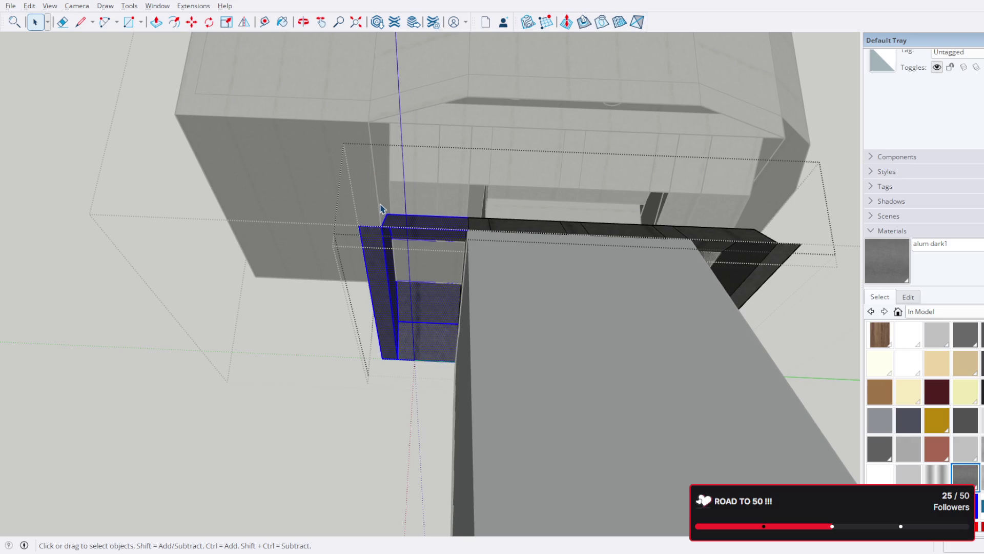
{"action": "key", "text": "Escape"}
{"action": "mouse_move", "coordinate": [380, 209]}
{"action": "middle_mouse_down"}
{"action": "mouse_move", "coordinate": [451, 198]}
{"action": "mouse_move", "coordinate": [578, 140]}
{"action": "mouse_move", "coordinate": [367, 272]}
{"action": "mouse_move", "coordinate": [600, 321]}
{"action": "middle_mouse_up"}
{"action": "mouse_move", "coordinate": [731, 337]}
{"action": "middle_mouse_down"}
{"action": "mouse_move", "coordinate": [531, 270]}
{"action": "mouse_move", "coordinate": [527, 241]}
{"action": "mouse_move", "coordinate": [562, 293]}
{"action": "middle_mouse_up"}
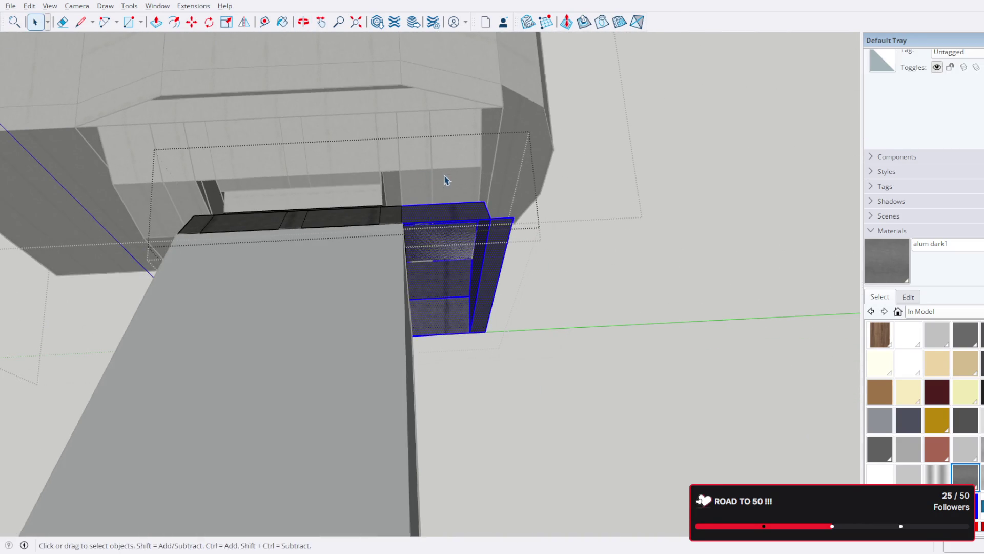
{"action": "key", "text": "Escape"}
{"action": "mouse_move", "coordinate": [521, 214]}
{"action": "middle_mouse_down"}
{"action": "mouse_move", "coordinate": [303, 130]}
{"action": "mouse_move", "coordinate": [466, 182]}
{"action": "mouse_move", "coordinate": [334, 163]}
{"action": "middle_mouse_up"}
{"action": "scroll", "coordinate": [384, 215], "scroll_direction": "up", "scroll_amount": 5}
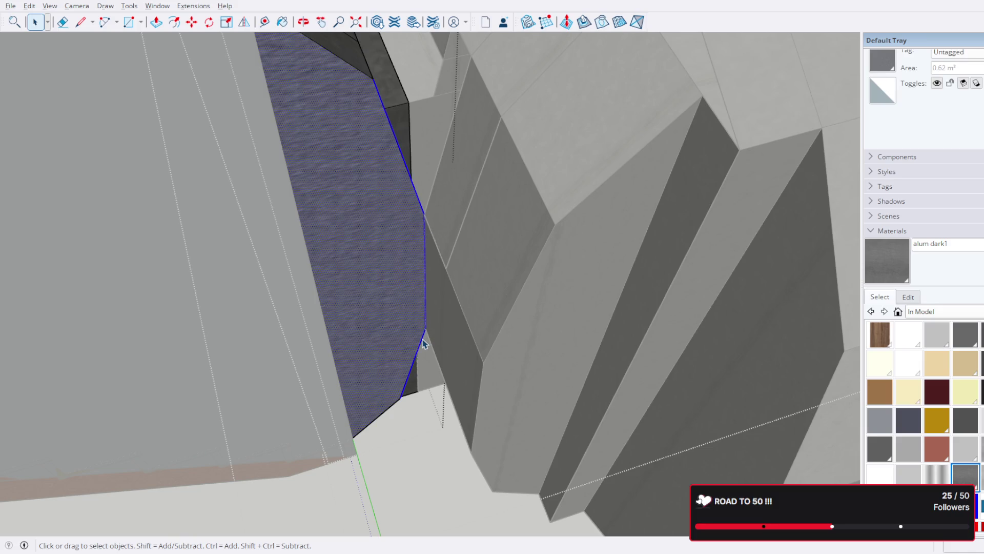
{"action": "key", "text": "Escape"}
{"action": "mouse_move", "coordinate": [431, 345]}
{"action": "middle_mouse_down"}
{"action": "mouse_move", "coordinate": [456, 333]}
{"action": "mouse_move", "coordinate": [520, 391]}
{"action": "mouse_move", "coordinate": [441, 411]}
{"action": "middle_mouse_up"}
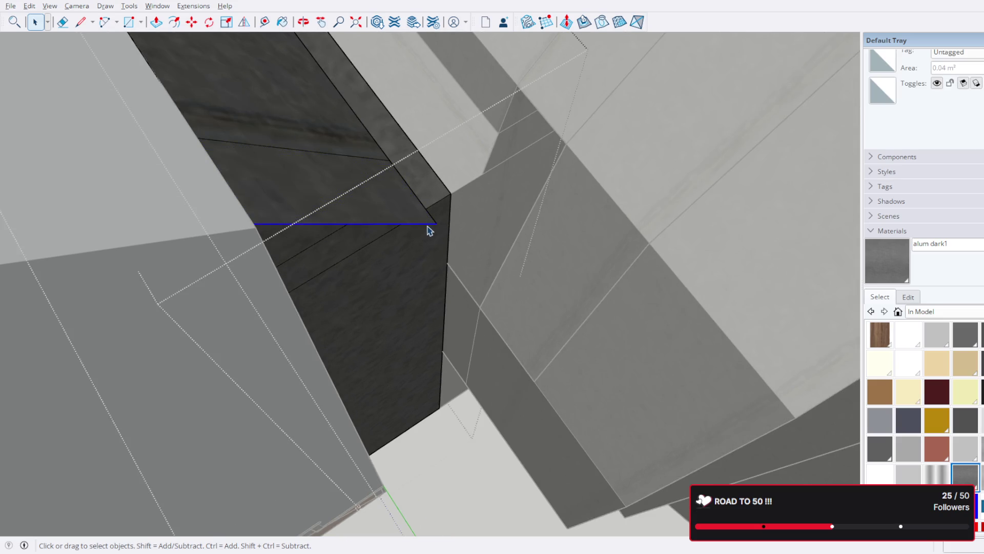
- Erase the stray horizontal edge on the frame, then undo the erase
{"action": "key", "text": "Delete"}
{"action": "mouse_move", "coordinate": [490, 243]}
{"action": "middle_mouse_down"}
{"action": "mouse_move", "coordinate": [314, 160]}
{"action": "mouse_move", "coordinate": [542, 226]}
{"action": "mouse_move", "coordinate": [561, 248]}
{"action": "mouse_move", "coordinate": [234, 176]}
{"action": "mouse_move", "coordinate": [712, 165]}
{"action": "mouse_move", "coordinate": [436, 241]}
{"action": "mouse_move", "coordinate": [466, 263]}
{"action": "mouse_move", "coordinate": [403, 242]}
{"action": "mouse_move", "coordinate": [390, 257]}
{"action": "middle_mouse_up"}
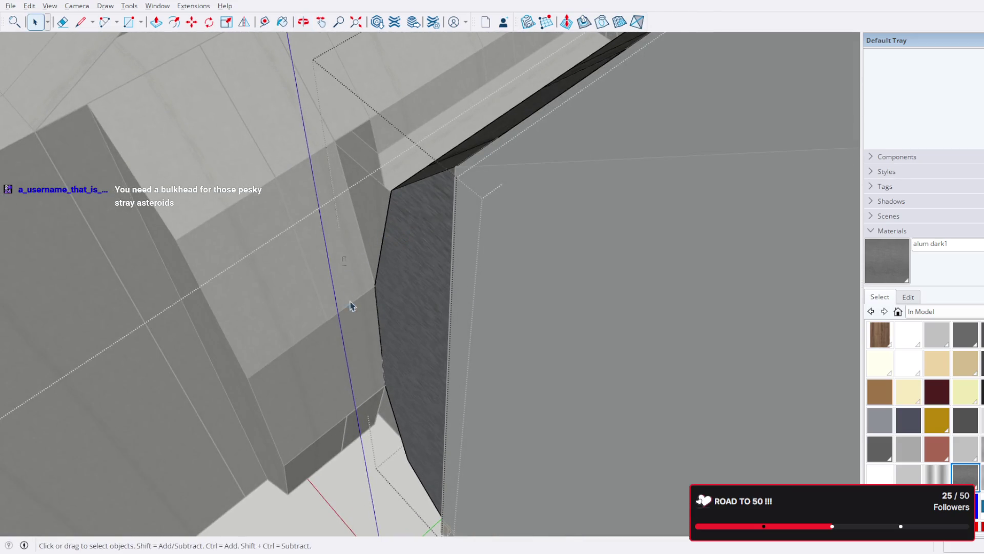
{"action": "key", "text": "ctrl+z"}
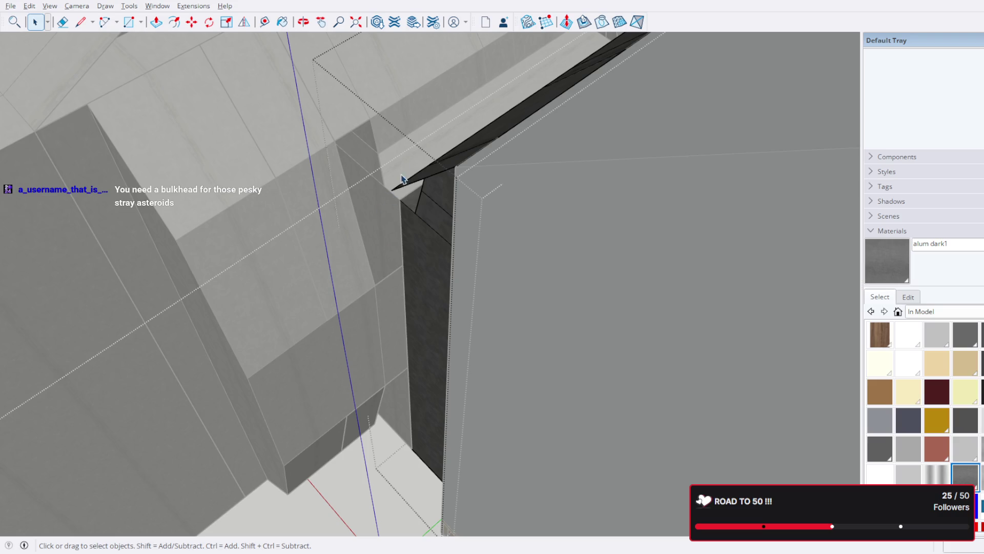
- Exit the group editing context and zoom out to the full station layout
{"action": "scroll", "coordinate": [402, 177], "scroll_direction": "up", "scroll_amount": 1}
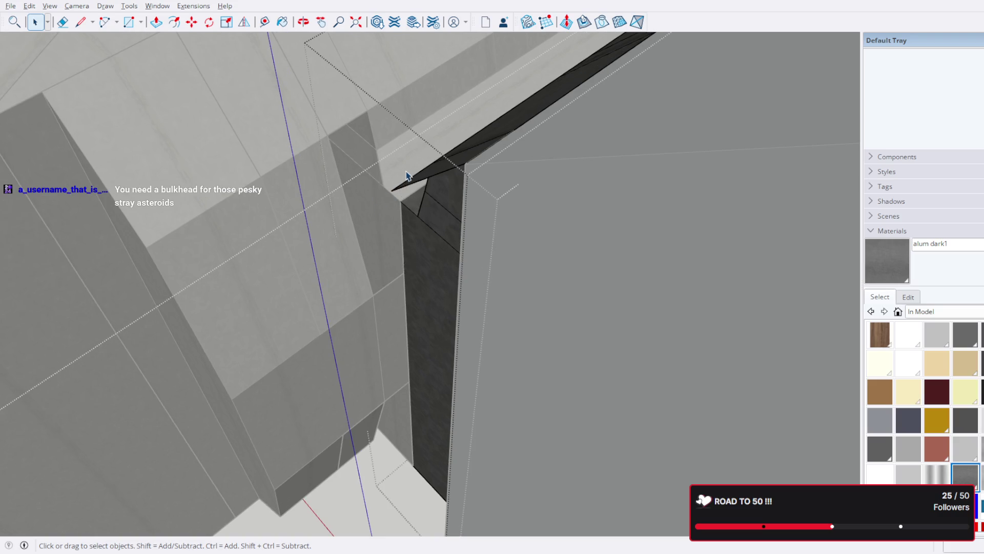
{"action": "mouse_move", "coordinate": [413, 176]}
{"action": "middle_mouse_down"}
{"action": "mouse_move", "coordinate": [418, 169]}
{"action": "mouse_move", "coordinate": [396, 218]}
{"action": "mouse_move", "coordinate": [378, 209]}
{"action": "mouse_move", "coordinate": [338, 239]}
{"action": "middle_mouse_up"}
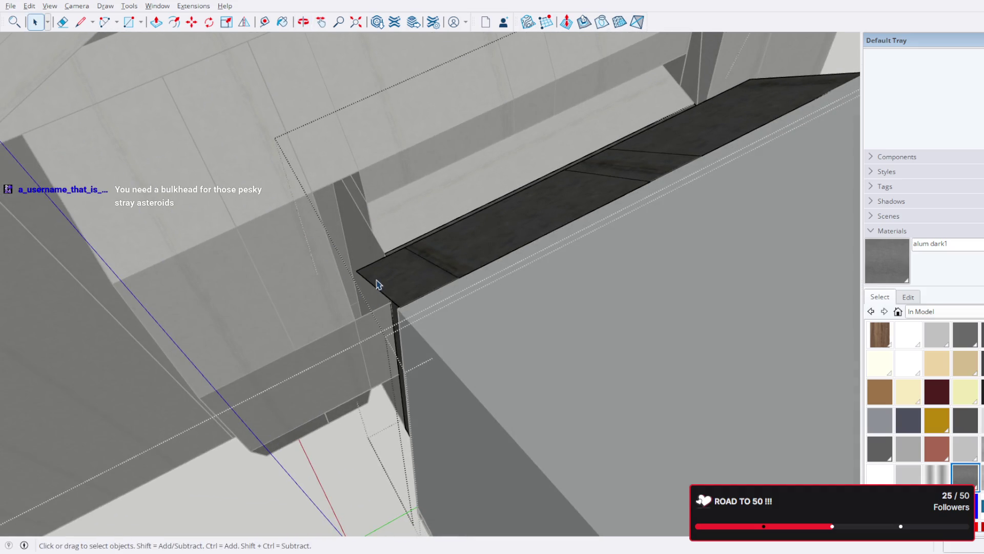
{"action": "mouse_move", "coordinate": [358, 256]}
{"action": "middle_mouse_down"}
{"action": "mouse_move", "coordinate": [320, 226]}
{"action": "mouse_move", "coordinate": [305, 196]}
{"action": "mouse_move", "coordinate": [586, 88]}
{"action": "mouse_move", "coordinate": [553, 182]}
{"action": "mouse_move", "coordinate": [305, 275]}
{"action": "mouse_move", "coordinate": [428, 231]}
{"action": "mouse_move", "coordinate": [169, 184]}
{"action": "mouse_move", "coordinate": [347, 103]}
{"action": "mouse_move", "coordinate": [400, 114]}
{"action": "mouse_move", "coordinate": [382, 150]}
{"action": "mouse_move", "coordinate": [378, 214]}
{"action": "mouse_move", "coordinate": [514, 238]}
{"action": "mouse_move", "coordinate": [545, 288]}
{"action": "mouse_move", "coordinate": [463, 176]}
{"action": "middle_mouse_up"}
{"action": "key", "text": "Escape"}
{"action": "scroll", "coordinate": [580, 132], "scroll_direction": "down", "scroll_amount": 5}
{"action": "scroll", "coordinate": [382, 150], "scroll_direction": "down", "scroll_amount": 3}
{"action": "scroll", "coordinate": [360, 145], "scroll_direction": "up", "scroll_amount": 1}
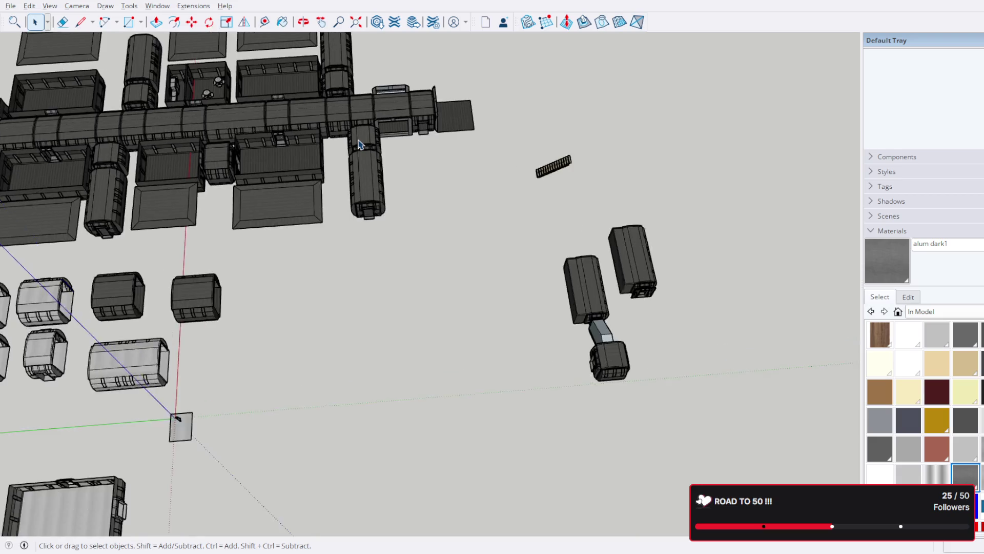
- Delete the short cylinder segment beside the corridor
{"action": "scroll", "coordinate": [361, 146], "scroll_direction": "up", "scroll_amount": 2}
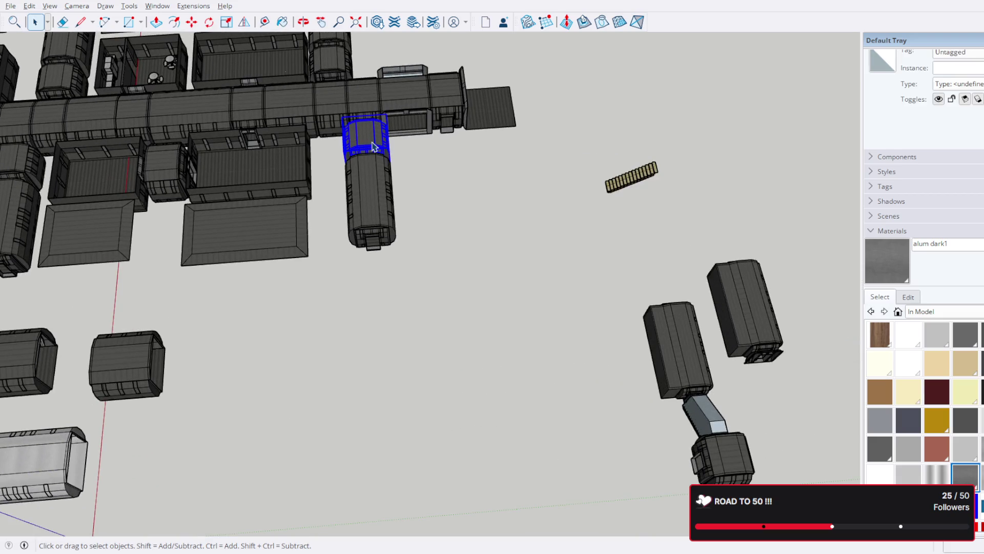
{"action": "left_click", "coordinate": [373, 147]}
{"action": "key", "text": "Delete"}
- Select both pod groups and place a Ctrl-copy of the assembly near the corridor
{"action": "middle_click_drag", "start_coordinate": [752, 472], "coordinate": [638, 365], "text": "shift"}
{"action": "left_click", "coordinate": [574, 236], "text": "ctrl"}
{"action": "scroll", "coordinate": [569, 226], "scroll_direction": "up", "scroll_amount": 3}
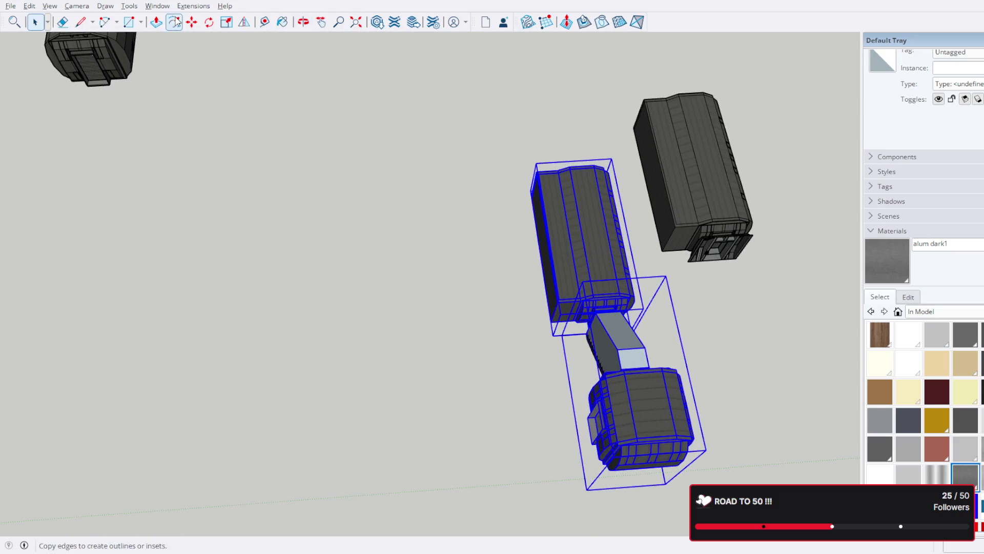
{"action": "scroll", "coordinate": [617, 411], "scroll_direction": "up", "scroll_amount": 10}
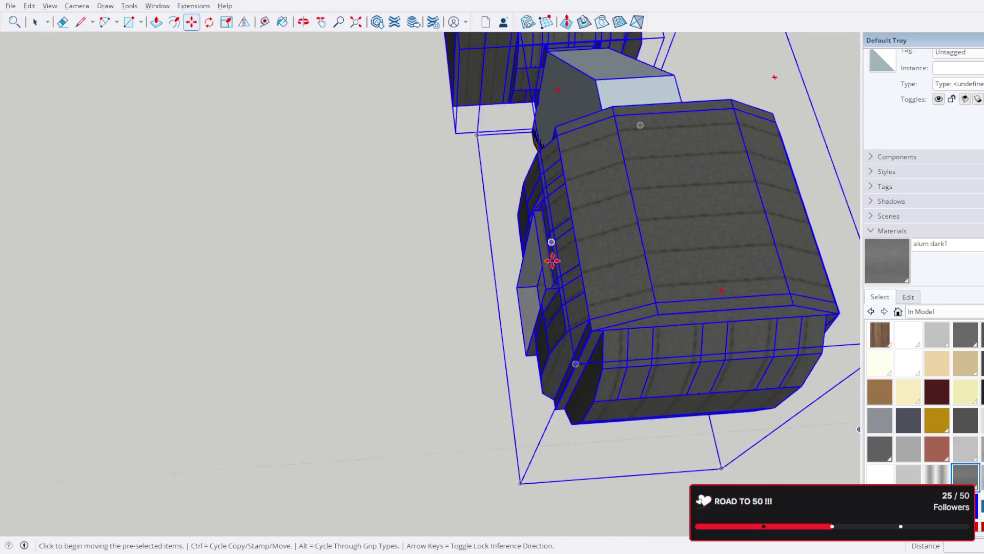
{"action": "left_click", "coordinate": [533, 336]}
{"action": "scroll", "coordinate": [518, 242], "scroll_direction": "down", "scroll_amount": 10}
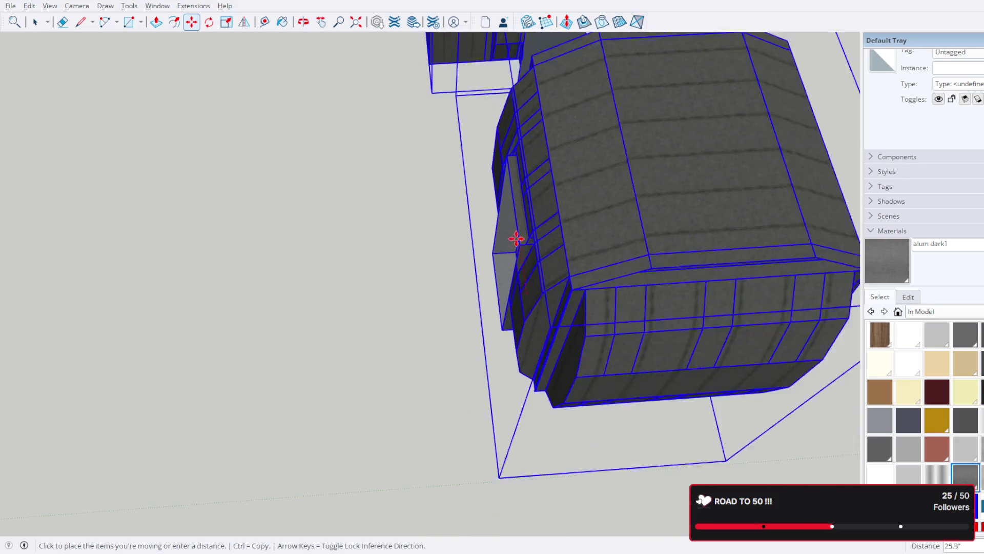
{"action": "key", "text": "ctrl"}
{"action": "scroll", "coordinate": [646, 253], "scroll_direction": "down", "scroll_amount": 6}
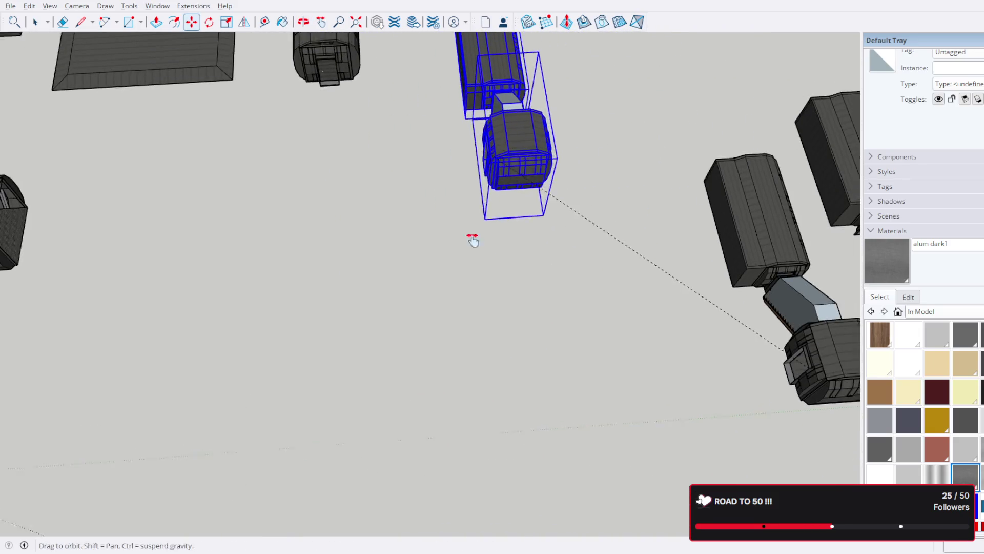
{"action": "middle_click_drag", "start_coordinate": [472, 209], "coordinate": [428, 301], "text": "shift"}
{"action": "left_click", "coordinate": [415, 294]}
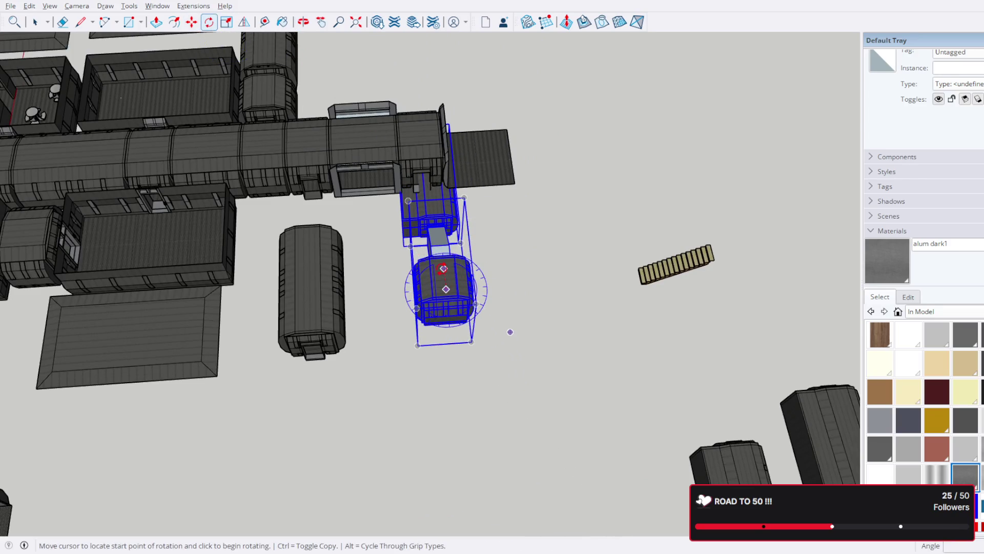
- Rotate the copied pod assembly by 90 degrees
{"action": "left_click", "coordinate": [510, 332]}
{"action": "left_click", "coordinate": [507, 202]}
{"action": "scroll", "coordinate": [408, 237], "scroll_direction": "up", "scroll_amount": 3}
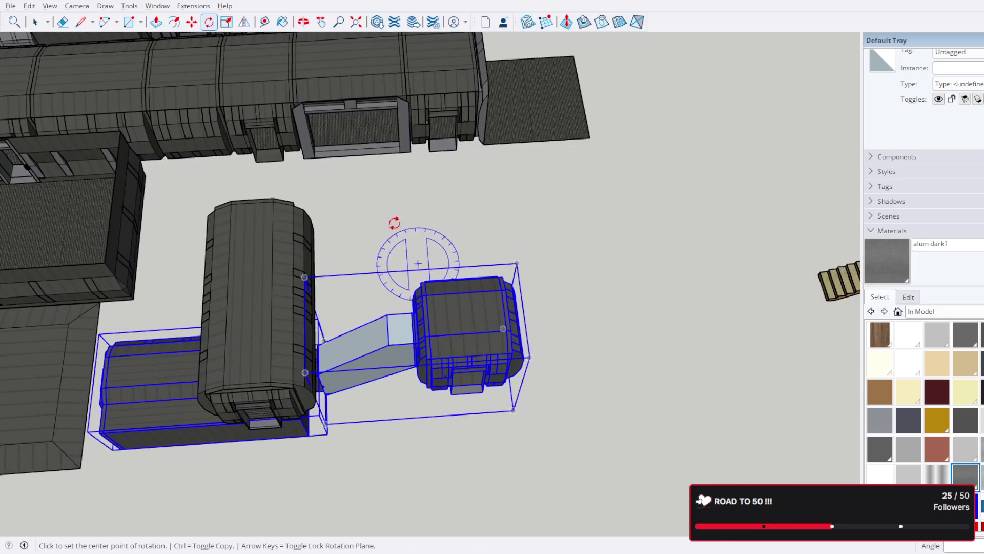
- Move the rotated assembly by its corner to dock against the corridor beside the roofed room
{"action": "left_click", "coordinate": [196, 24]}
{"action": "scroll", "coordinate": [472, 429], "scroll_direction": "up", "scroll_amount": 5}
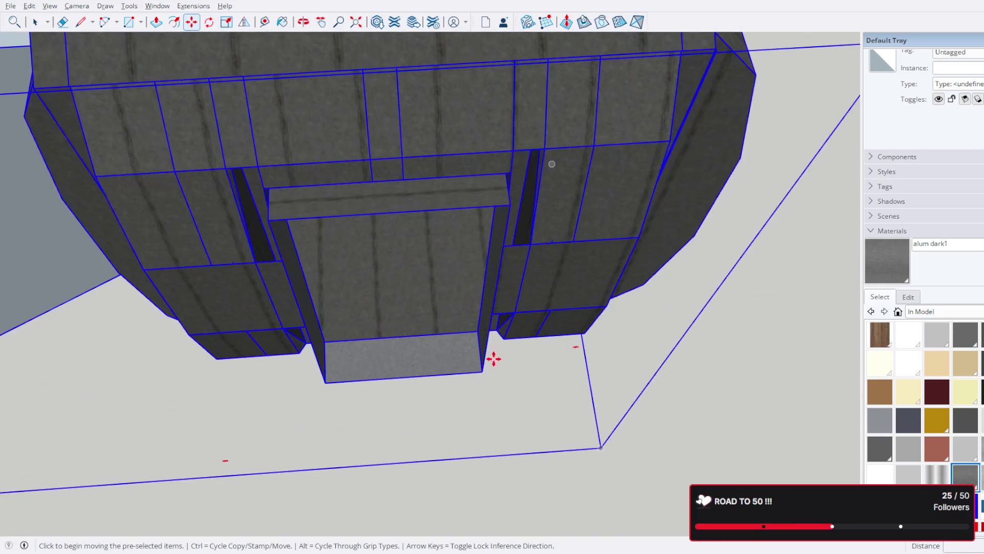
{"action": "left_click", "coordinate": [507, 205]}
{"action": "scroll", "coordinate": [377, 106], "scroll_direction": "down", "scroll_amount": 10}
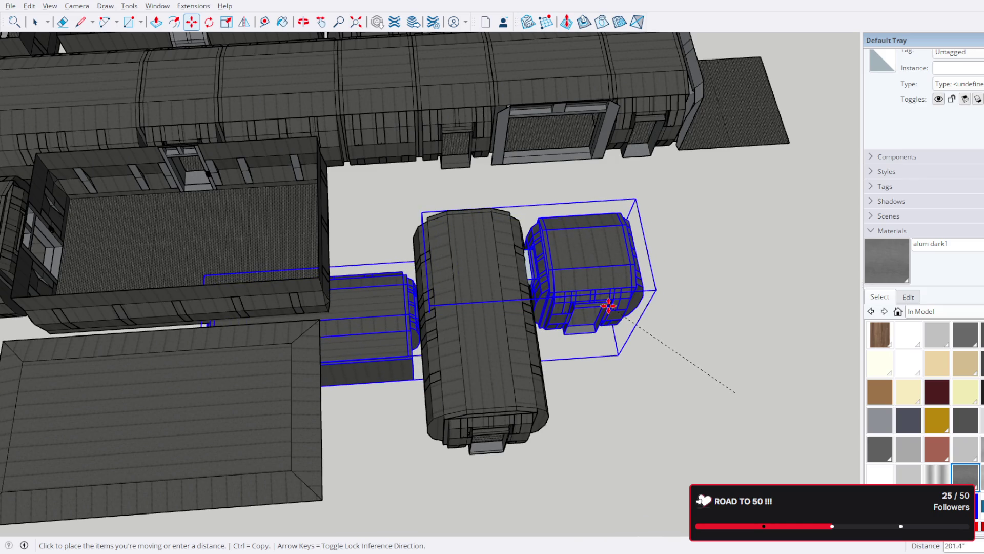
{"action": "mouse_move", "coordinate": [549, 308]}
{"action": "middle_mouse_down"}
{"action": "mouse_move", "coordinate": [556, 402]}
{"action": "mouse_move", "coordinate": [555, 316]}
{"action": "middle_mouse_up"}
{"action": "scroll", "coordinate": [556, 316], "scroll_direction": "up", "scroll_amount": 10}
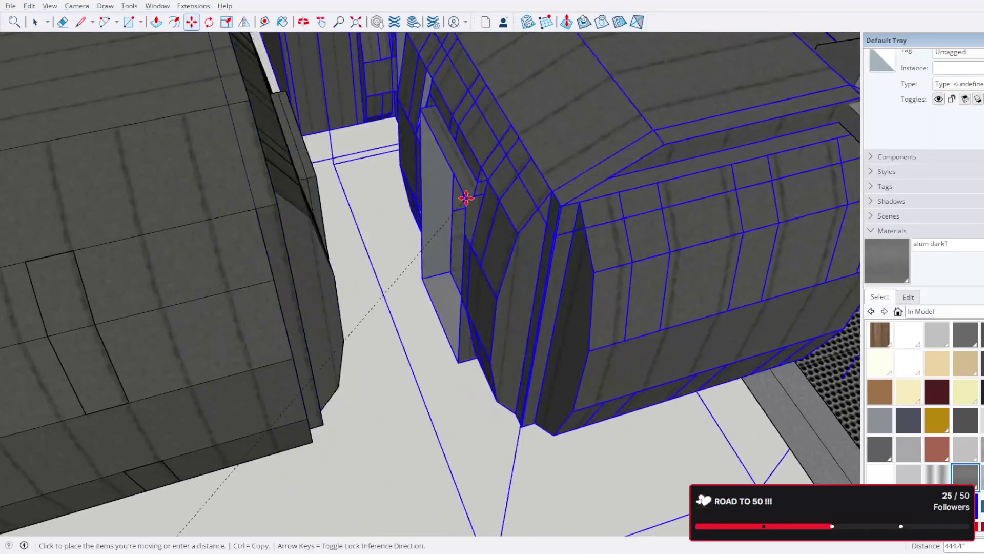
{"action": "left_click", "coordinate": [284, 170]}
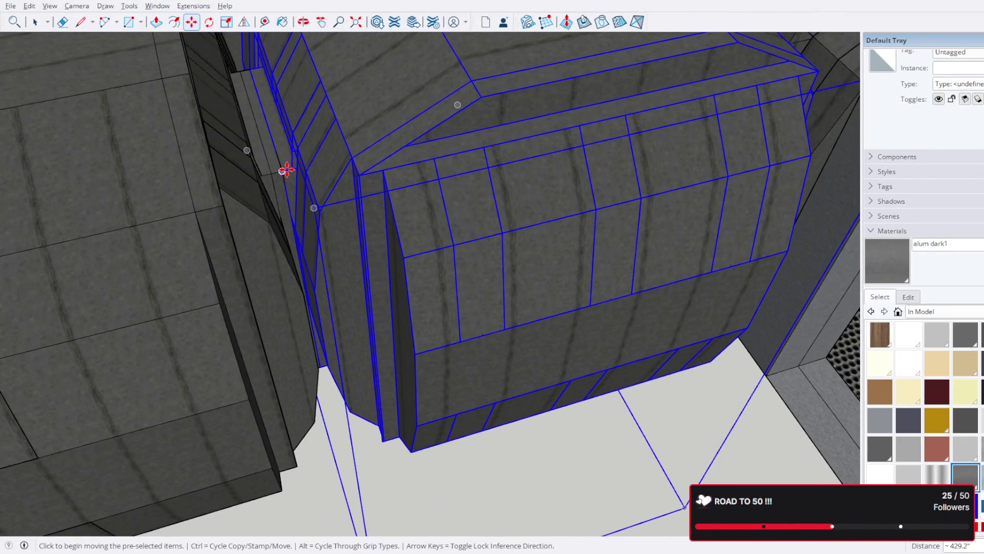
{"action": "scroll", "coordinate": [438, 275], "scroll_direction": "down", "scroll_amount": 6}
- Orbit around the docked pod to inspect its grated ramp, doorway and top faces
{"action": "mouse_move", "coordinate": [440, 277]}
{"action": "middle_mouse_down"}
{"action": "mouse_move", "coordinate": [492, 180]}
{"action": "mouse_move", "coordinate": [608, 67]}
{"action": "middle_mouse_up"}
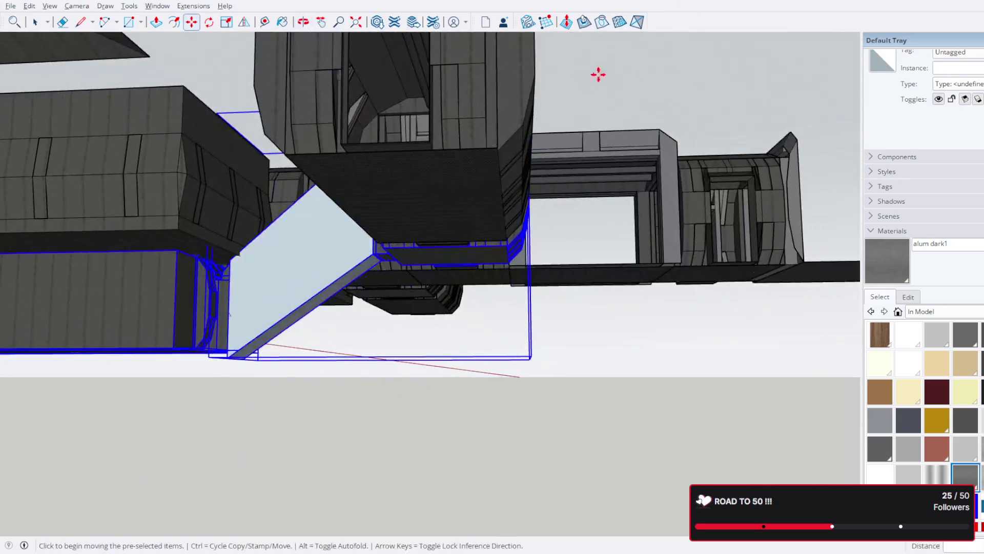
{"action": "mouse_move", "coordinate": [454, 118]}
{"action": "middle_mouse_down"}
{"action": "mouse_move", "coordinate": [365, 220]}
{"action": "mouse_move", "coordinate": [259, 242]}
{"action": "mouse_move", "coordinate": [391, 251]}
{"action": "middle_mouse_up"}
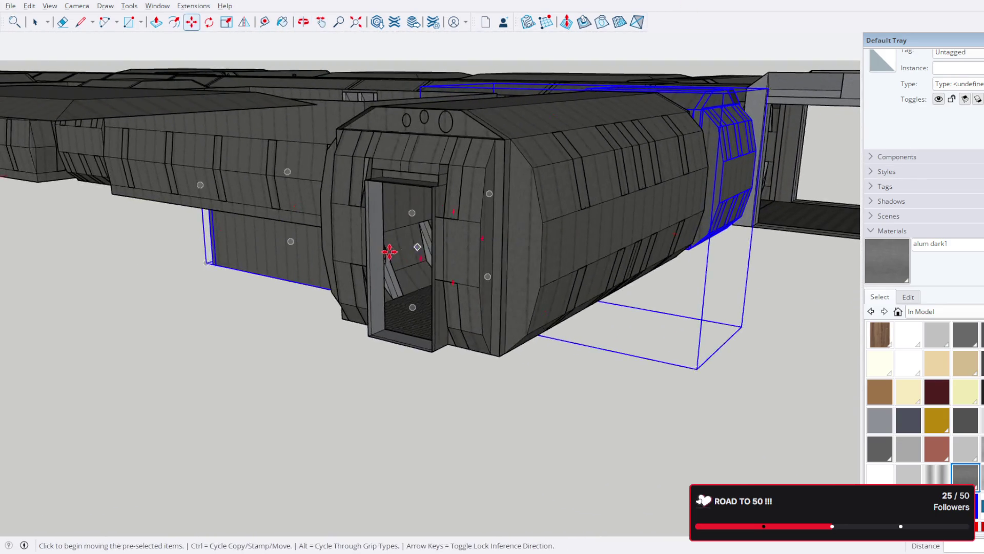
{"action": "scroll", "coordinate": [376, 246], "scroll_direction": "up", "scroll_amount": 5}
{"action": "scroll", "coordinate": [376, 246], "scroll_direction": "down", "scroll_amount": 5}
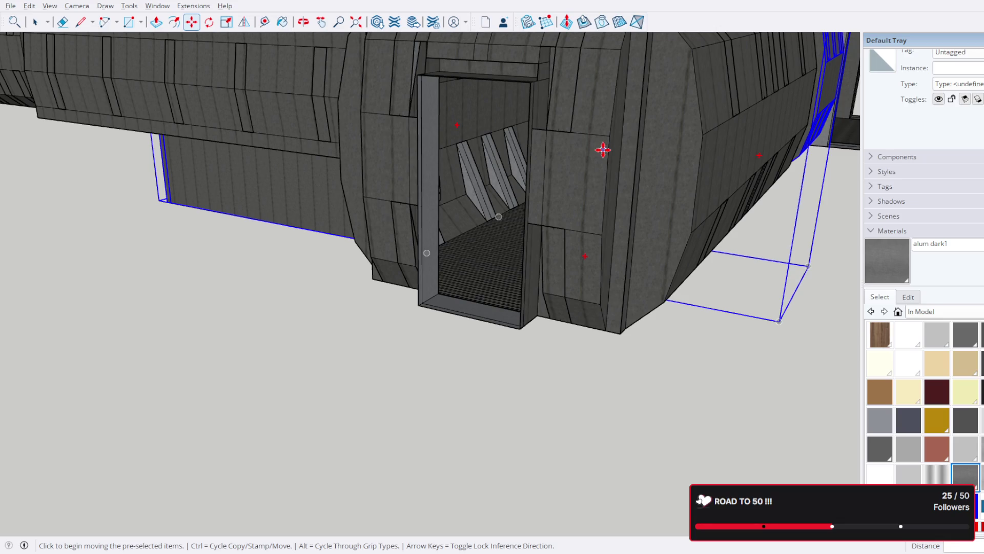
{"action": "mouse_move", "coordinate": [405, 143]}
{"action": "middle_mouse_down"}
{"action": "mouse_move", "coordinate": [476, 160]}
{"action": "mouse_move", "coordinate": [537, 334]}
{"action": "middle_mouse_up"}
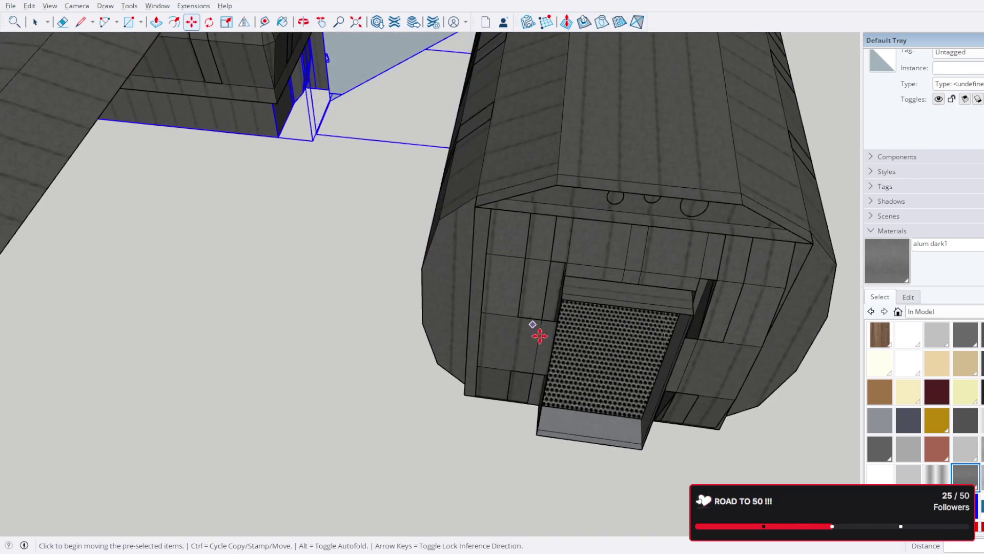
{"action": "mouse_move", "coordinate": [723, 365]}
{"action": "middle_mouse_down"}
{"action": "mouse_move", "coordinate": [556, 264]}
{"action": "mouse_move", "coordinate": [597, 318]}
{"action": "mouse_move", "coordinate": [506, 303]}
{"action": "mouse_move", "coordinate": [514, 292]}
{"action": "mouse_move", "coordinate": [710, 369]}
{"action": "mouse_move", "coordinate": [292, 214]}
{"action": "middle_mouse_up"}
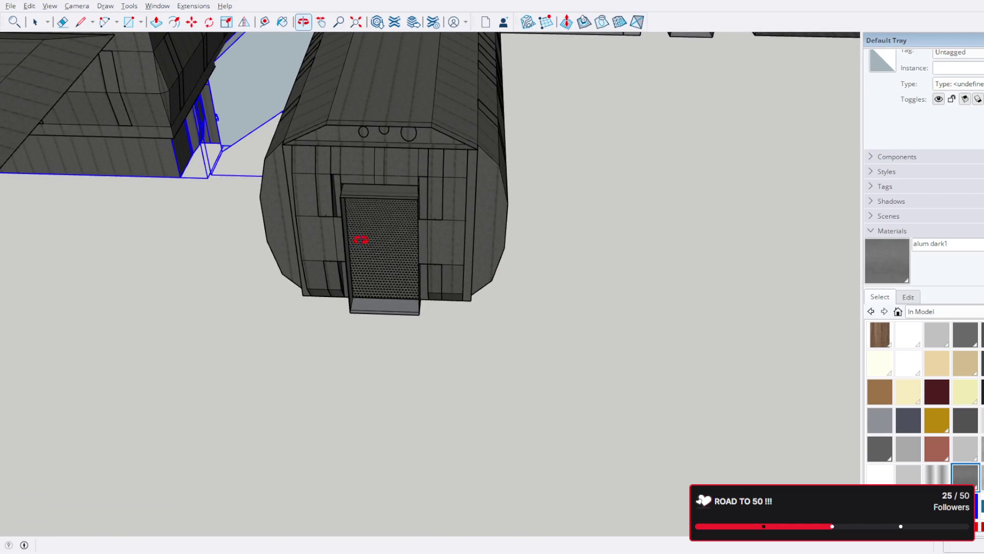
{"action": "scroll", "coordinate": [395, 245], "scroll_direction": "up", "scroll_amount": 2}
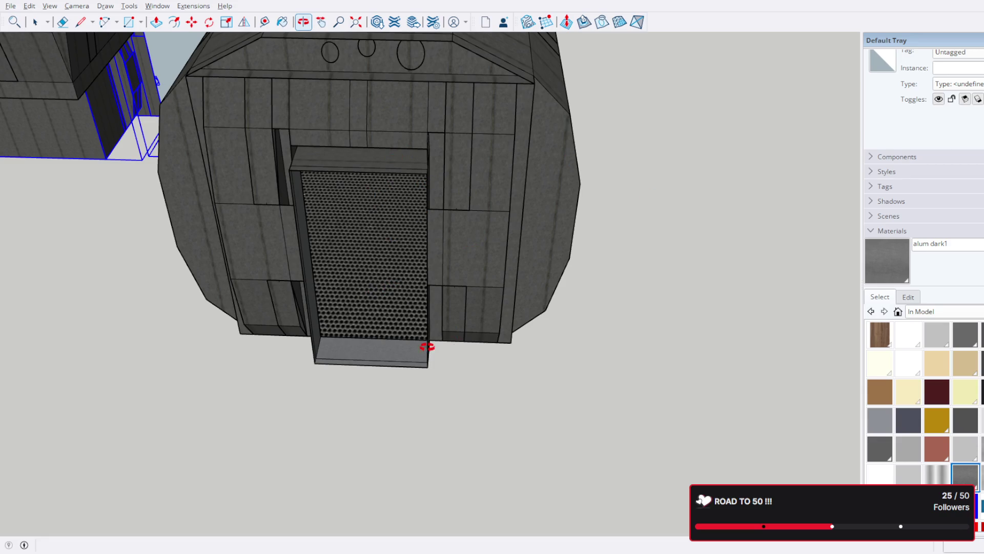
{"action": "scroll", "coordinate": [276, 179], "scroll_direction": "up", "scroll_amount": 2}
{"action": "mouse_move", "coordinate": [277, 180]}
{"action": "left_mouse_down"}
{"action": "mouse_move", "coordinate": [354, 211]}
{"action": "mouse_move", "coordinate": [357, 437]}
{"action": "left_mouse_up"}
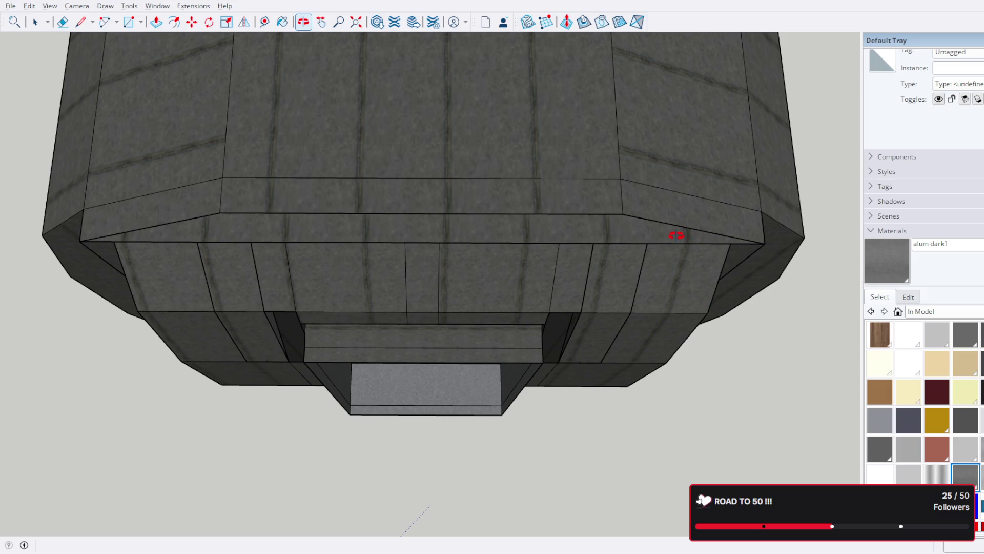
{"action": "scroll", "coordinate": [676, 232], "scroll_direction": "down", "scroll_amount": 3}
{"action": "left_click_drag", "start_coordinate": [631, 226], "coordinate": [350, 151]}
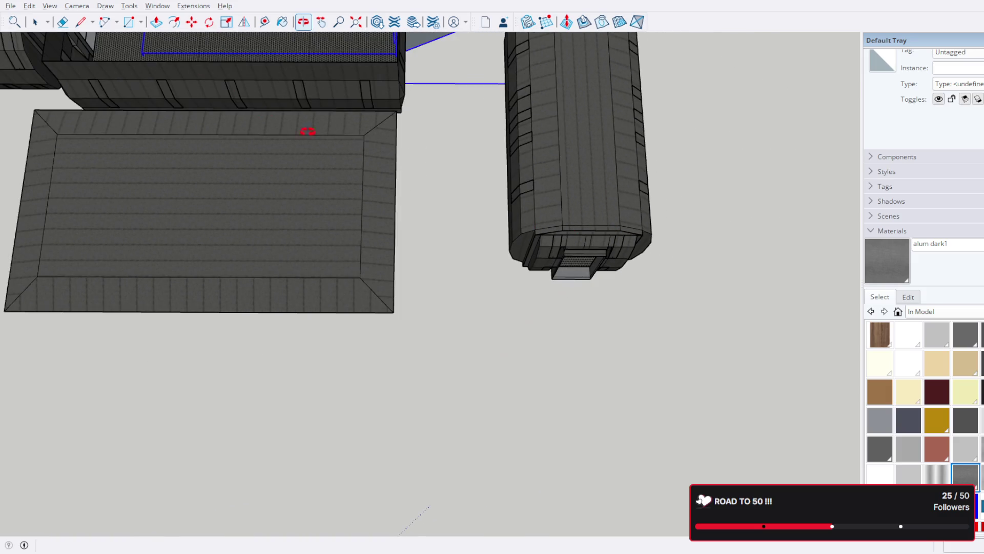
{"action": "scroll", "coordinate": [483, 99], "scroll_direction": "down", "scroll_amount": 5}
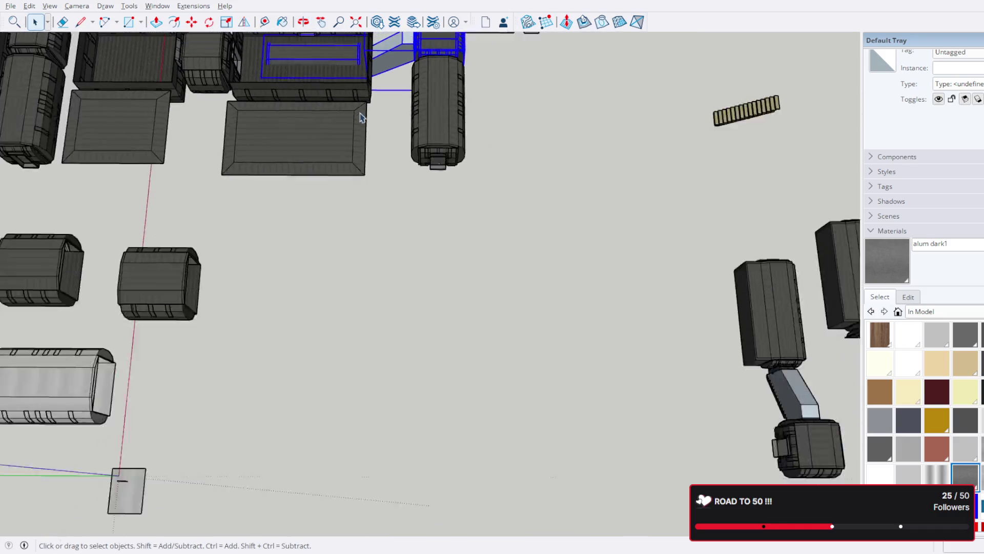
{"action": "scroll", "coordinate": [549, 356], "scroll_direction": "up", "scroll_amount": 5}
{"action": "left_click", "coordinate": [582, 328]}
{"action": "scroll", "coordinate": [533, 247], "scroll_direction": "up", "scroll_amount": 3}
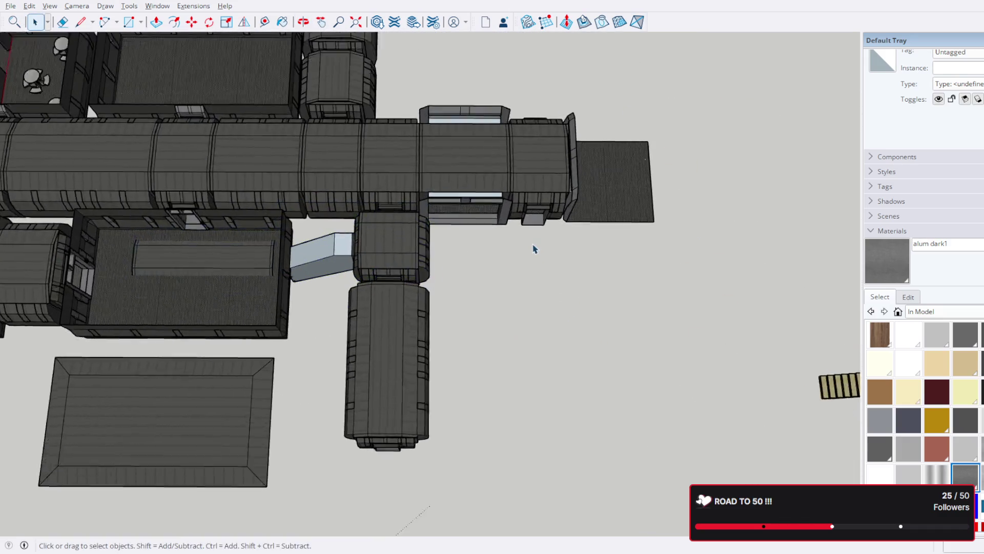
{"action": "mouse_move", "coordinate": [564, 213]}
{"action": "middle_mouse_down"}
{"action": "mouse_move", "coordinate": [451, 222]}
{"action": "mouse_move", "coordinate": [495, 265]}
{"action": "middle_mouse_up"}
{"action": "scroll", "coordinate": [495, 265], "scroll_direction": "up", "scroll_amount": 3}
{"action": "mouse_move", "coordinate": [621, 352]}
{"action": "middle_mouse_down"}
{"action": "mouse_move", "coordinate": [736, 266]}
{"action": "mouse_move", "coordinate": [554, 289]}
{"action": "middle_mouse_up"}
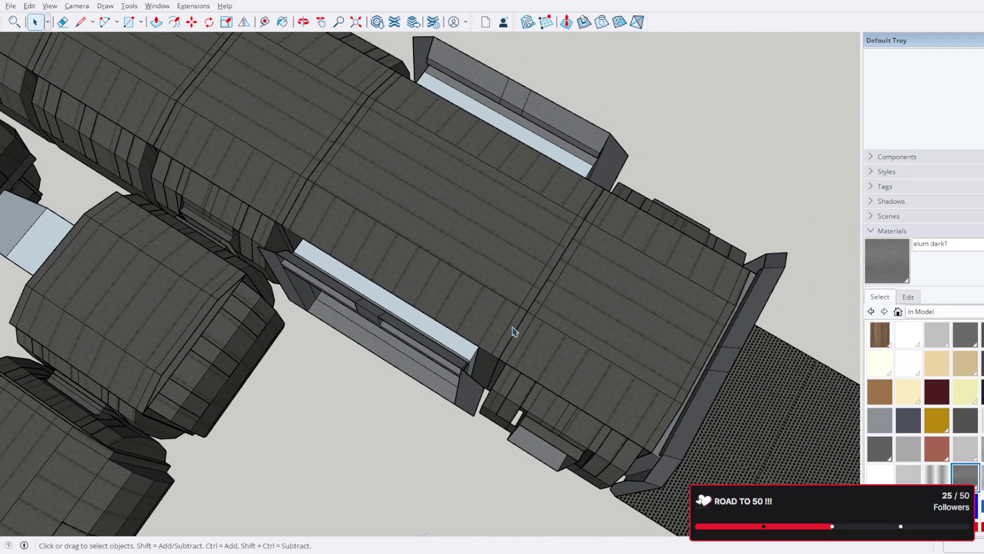
{"action": "scroll", "coordinate": [303, 197], "scroll_direction": "down", "scroll_amount": 3}
{"action": "middle_click_drag", "start_coordinate": [303, 198], "coordinate": [532, 290]}
{"action": "scroll", "coordinate": [625, 356], "scroll_direction": "down", "scroll_amount": 2}
{"action": "mouse_move", "coordinate": [674, 364]}
{"action": "middle_mouse_down"}
{"action": "mouse_move", "coordinate": [537, 236]}
{"action": "mouse_move", "coordinate": [453, 197]}
{"action": "middle_mouse_up"}
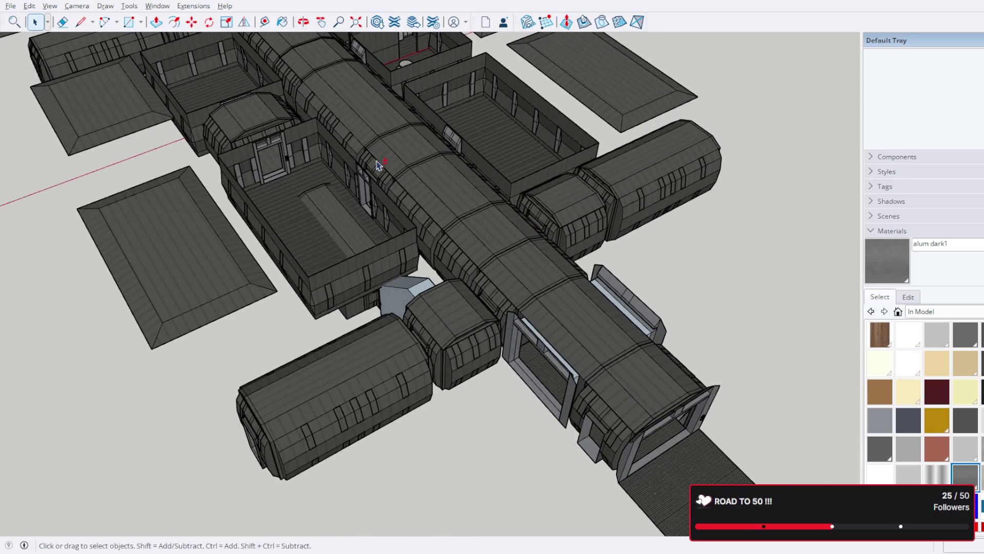
{"action": "middle_click_drag", "start_coordinate": [377, 158], "coordinate": [505, 280]}
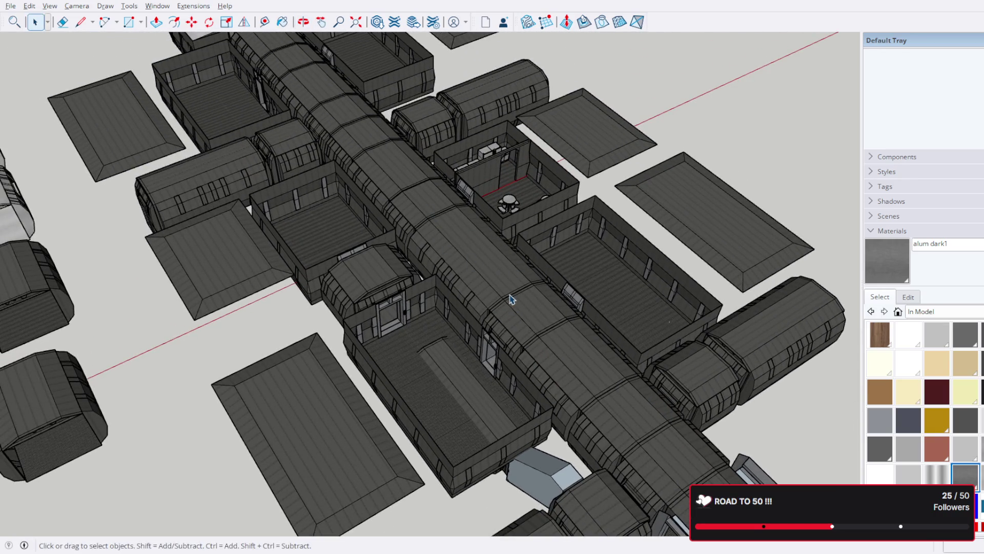
{"action": "middle_click_drag", "start_coordinate": [549, 315], "coordinate": [439, 226]}
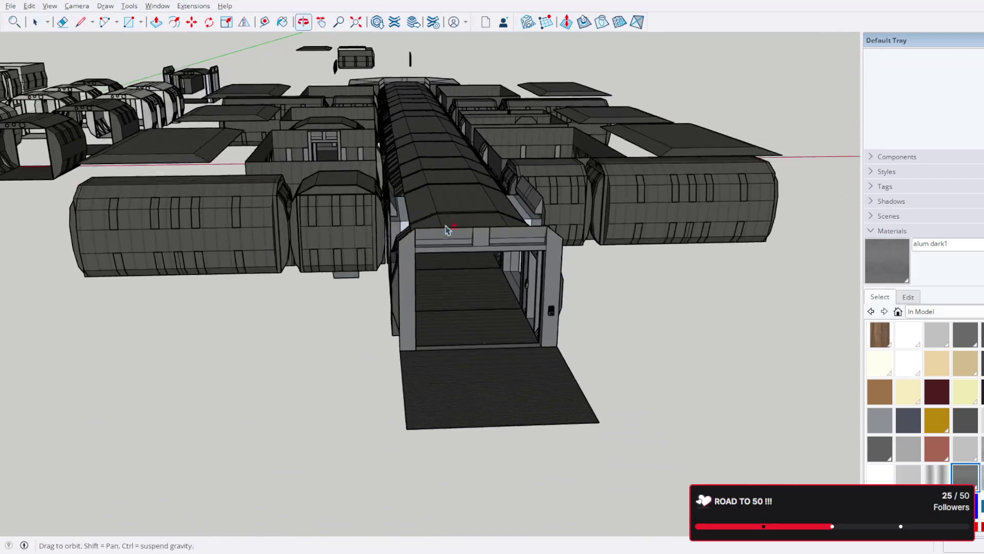
{"action": "scroll", "coordinate": [523, 279], "scroll_direction": "up", "scroll_amount": 6}
{"action": "scroll", "coordinate": [608, 328], "scroll_direction": "up", "scroll_amount": 5}
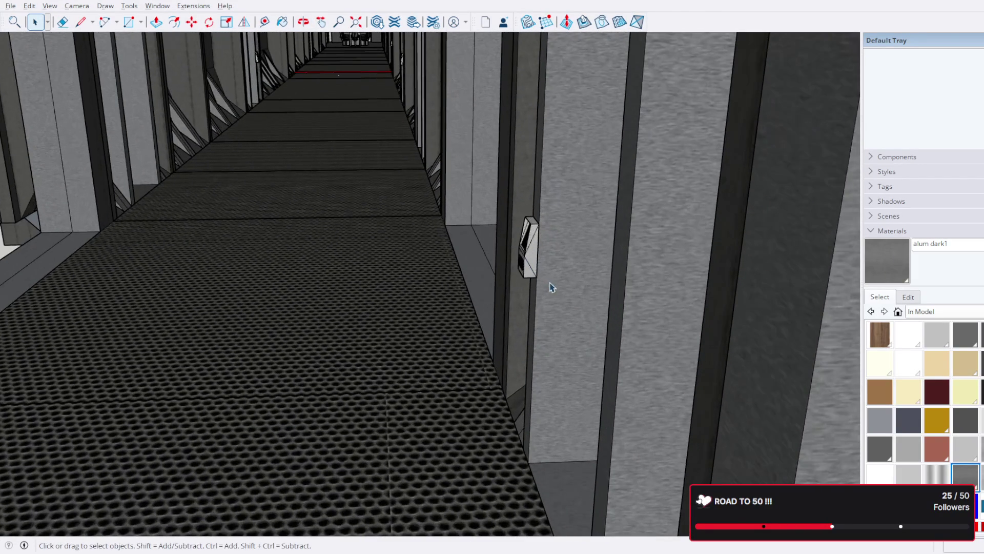
{"action": "scroll", "coordinate": [530, 256], "scroll_direction": "down", "scroll_amount": 5}
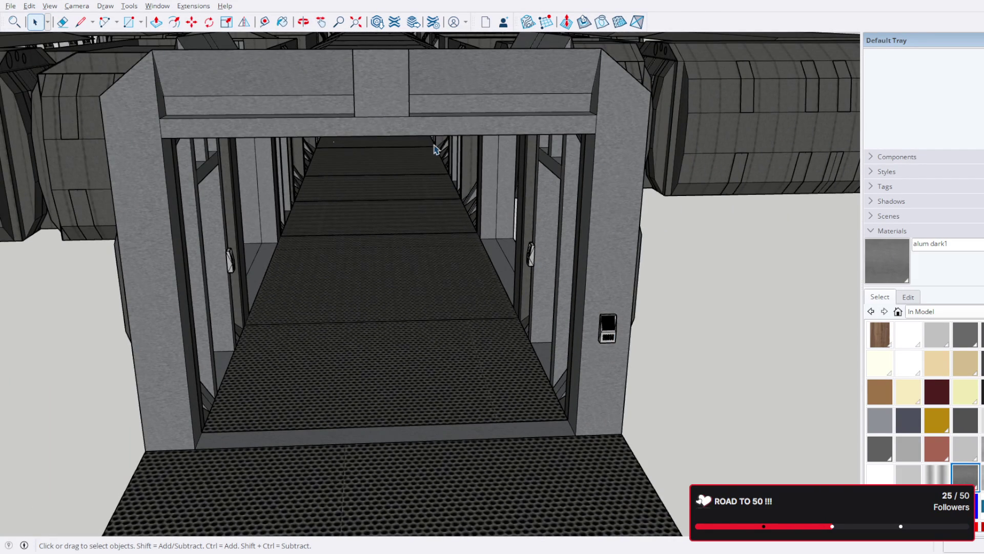
{"action": "mouse_move", "coordinate": [552, 189]}
{"action": "middle_mouse_down"}
{"action": "mouse_move", "coordinate": [242, 198]}
{"action": "mouse_move", "coordinate": [391, 202]}
{"action": "mouse_move", "coordinate": [482, 242]}
{"action": "middle_mouse_up"}
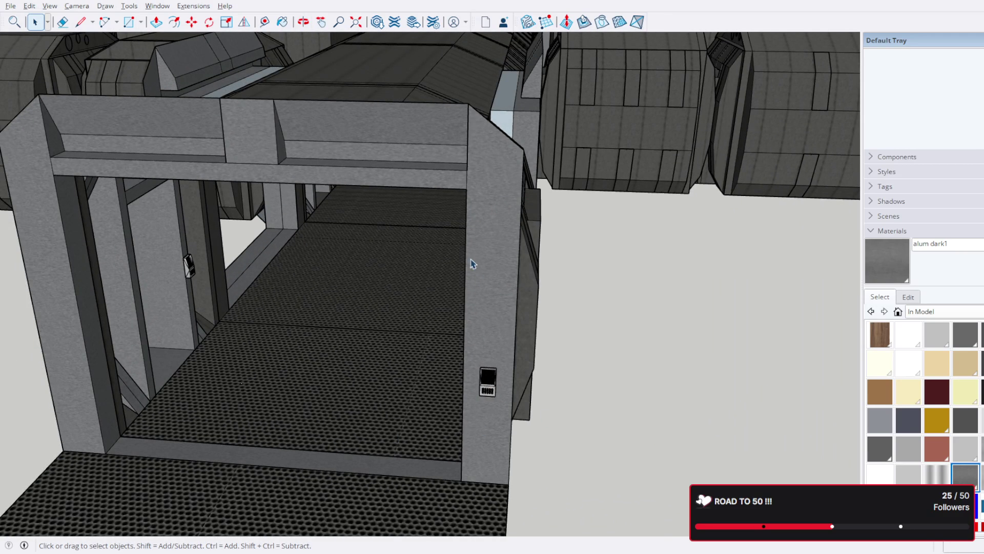
{"action": "scroll", "coordinate": [217, 173], "scroll_direction": "down", "scroll_amount": 5}
{"action": "scroll", "coordinate": [310, 187], "scroll_direction": "up", "scroll_amount": 2}
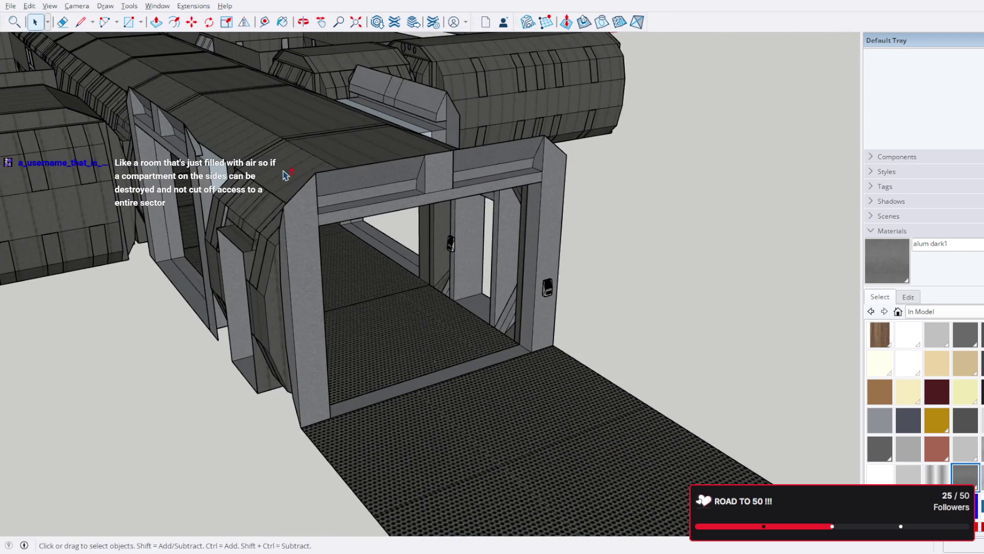
{"action": "scroll", "coordinate": [127, 325], "scroll_direction": "down", "scroll_amount": 5}
{"action": "mouse_move", "coordinate": [127, 325]}
{"action": "middle_mouse_down"}
{"action": "mouse_move", "coordinate": [500, 185]}
{"action": "mouse_move", "coordinate": [576, 277]}
{"action": "mouse_move", "coordinate": [509, 106]}
{"action": "middle_mouse_up"}
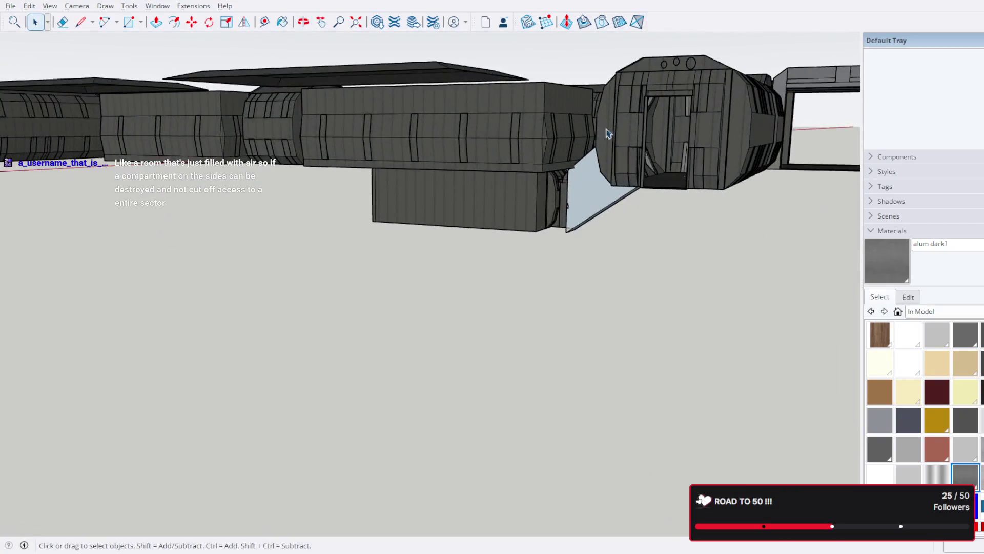
{"action": "mouse_move", "coordinate": [612, 126]}
{"action": "middle_mouse_down"}
{"action": "mouse_move", "coordinate": [683, 272]}
{"action": "mouse_move", "coordinate": [617, 136]}
{"action": "mouse_move", "coordinate": [523, 311]}
{"action": "mouse_move", "coordinate": [600, 384]}
{"action": "mouse_move", "coordinate": [610, 413]}
{"action": "mouse_move", "coordinate": [552, 374]}
{"action": "mouse_move", "coordinate": [662, 396]}
{"action": "mouse_move", "coordinate": [576, 83]}
{"action": "mouse_move", "coordinate": [575, 7]}
{"action": "middle_mouse_up"}
{"action": "scroll", "coordinate": [524, 312], "scroll_direction": "up", "scroll_amount": 5}
{"action": "key", "text": "space"}
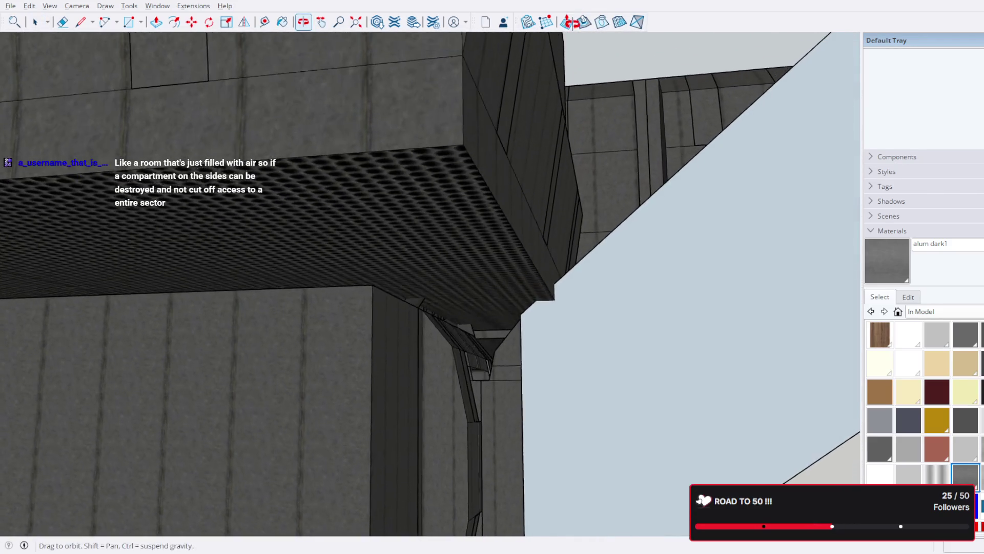
{"action": "mouse_move", "coordinate": [633, 240]}
{"action": "middle_mouse_down"}
{"action": "mouse_move", "coordinate": [655, 340]}
{"action": "mouse_move", "coordinate": [617, 288]}
{"action": "mouse_move", "coordinate": [569, 288]}
{"action": "mouse_move", "coordinate": [559, 318]}
{"action": "mouse_move", "coordinate": [564, 268]}
{"action": "mouse_move", "coordinate": [503, 279]}
{"action": "mouse_move", "coordinate": [505, 263]}
{"action": "mouse_move", "coordinate": [494, 289]}
{"action": "mouse_move", "coordinate": [451, 325]}
{"action": "mouse_move", "coordinate": [463, 391]}
{"action": "mouse_move", "coordinate": [628, 395]}
{"action": "mouse_move", "coordinate": [716, 424]}
{"action": "middle_mouse_up"}
{"action": "scroll", "coordinate": [486, 364], "scroll_direction": "down", "scroll_amount": 3}
{"action": "scroll", "coordinate": [486, 364], "scroll_direction": "down", "scroll_amount": 2}
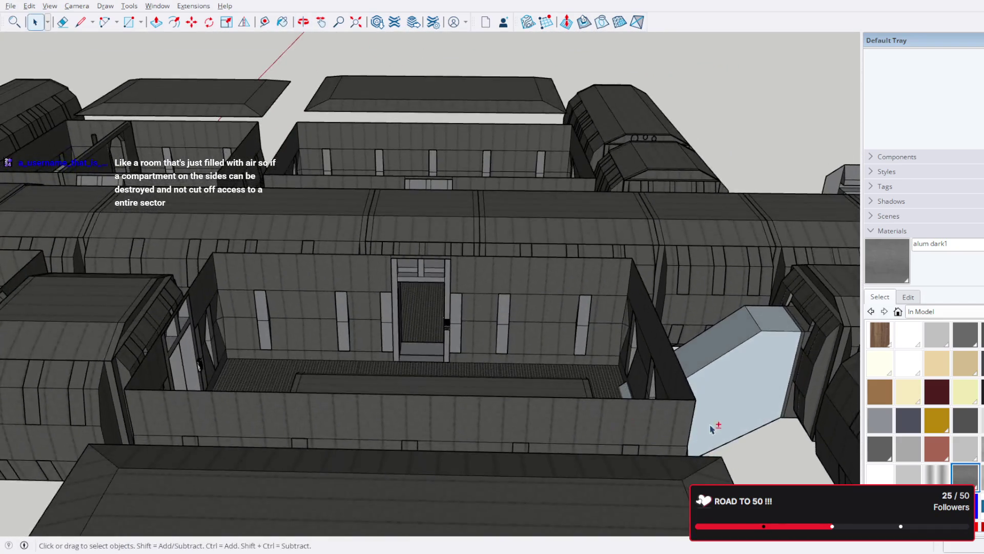
{"action": "scroll", "coordinate": [564, 211], "scroll_direction": "up", "scroll_amount": 3}
{"action": "mouse_move", "coordinate": [564, 212]}
{"action": "middle_mouse_down"}
{"action": "mouse_move", "coordinate": [578, 141]}
{"action": "mouse_move", "coordinate": [569, 101]}
{"action": "mouse_move", "coordinate": [488, 292]}
{"action": "mouse_move", "coordinate": [470, 106]}
{"action": "mouse_move", "coordinate": [626, 319]}
{"action": "middle_mouse_up"}
{"action": "scroll", "coordinate": [488, 292], "scroll_direction": "down", "scroll_amount": 3}
{"action": "scroll", "coordinate": [470, 106], "scroll_direction": "down", "scroll_amount": 3}
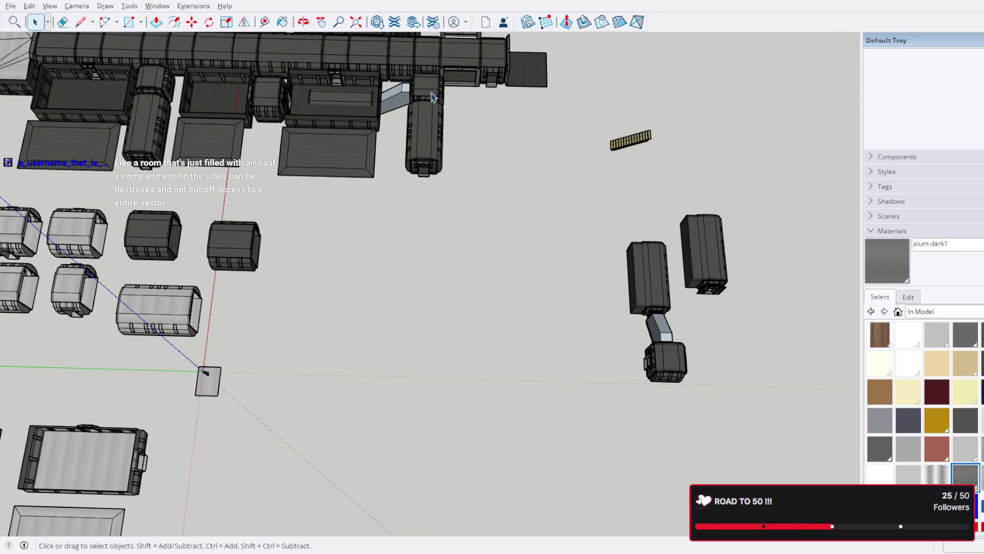
{"action": "scroll", "coordinate": [403, 98], "scroll_direction": "up", "scroll_amount": 5}
{"action": "mouse_move", "coordinate": [403, 98]}
{"action": "middle_mouse_down"}
{"action": "mouse_move", "coordinate": [378, 342]}
{"action": "mouse_move", "coordinate": [363, 121]}
{"action": "middle_mouse_up"}
{"action": "scroll", "coordinate": [362, 121], "scroll_direction": "up", "scroll_amount": 6}
{"action": "mouse_move", "coordinate": [439, 179]}
{"action": "middle_mouse_down"}
{"action": "mouse_move", "coordinate": [382, 207]}
{"action": "mouse_move", "coordinate": [399, 224]}
{"action": "middle_mouse_up"}
{"action": "mouse_move", "coordinate": [416, 344]}
{"action": "middle_mouse_down"}
{"action": "mouse_move", "coordinate": [402, 231]}
{"action": "mouse_move", "coordinate": [318, 180]}
{"action": "mouse_move", "coordinate": [349, 170]}
{"action": "mouse_move", "coordinate": [346, 227]}
{"action": "middle_mouse_up"}
{"action": "scroll", "coordinate": [318, 180], "scroll_direction": "up", "scroll_amount": 3}
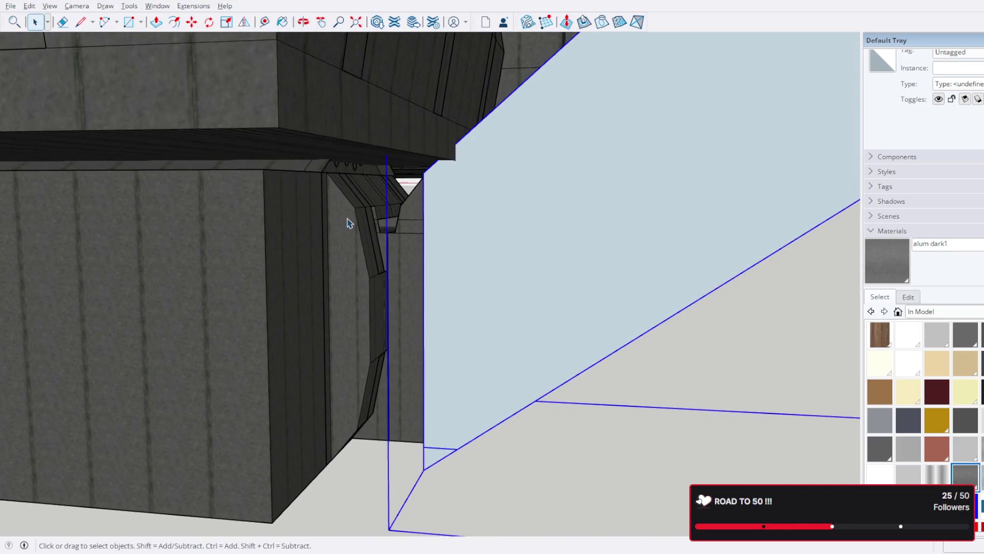
- Move the blue ramp and its adjoining rooms clear of the station
{"action": "left_click", "coordinate": [193, 23]}
{"action": "left_click", "coordinate": [536, 260]}
{"action": "left_click", "coordinate": [243, 286], "text": "ctrl"}
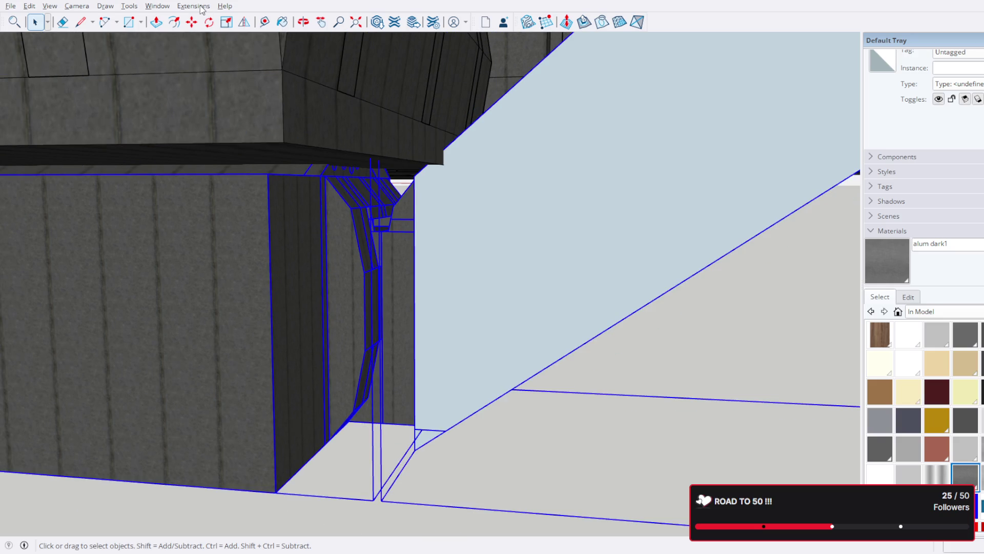
{"action": "scroll", "coordinate": [378, 229], "scroll_direction": "down", "scroll_amount": 10}
{"action": "mouse_move", "coordinate": [402, 206]}
{"action": "middle_mouse_down"}
{"action": "mouse_move", "coordinate": [565, 455]}
{"action": "mouse_move", "coordinate": [702, 402]}
{"action": "mouse_move", "coordinate": [400, 256]}
{"action": "middle_mouse_up"}
{"action": "left_click", "coordinate": [386, 230]}
{"action": "scroll", "coordinate": [494, 242], "scroll_direction": "down", "scroll_amount": 5}
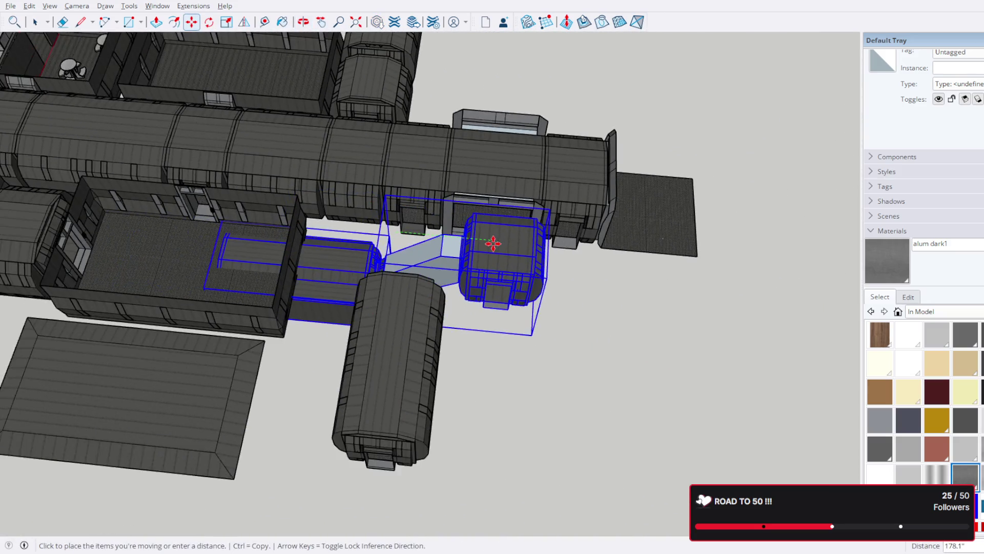
{"action": "mouse_move", "coordinate": [562, 268]}
{"action": "middle_mouse_down"}
{"action": "mouse_move", "coordinate": [391, 220]}
{"action": "mouse_move", "coordinate": [479, 216]}
{"action": "middle_mouse_up"}
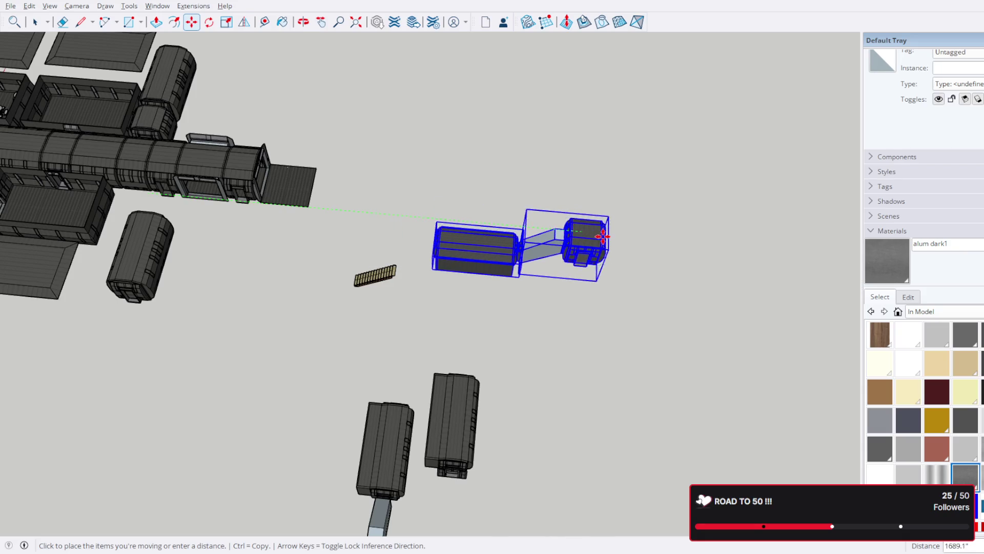
{"action": "left_click", "coordinate": [738, 239]}
- Move the long room away from the ramp
{"action": "left_click", "coordinate": [35, 22]}
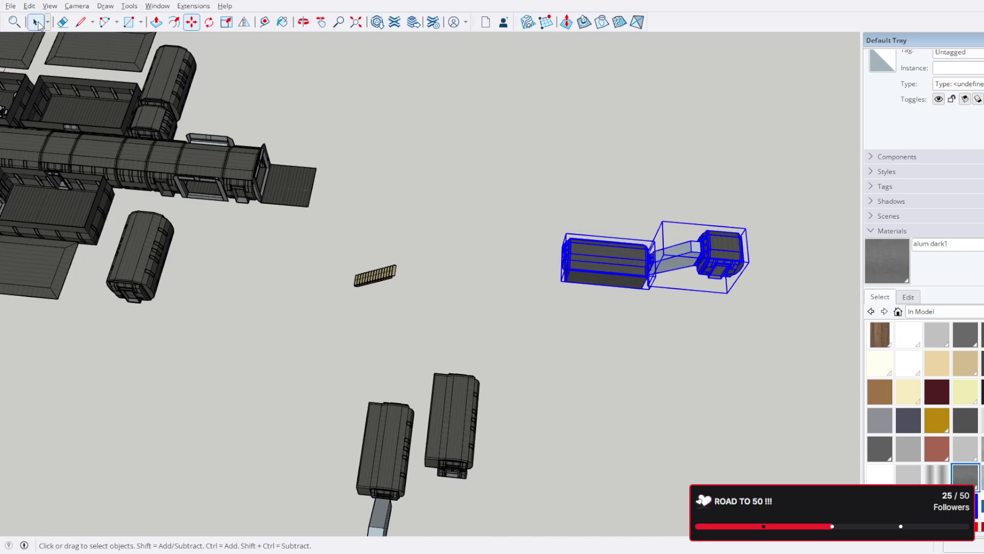
{"action": "scroll", "coordinate": [505, 234], "scroll_direction": "up", "scroll_amount": 3}
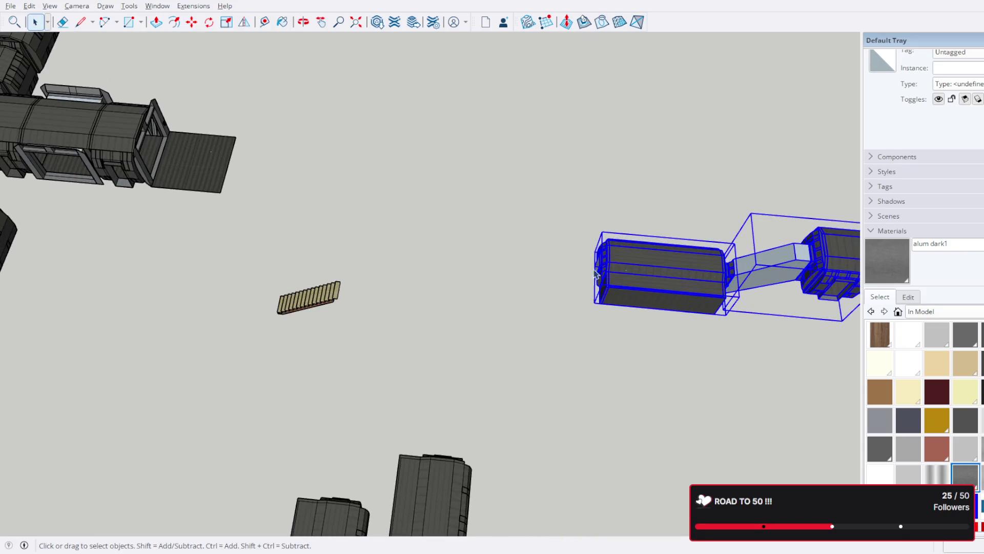
{"action": "left_click", "coordinate": [189, 21]}
{"action": "left_click", "coordinate": [688, 266]}
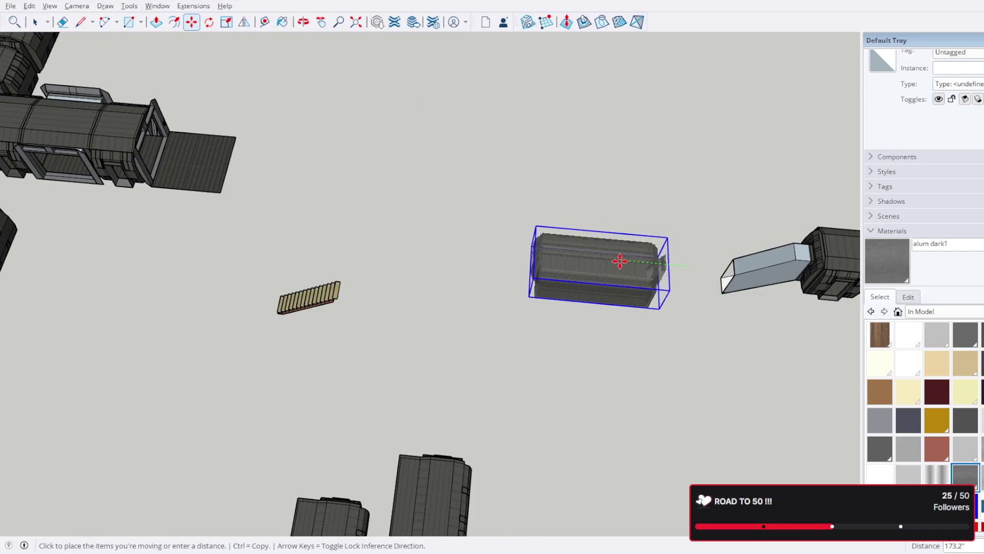
{"action": "left_click", "coordinate": [620, 261]}
{"action": "middle_click_drag", "start_coordinate": [623, 260], "coordinate": [334, 228], "text": "shift"}
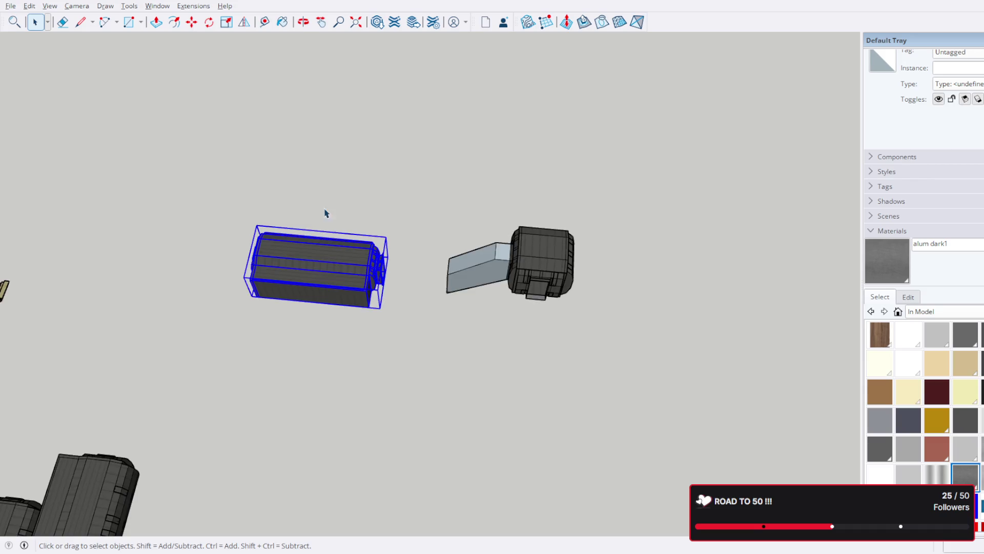
- Open the ramp panel's nested geometry for editing and select its bottom edge
{"action": "scroll", "coordinate": [495, 306], "scroll_direction": "up", "scroll_amount": 3}
{"action": "mouse_move", "coordinate": [494, 306]}
{"action": "middle_mouse_down"}
{"action": "mouse_move", "coordinate": [682, 222]}
{"action": "mouse_move", "coordinate": [659, 29]}
{"action": "middle_mouse_up"}
{"action": "scroll", "coordinate": [610, 308], "scroll_direction": "up", "scroll_amount": 2}
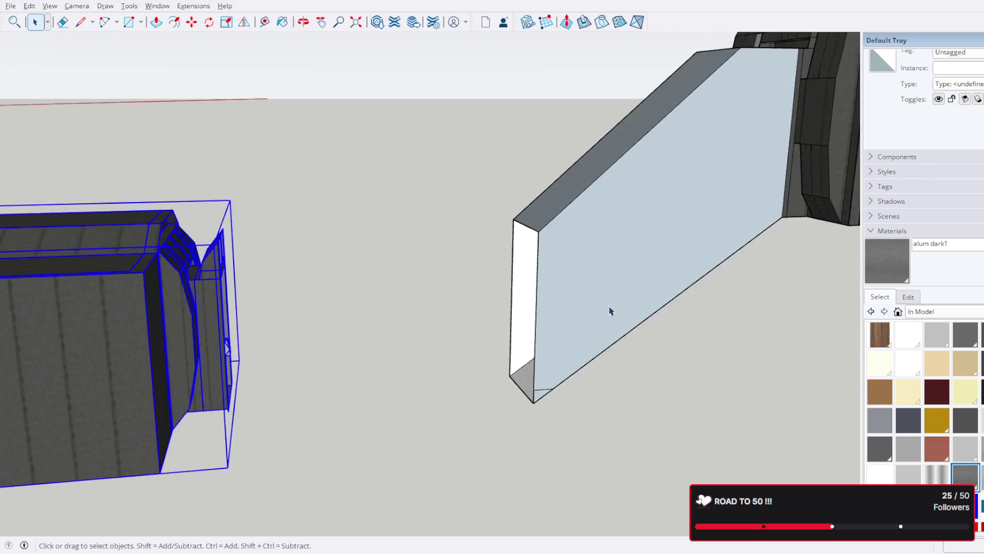
{"action": "scroll", "coordinate": [610, 308], "scroll_direction": "up", "scroll_amount": 3}
{"action": "left_click", "coordinate": [396, 321]}
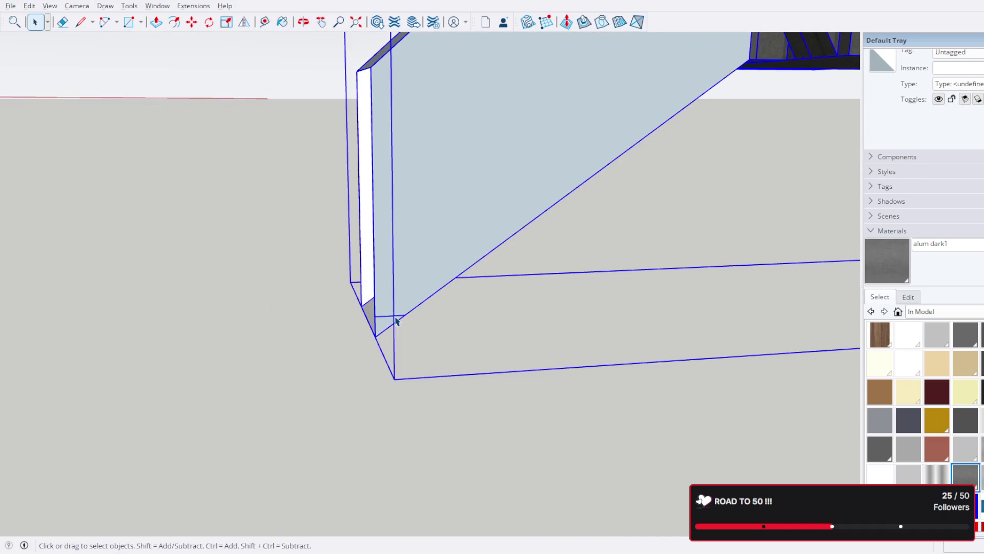
{"action": "double_click", "coordinate": [396, 320]}
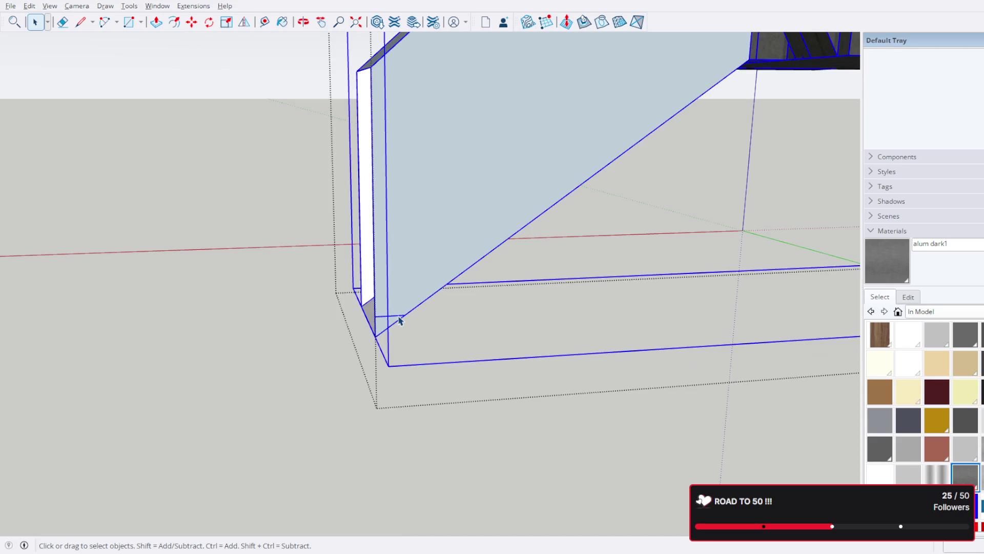
{"action": "double_click", "coordinate": [399, 320]}
{"action": "double_click", "coordinate": [400, 321]}
{"action": "left_click", "coordinate": [400, 320]}
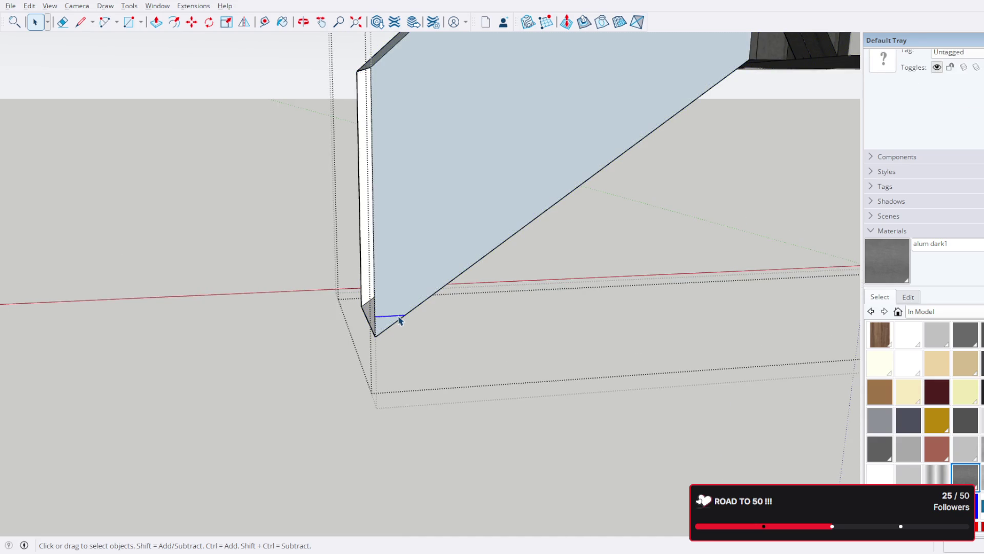
- Select the stair component and orbit around its step
{"action": "scroll", "coordinate": [401, 323], "scroll_direction": "down", "scroll_amount": 10}
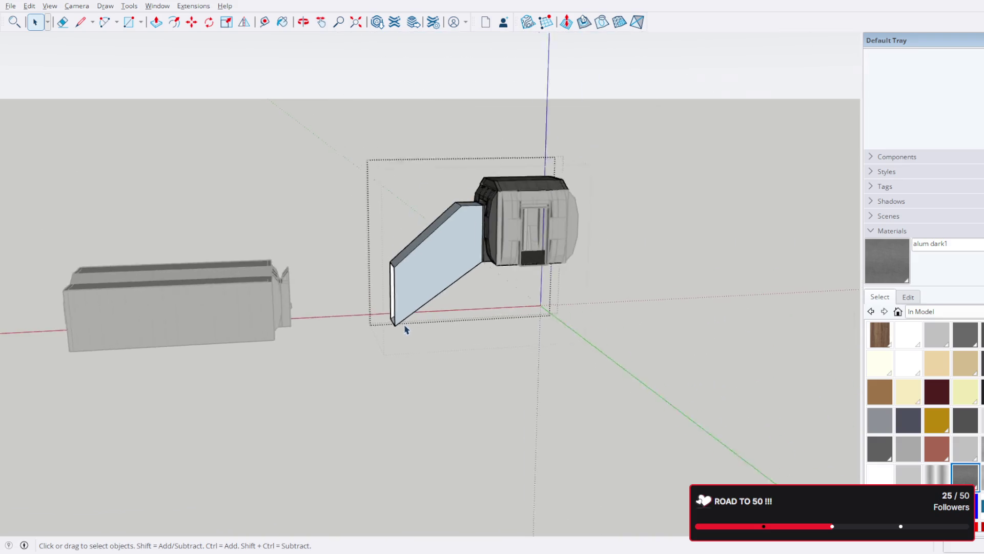
{"action": "scroll", "coordinate": [362, 376], "scroll_direction": "down", "scroll_amount": 5}
{"action": "mouse_move", "coordinate": [362, 376]}
{"action": "middle_mouse_down"}
{"action": "mouse_move", "coordinate": [475, 176]}
{"action": "mouse_move", "coordinate": [405, 206]}
{"action": "mouse_move", "coordinate": [477, 204]}
{"action": "middle_mouse_up"}
{"action": "scroll", "coordinate": [477, 204], "scroll_direction": "up", "scroll_amount": 10}
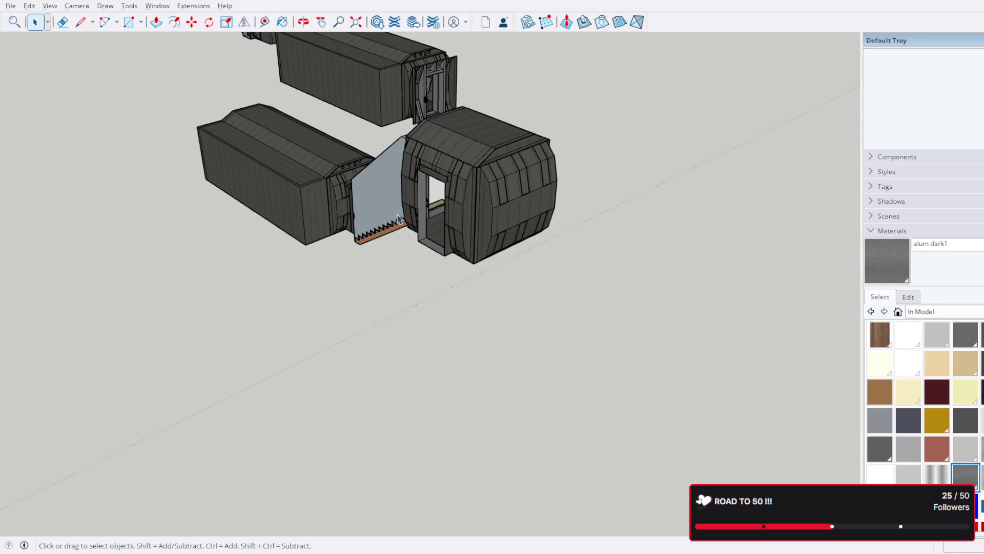
{"action": "left_click", "coordinate": [388, 235]}
{"action": "scroll", "coordinate": [388, 235], "scroll_direction": "up", "scroll_amount": 5}
{"action": "mouse_move", "coordinate": [388, 235]}
{"action": "middle_mouse_down"}
{"action": "mouse_move", "coordinate": [716, 140]}
{"action": "mouse_move", "coordinate": [580, 125]}
{"action": "mouse_move", "coordinate": [529, 66]}
{"action": "mouse_move", "coordinate": [524, 72]}
{"action": "middle_mouse_up"}
{"action": "scroll", "coordinate": [717, 140], "scroll_direction": "up", "scroll_amount": 4}
- Start a Ctrl-copy move of the stair board, facing it head-on
{"action": "left_click", "coordinate": [191, 24]}
{"action": "middle_click_drag", "start_coordinate": [583, 162], "coordinate": [488, 202]}
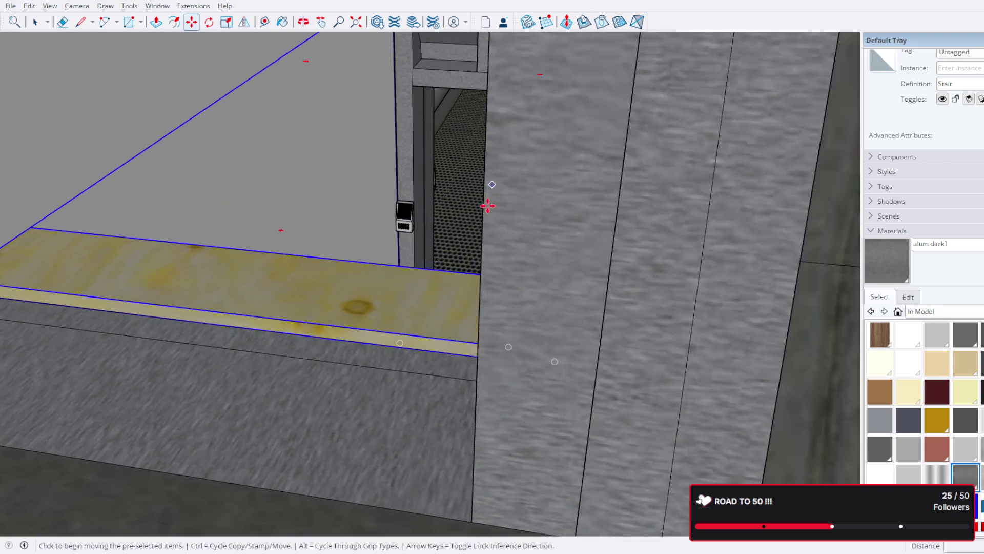
{"action": "mouse_move", "coordinate": [437, 265]}
{"action": "middle_mouse_down"}
{"action": "mouse_move", "coordinate": [418, 279]}
{"action": "mouse_move", "coordinate": [430, 330]}
{"action": "middle_mouse_up"}
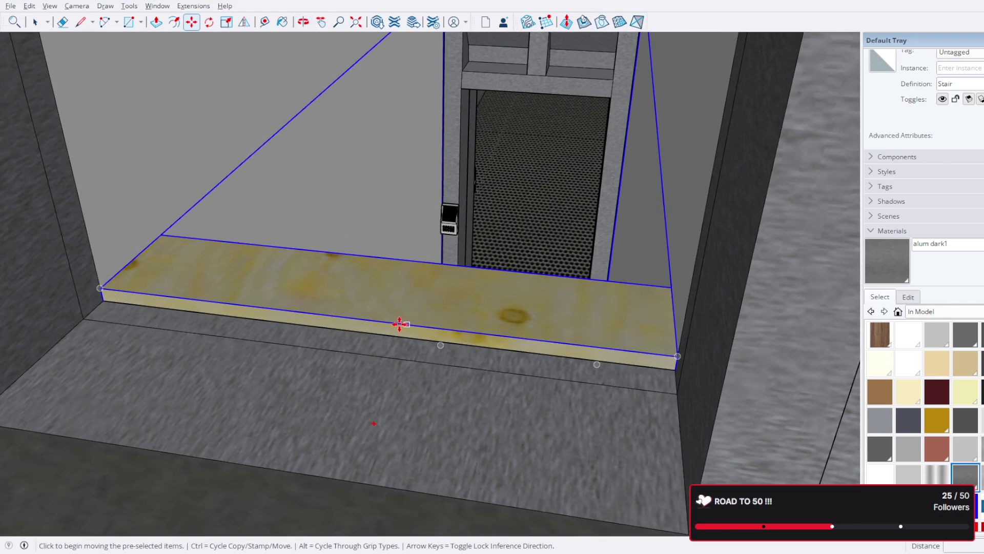
{"action": "left_click", "coordinate": [371, 319]}
{"action": "scroll", "coordinate": [468, 285], "scroll_direction": "down", "scroll_amount": 3}
{"action": "key", "text": "ctrl"}
{"action": "mouse_move", "coordinate": [417, 340]}
{"action": "middle_mouse_down"}
{"action": "mouse_move", "coordinate": [445, 400]}
{"action": "mouse_move", "coordinate": [77, 421]}
{"action": "middle_mouse_up"}
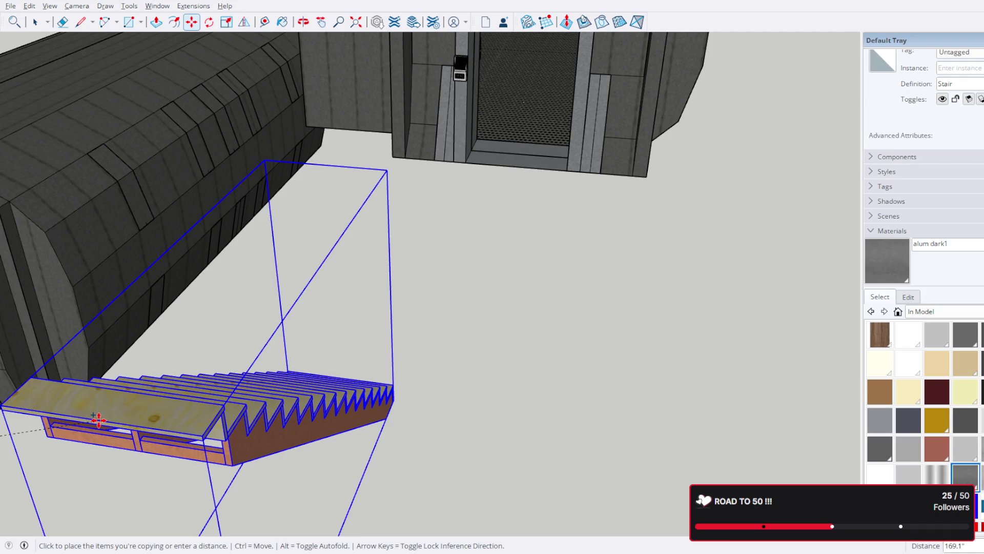
- Carry the stair copy while orbiting out to an overhead view of the whole station
{"action": "scroll", "coordinate": [415, 278], "scroll_direction": "down", "scroll_amount": 5}
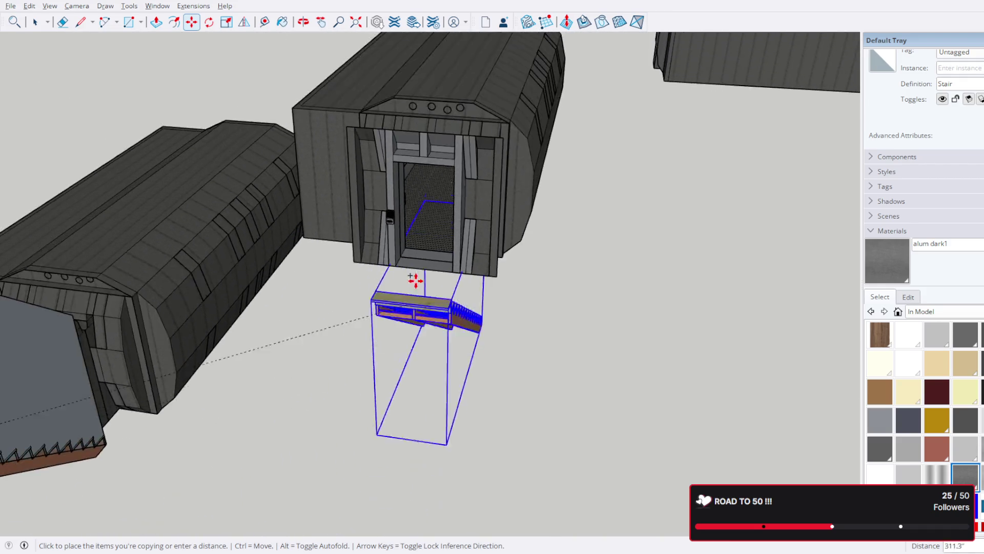
{"action": "scroll", "coordinate": [414, 279], "scroll_direction": "down", "scroll_amount": 5}
{"action": "mouse_move", "coordinate": [441, 279]}
{"action": "middle_mouse_down"}
{"action": "mouse_move", "coordinate": [396, 370]}
{"action": "mouse_move", "coordinate": [487, 380]}
{"action": "mouse_move", "coordinate": [467, 200]}
{"action": "middle_mouse_up"}
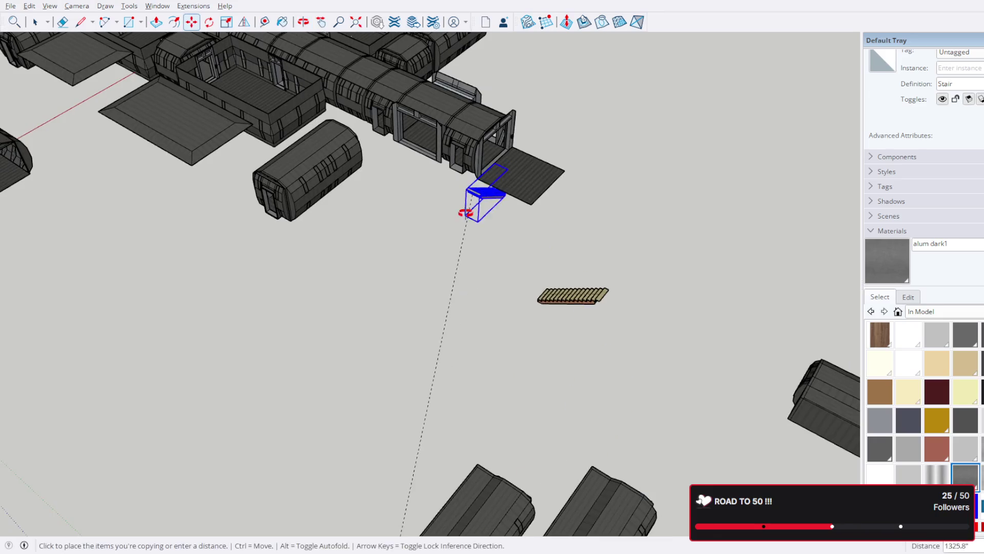
{"action": "scroll", "coordinate": [466, 200], "scroll_direction": "down", "scroll_amount": 5}
{"action": "mouse_move", "coordinate": [509, 408]}
{"action": "middle_mouse_down"}
{"action": "mouse_move", "coordinate": [439, 249]}
{"action": "mouse_move", "coordinate": [505, 369]}
{"action": "mouse_move", "coordinate": [642, 314]}
{"action": "mouse_move", "coordinate": [561, 280]}
{"action": "middle_mouse_up"}
{"action": "mouse_move", "coordinate": [329, 377]}
{"action": "middle_mouse_down"}
{"action": "mouse_move", "coordinate": [567, 468]}
{"action": "mouse_move", "coordinate": [421, 476]}
{"action": "middle_mouse_up"}
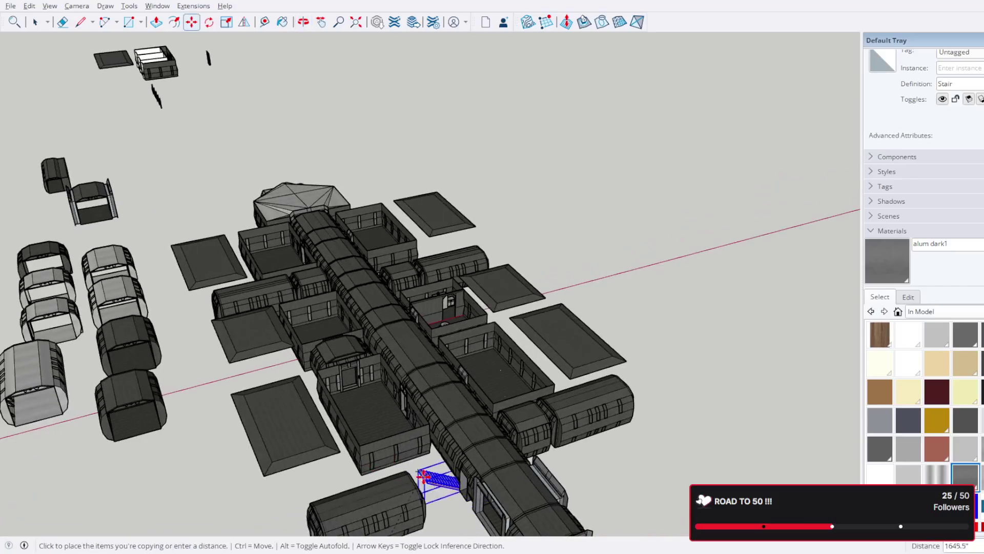
{"action": "scroll", "coordinate": [420, 475], "scroll_direction": "down", "scroll_amount": 3}
{"action": "scroll", "coordinate": [501, 399], "scroll_direction": "up", "scroll_amount": 4}
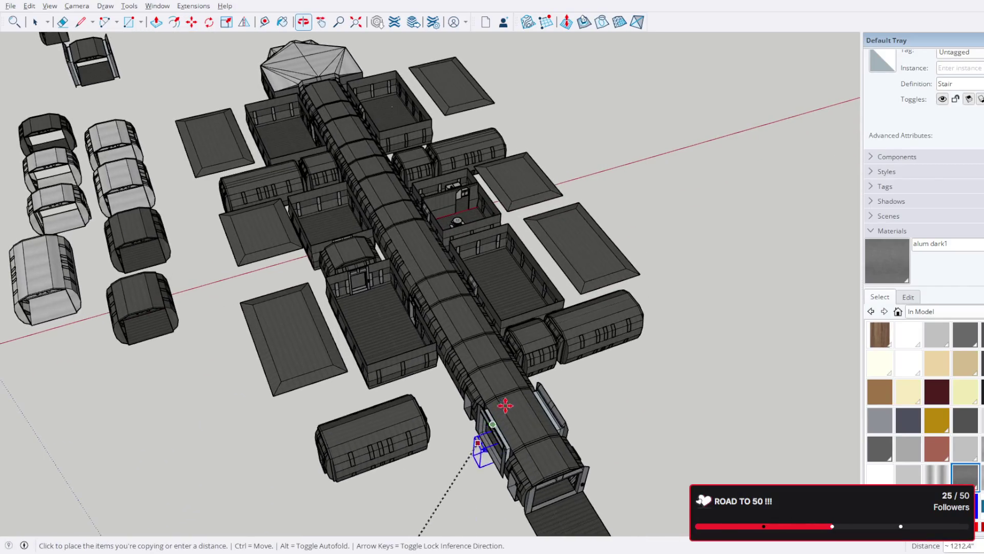
{"action": "middle_click_drag", "start_coordinate": [449, 256], "coordinate": [459, 282]}
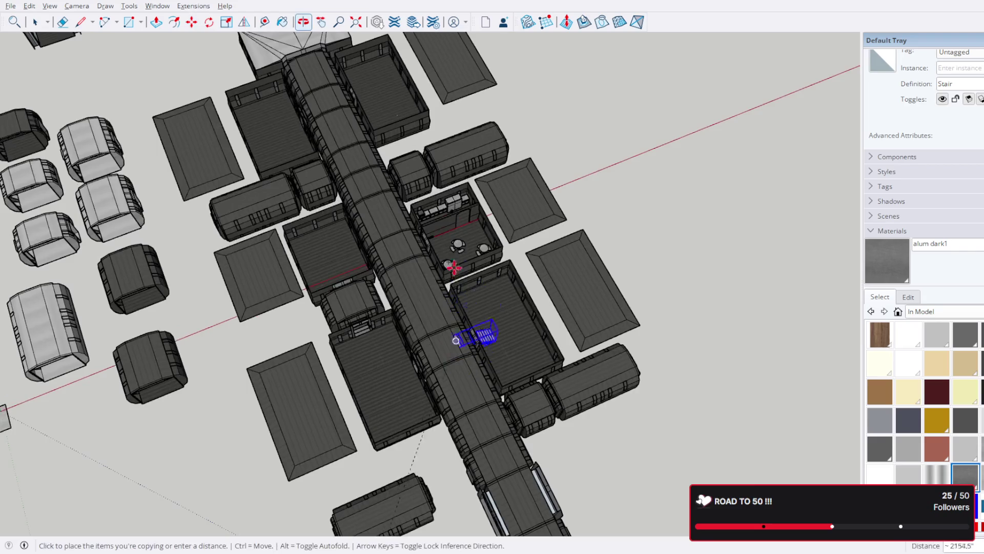
{"action": "scroll", "coordinate": [413, 255], "scroll_direction": "up", "scroll_amount": 3}
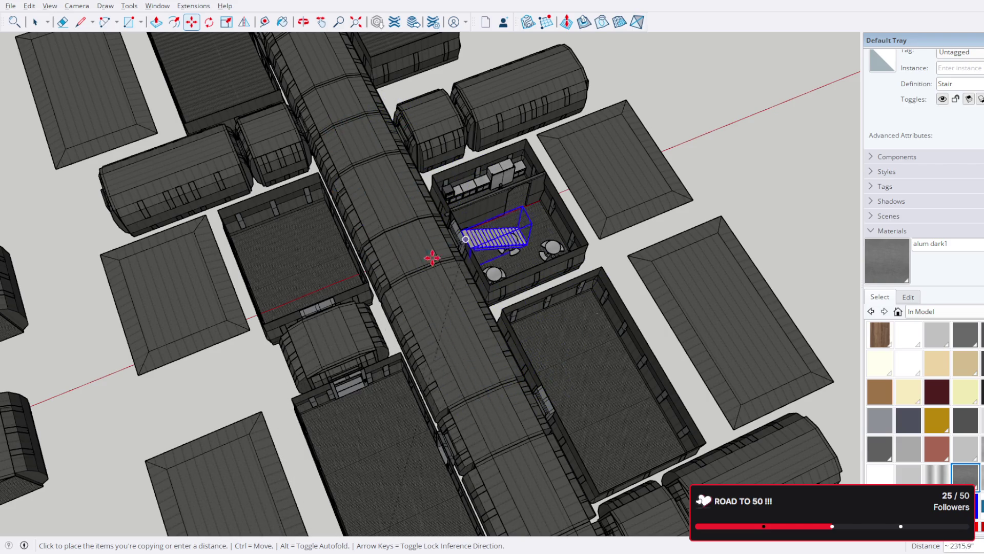
{"action": "middle_click_drag", "start_coordinate": [569, 261], "coordinate": [493, 189]}
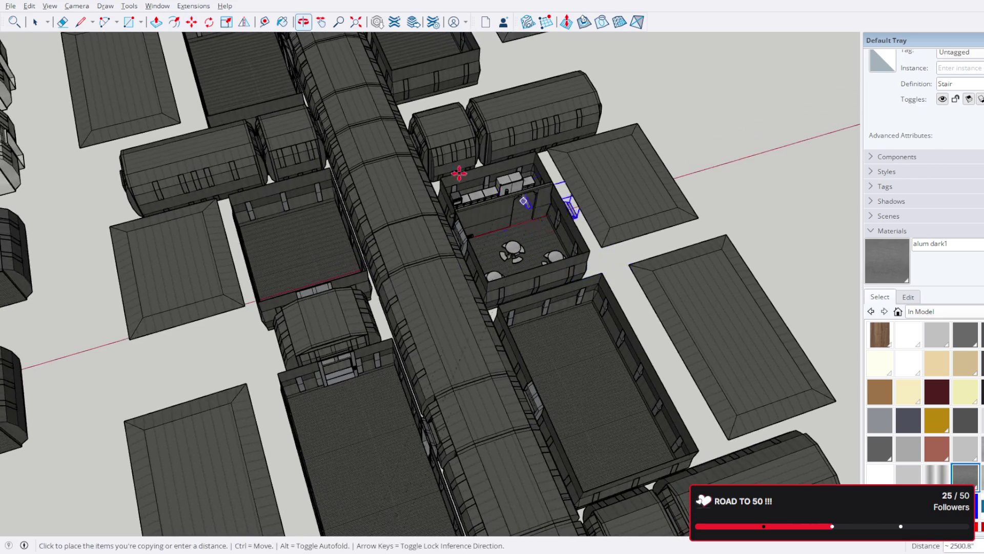
{"action": "scroll", "coordinate": [494, 241], "scroll_direction": "down", "scroll_amount": 3}
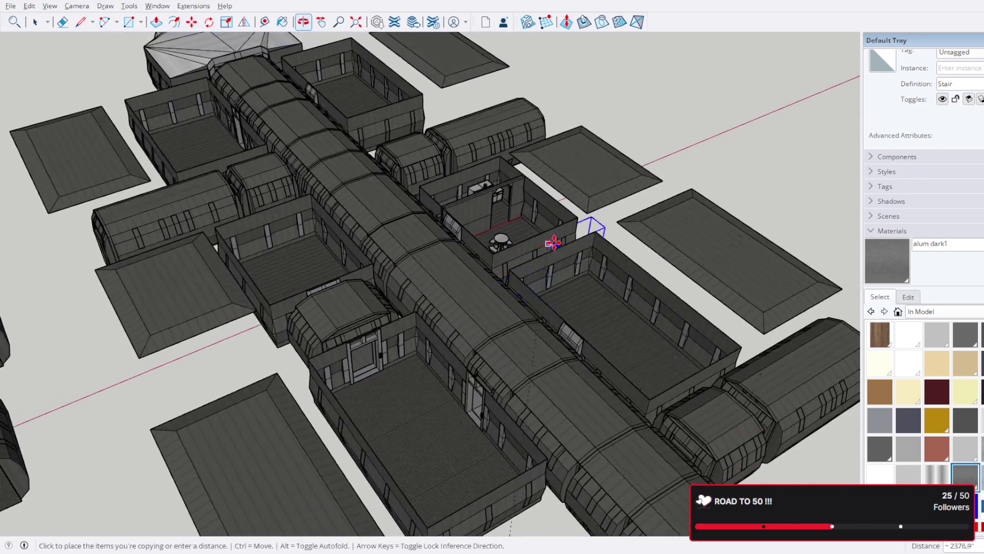
{"action": "scroll", "coordinate": [565, 341], "scroll_direction": "down", "scroll_amount": 2}
{"action": "mouse_move", "coordinate": [567, 410]}
{"action": "middle_mouse_down"}
{"action": "mouse_move", "coordinate": [577, 408]}
{"action": "mouse_move", "coordinate": [454, 402]}
{"action": "mouse_move", "coordinate": [538, 433]}
{"action": "mouse_move", "coordinate": [566, 383]}
{"action": "middle_mouse_up"}
{"action": "scroll", "coordinate": [468, 344], "scroll_direction": "up", "scroll_amount": 3}
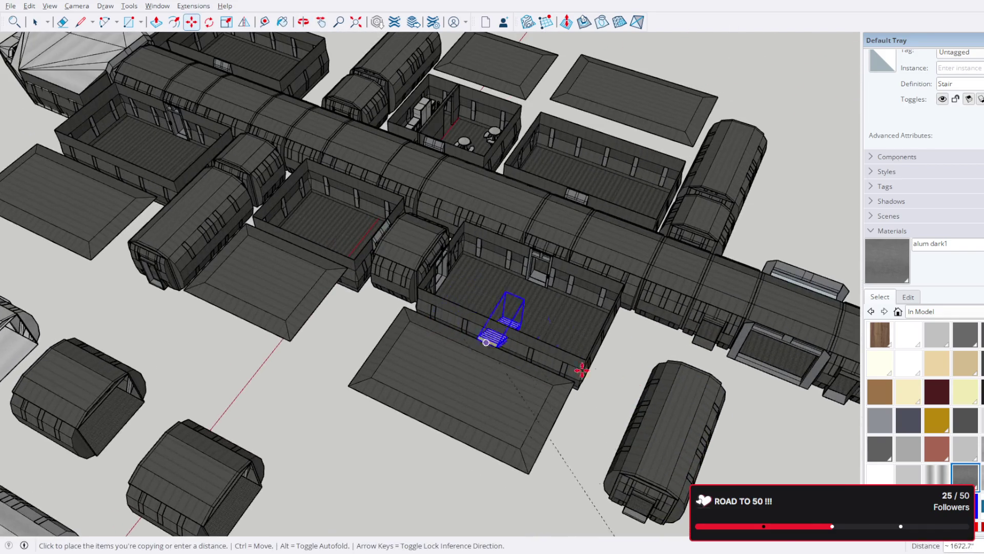
- Navigate across the layout to a close view of the target pod room's doorway
{"action": "middle_click_drag", "start_coordinate": [667, 358], "coordinate": [579, 384], "text": "shift"}
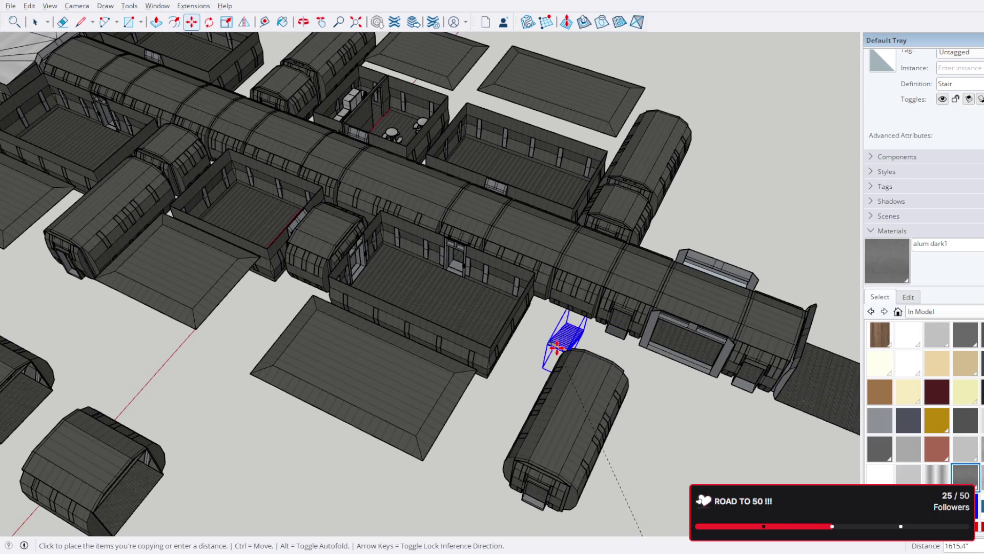
{"action": "mouse_move", "coordinate": [564, 349]}
{"action": "middle_mouse_down"}
{"action": "mouse_move", "coordinate": [545, 340]}
{"action": "mouse_move", "coordinate": [450, 352]}
{"action": "middle_mouse_up"}
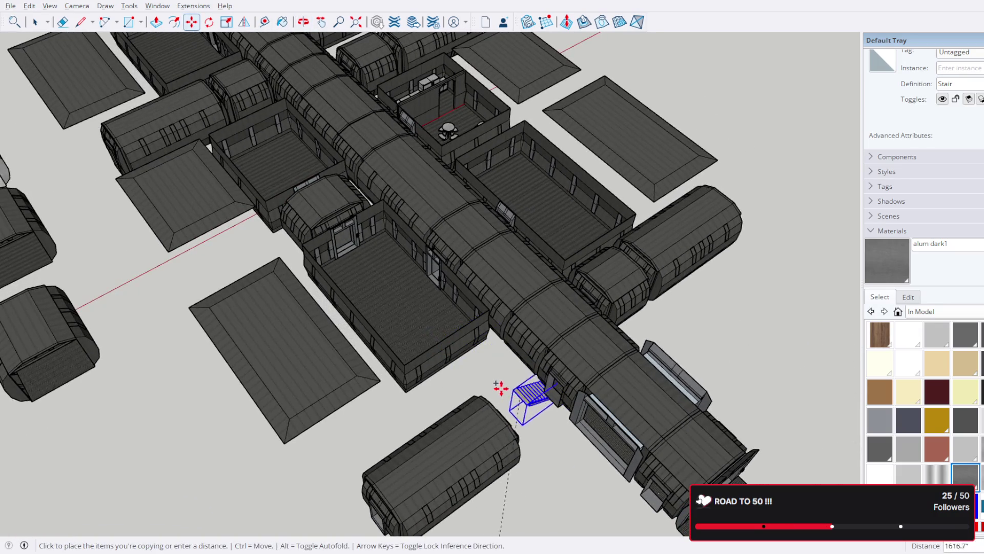
{"action": "scroll", "coordinate": [484, 378], "scroll_direction": "up", "scroll_amount": 3}
{"action": "mouse_move", "coordinate": [429, 392]}
{"action": "middle_mouse_down"}
{"action": "mouse_move", "coordinate": [659, 127]}
{"action": "mouse_move", "coordinate": [563, 291]}
{"action": "mouse_move", "coordinate": [494, 527]}
{"action": "mouse_move", "coordinate": [452, 325]}
{"action": "mouse_move", "coordinate": [633, 286]}
{"action": "mouse_move", "coordinate": [629, 375]}
{"action": "mouse_move", "coordinate": [599, 376]}
{"action": "middle_mouse_up"}
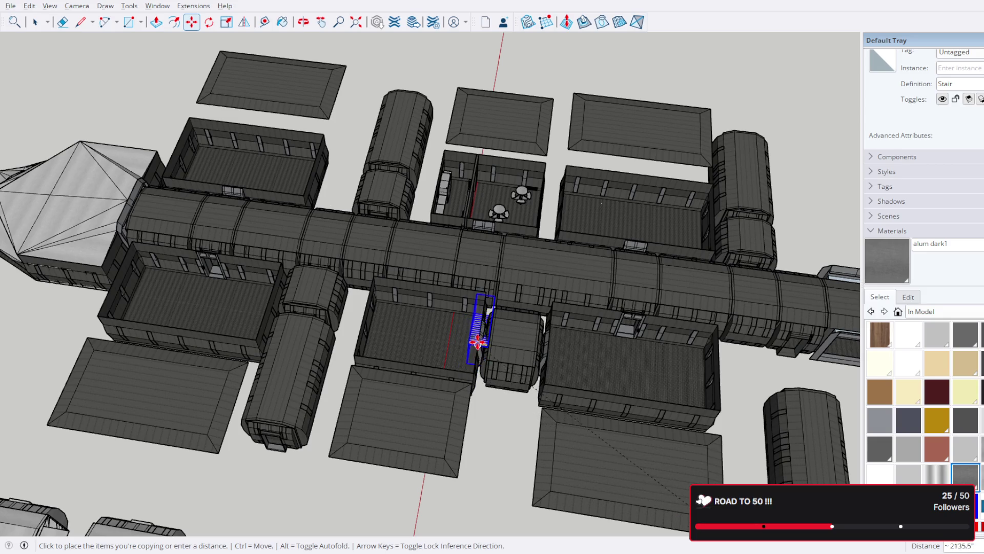
{"action": "scroll", "coordinate": [486, 359], "scroll_direction": "down", "scroll_amount": 5}
{"action": "scroll", "coordinate": [518, 268], "scroll_direction": "up", "scroll_amount": 8}
{"action": "mouse_move", "coordinate": [564, 357]}
{"action": "middle_mouse_down"}
{"action": "mouse_move", "coordinate": [516, 202]}
{"action": "mouse_move", "coordinate": [503, 202]}
{"action": "middle_mouse_up"}
{"action": "scroll", "coordinate": [559, 318], "scroll_direction": "down", "scroll_amount": 5}
{"action": "middle_click_drag", "start_coordinate": [558, 319], "coordinate": [352, 193], "text": "shift"}
{"action": "scroll", "coordinate": [501, 260], "scroll_direction": "up", "scroll_amount": 3}
{"action": "scroll", "coordinate": [644, 292], "scroll_direction": "up", "scroll_amount": 3}
{"action": "mouse_move", "coordinate": [643, 292]}
{"action": "middle_mouse_down"}
{"action": "mouse_move", "coordinate": [410, 174]}
{"action": "mouse_move", "coordinate": [472, 221]}
{"action": "mouse_move", "coordinate": [589, 277]}
{"action": "mouse_move", "coordinate": [597, 257]}
{"action": "mouse_move", "coordinate": [409, 275]}
{"action": "middle_mouse_up"}
{"action": "scroll", "coordinate": [589, 239], "scroll_direction": "up", "scroll_amount": 3}
{"action": "mouse_move", "coordinate": [590, 239]}
{"action": "middle_mouse_down"}
{"action": "mouse_move", "coordinate": [571, 228]}
{"action": "mouse_move", "coordinate": [488, 307]}
{"action": "mouse_move", "coordinate": [395, 202]}
{"action": "mouse_move", "coordinate": [667, 261]}
{"action": "mouse_move", "coordinate": [852, 279]}
{"action": "mouse_move", "coordinate": [411, 264]}
{"action": "middle_mouse_up"}
{"action": "scroll", "coordinate": [411, 263], "scroll_direction": "up", "scroll_amount": 3}
{"action": "scroll", "coordinate": [487, 298], "scroll_direction": "up", "scroll_amount": 3}
{"action": "mouse_move", "coordinate": [488, 299]}
{"action": "middle_mouse_down"}
{"action": "mouse_move", "coordinate": [418, 298]}
{"action": "mouse_move", "coordinate": [374, 237]}
{"action": "middle_mouse_up"}
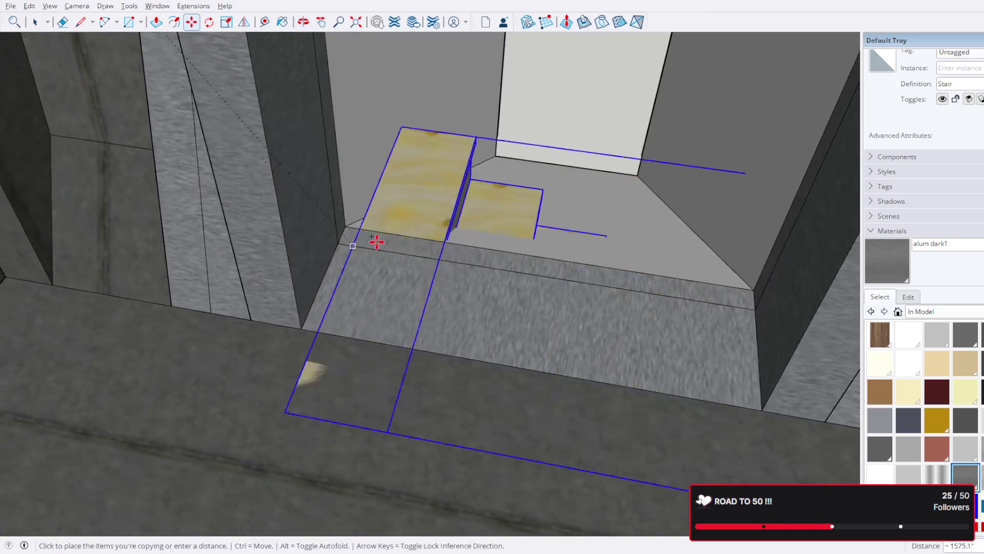
- Drop the stair copy at the pod doorway, cancelling an accidental extra move
{"action": "left_click", "coordinate": [542, 259]}
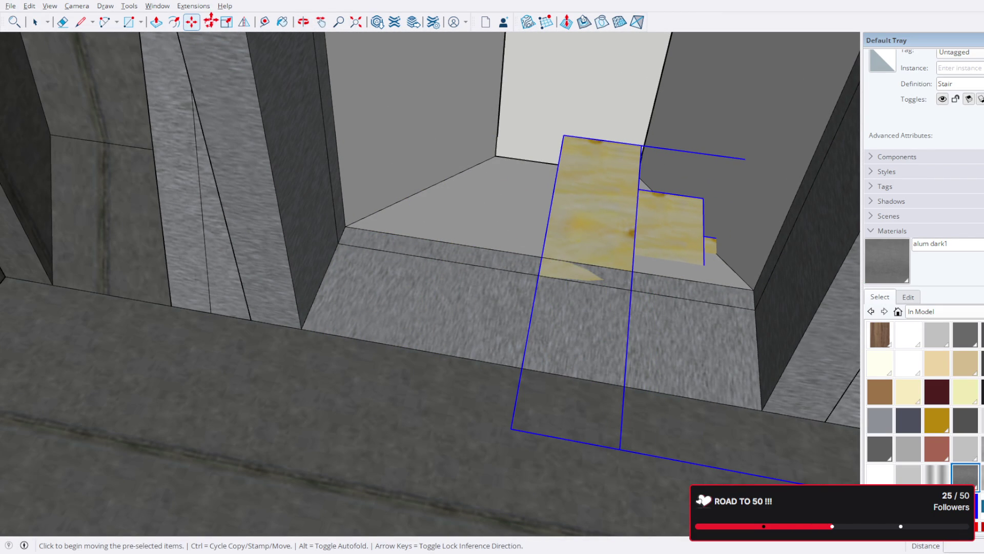
{"action": "left_click", "coordinate": [499, 215]}
{"action": "key", "text": "Escape"}
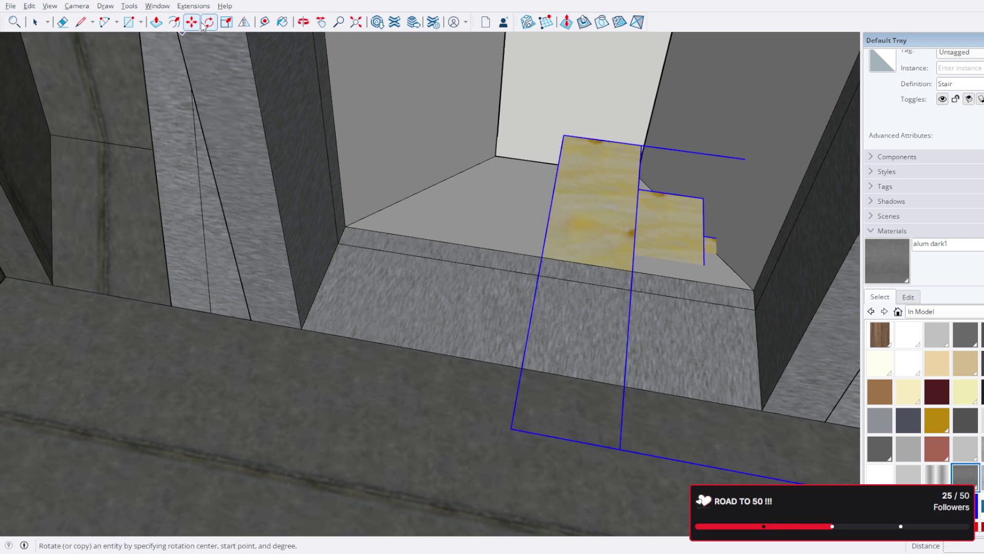
- Rotate the stair about the doorway edge so its treads slope down from the opening
{"action": "left_click", "coordinate": [204, 24]}
{"action": "left_click", "coordinate": [541, 255]}
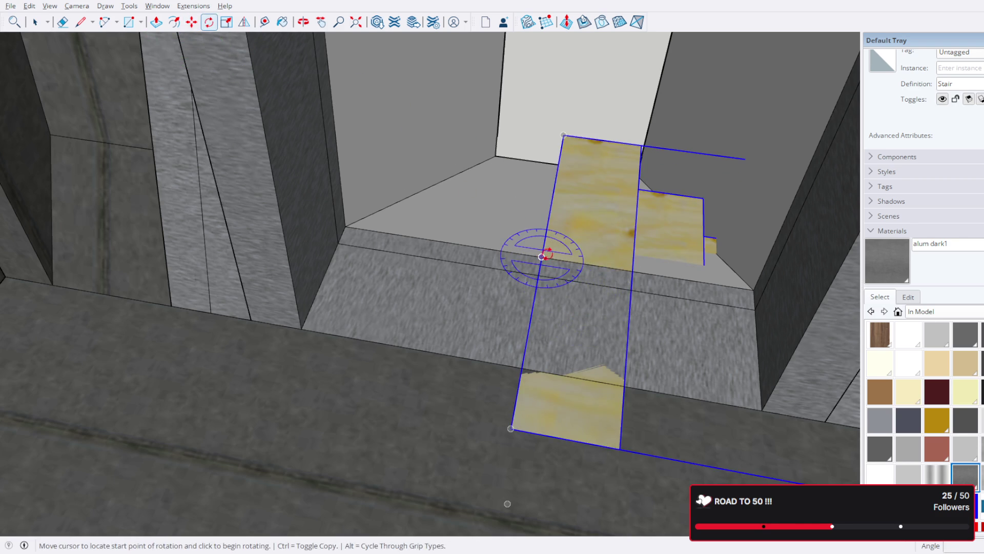
{"action": "left_click", "coordinate": [634, 271]}
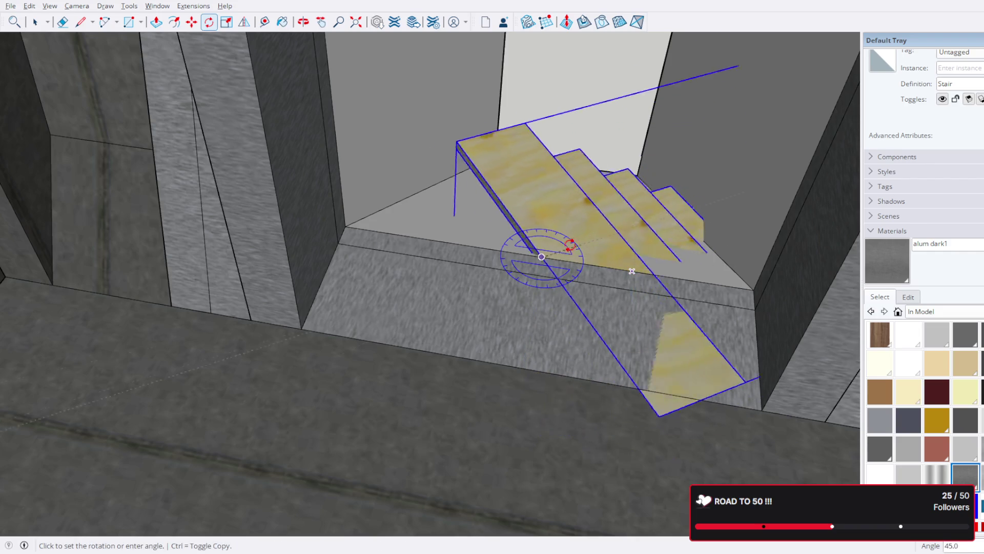
{"action": "left_click", "coordinate": [632, 270]}
- Orbit around the rotated stairs to check the bottom step and adjoining wall
{"action": "mouse_move", "coordinate": [632, 270]}
{"action": "middle_mouse_down"}
{"action": "mouse_move", "coordinate": [610, 254]}
{"action": "mouse_move", "coordinate": [431, 231]}
{"action": "middle_mouse_up"}
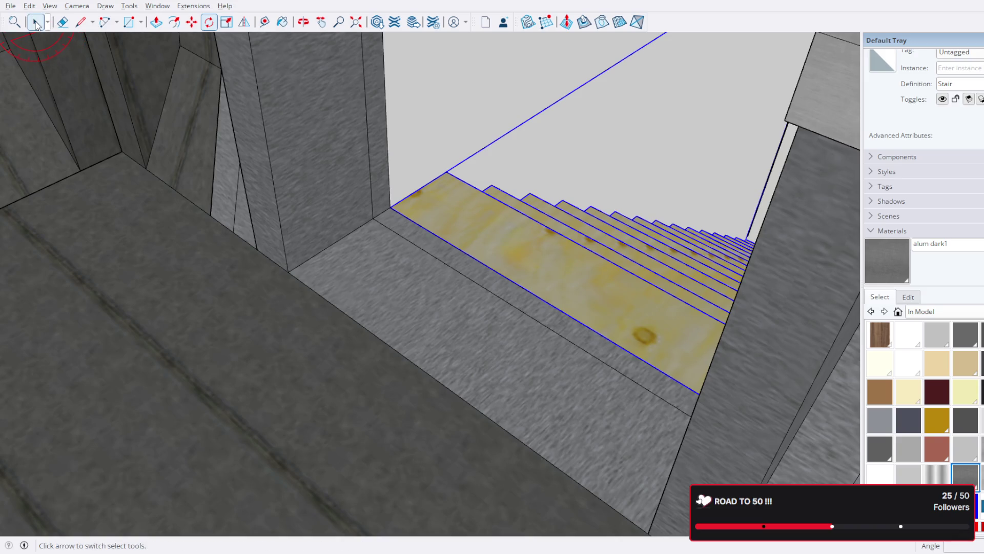
{"action": "mouse_move", "coordinate": [334, 195]}
{"action": "middle_mouse_down"}
{"action": "mouse_move", "coordinate": [610, 409]}
{"action": "mouse_move", "coordinate": [514, 184]}
{"action": "mouse_move", "coordinate": [429, 180]}
{"action": "mouse_move", "coordinate": [431, 222]}
{"action": "middle_mouse_up"}
{"action": "mouse_move", "coordinate": [547, 207]}
{"action": "middle_mouse_down"}
{"action": "mouse_move", "coordinate": [554, 196]}
{"action": "mouse_move", "coordinate": [567, 329]}
{"action": "mouse_move", "coordinate": [541, 266]}
{"action": "mouse_move", "coordinate": [650, 160]}
{"action": "mouse_move", "coordinate": [620, 259]}
{"action": "middle_mouse_up"}
{"action": "scroll", "coordinate": [446, 435], "scroll_direction": "up", "scroll_amount": 5}
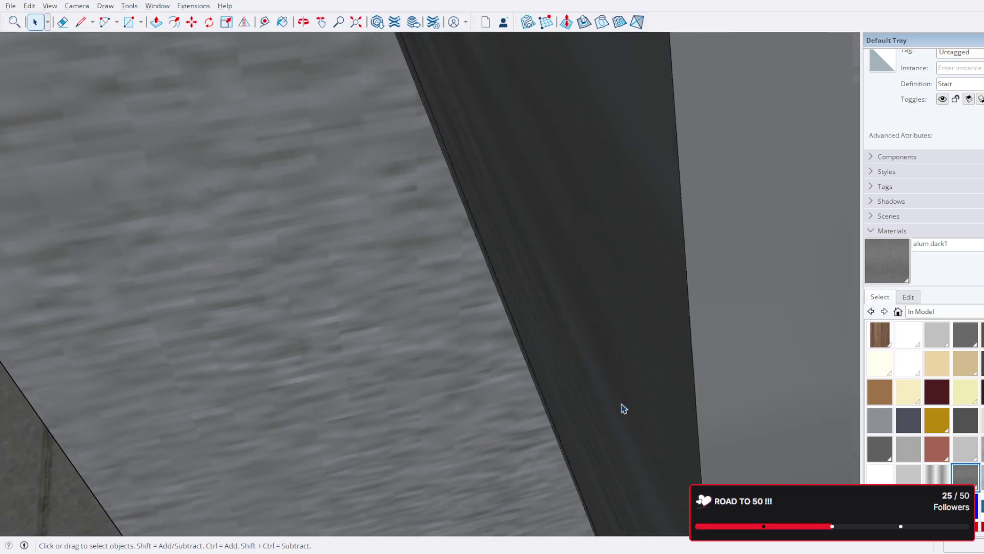
{"action": "scroll", "coordinate": [623, 408], "scroll_direction": "down", "scroll_amount": 2}
{"action": "mouse_move", "coordinate": [615, 405]}
{"action": "middle_mouse_down"}
{"action": "mouse_move", "coordinate": [674, 362]}
{"action": "mouse_move", "coordinate": [31, 292]}
{"action": "mouse_move", "coordinate": [137, 265]}
{"action": "middle_mouse_up"}
{"action": "scroll", "coordinate": [137, 265], "scroll_direction": "down", "scroll_amount": 10}
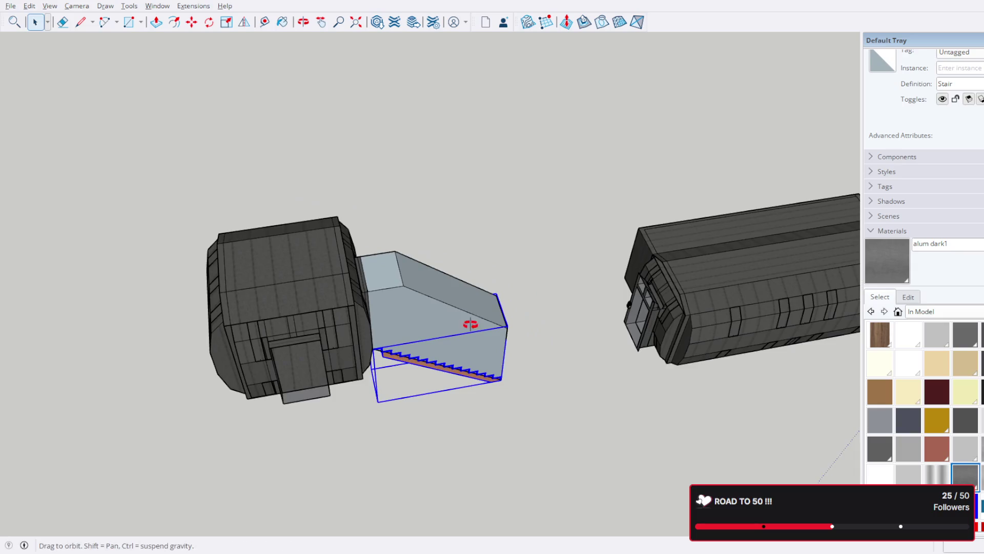
- Open the Stair group and its Stringers component to select the single stringer piece
{"action": "middle_click_drag", "start_coordinate": [472, 330], "coordinate": [436, 281]}
{"action": "scroll", "coordinate": [523, 384], "scroll_direction": "up", "scroll_amount": 5}
{"action": "mouse_move", "coordinate": [522, 385]}
{"action": "middle_mouse_down"}
{"action": "mouse_move", "coordinate": [538, 282]}
{"action": "mouse_move", "coordinate": [537, 358]}
{"action": "mouse_move", "coordinate": [538, 297]}
{"action": "mouse_move", "coordinate": [536, 319]}
{"action": "mouse_move", "coordinate": [557, 295]}
{"action": "middle_mouse_up"}
{"action": "scroll", "coordinate": [556, 367], "scroll_direction": "up", "scroll_amount": 5}
{"action": "scroll", "coordinate": [555, 356], "scroll_direction": "down", "scroll_amount": 5}
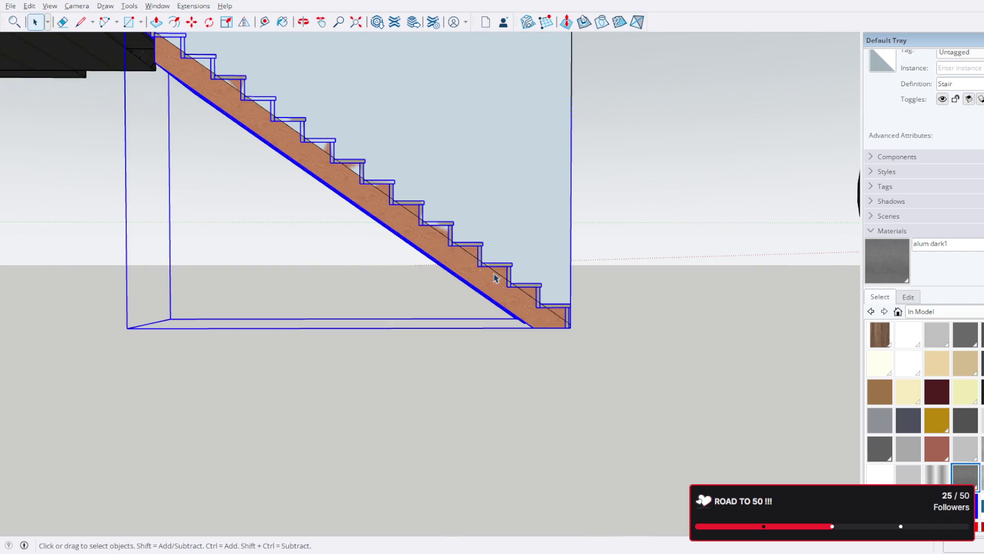
{"action": "double_click", "coordinate": [462, 272]}
{"action": "left_click", "coordinate": [463, 273]}
{"action": "middle_click_drag", "start_coordinate": [450, 232], "coordinate": [344, 248]}
{"action": "double_click", "coordinate": [342, 246]}
{"action": "left_click", "coordinate": [342, 246]}
{"action": "scroll", "coordinate": [343, 248], "scroll_direction": "up", "scroll_amount": 3}
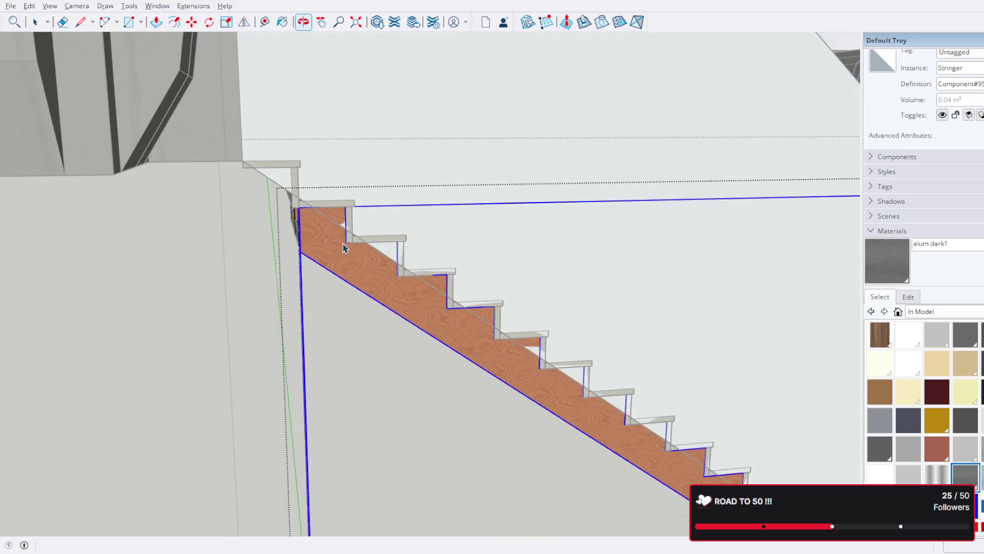
{"action": "left_click", "coordinate": [296, 182]}
- Open the Risers component and examine a riser from below
{"action": "mouse_move", "coordinate": [296, 182]}
{"action": "middle_mouse_down"}
{"action": "mouse_move", "coordinate": [372, 123]}
{"action": "mouse_move", "coordinate": [378, 145]}
{"action": "mouse_move", "coordinate": [3, 165]}
{"action": "mouse_move", "coordinate": [344, 235]}
{"action": "mouse_move", "coordinate": [403, 212]}
{"action": "mouse_move", "coordinate": [272, 171]}
{"action": "mouse_move", "coordinate": [611, 256]}
{"action": "mouse_move", "coordinate": [536, 272]}
{"action": "middle_mouse_up"}
{"action": "left_click", "coordinate": [537, 262]}
{"action": "scroll", "coordinate": [537, 262], "scroll_direction": "up", "scroll_amount": 2}
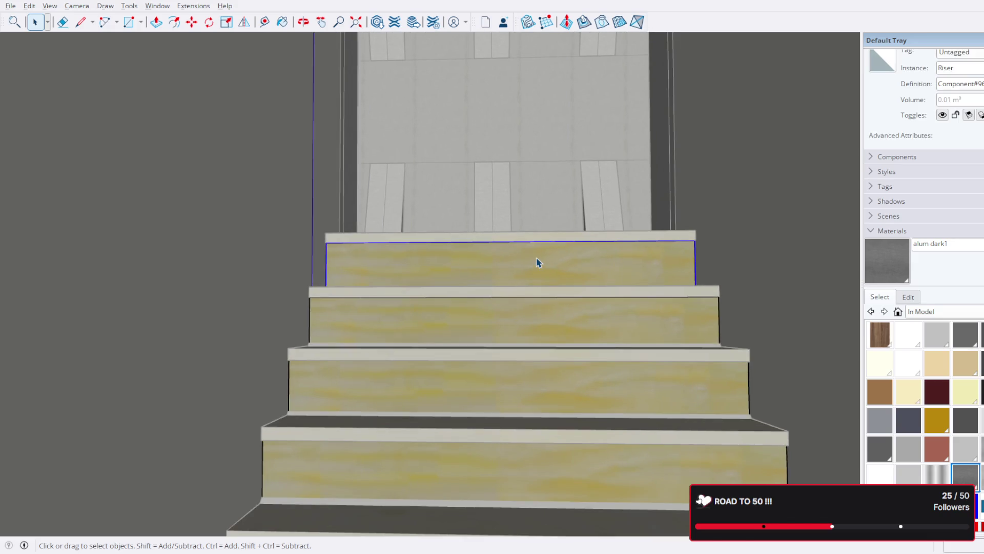
{"action": "scroll", "coordinate": [538, 263], "scroll_direction": "up", "scroll_amount": 3}
{"action": "double_click", "coordinate": [537, 263]}
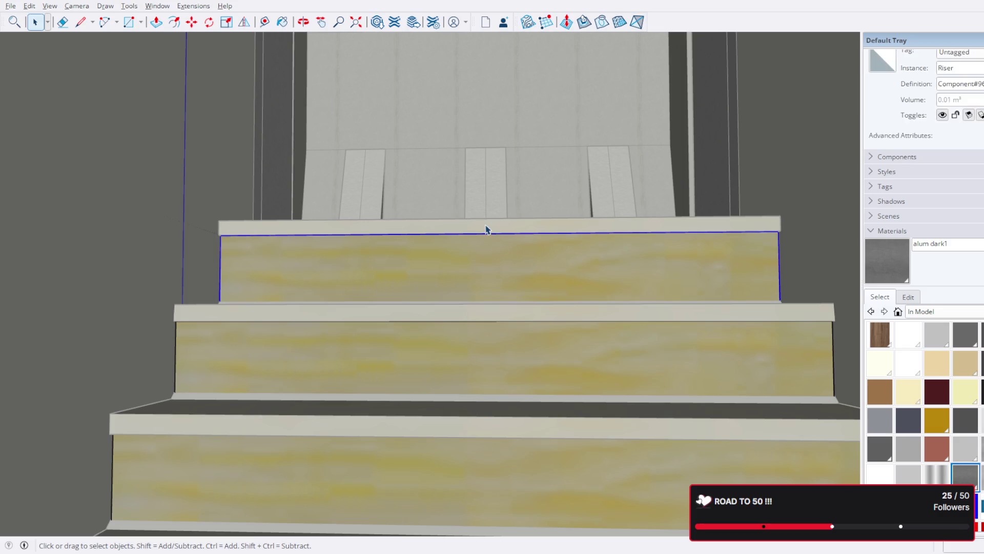
{"action": "scroll", "coordinate": [229, 275], "scroll_direction": "up", "scroll_amount": 8}
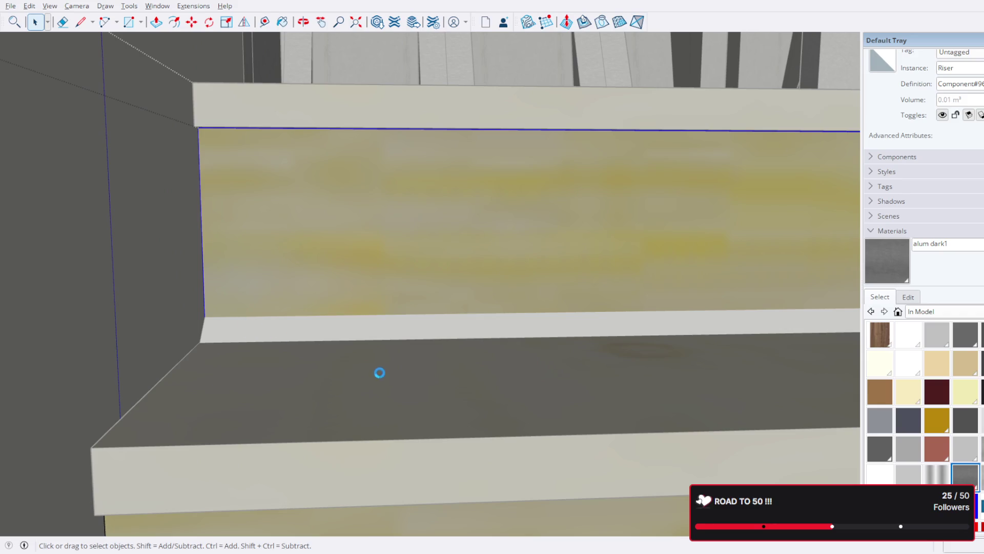
{"action": "mouse_move", "coordinate": [317, 332]}
{"action": "middle_mouse_down"}
{"action": "mouse_move", "coordinate": [323, 307]}
{"action": "mouse_move", "coordinate": [323, 340]}
{"action": "mouse_move", "coordinate": [433, 352]}
{"action": "mouse_move", "coordinate": [555, 318]}
{"action": "mouse_move", "coordinate": [656, 339]}
{"action": "mouse_move", "coordinate": [697, 370]}
{"action": "middle_mouse_up"}
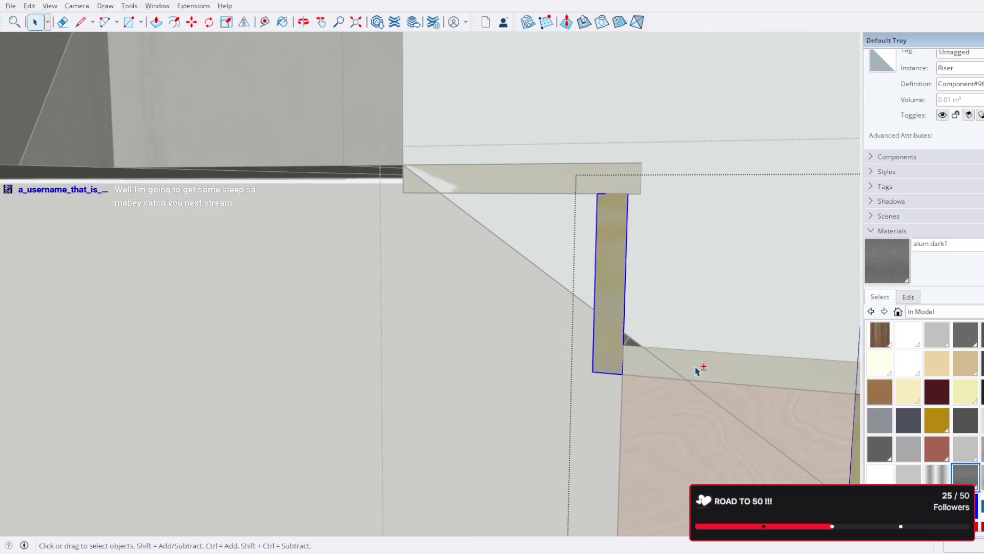
{"action": "scroll", "coordinate": [565, 358], "scroll_direction": "down", "scroll_amount": 8}
- Look across the risers and top riser, then select the Treads component
{"action": "mouse_move", "coordinate": [564, 369]}
{"action": "middle_mouse_down", "text": "shift"}
{"action": "mouse_move", "coordinate": [514, 306]}
{"action": "mouse_move", "coordinate": [409, 252]}
{"action": "mouse_move", "coordinate": [561, 270]}
{"action": "mouse_move", "coordinate": [583, 277]}
{"action": "mouse_move", "coordinate": [578, 292]}
{"action": "middle_mouse_up", "text": "shift"}
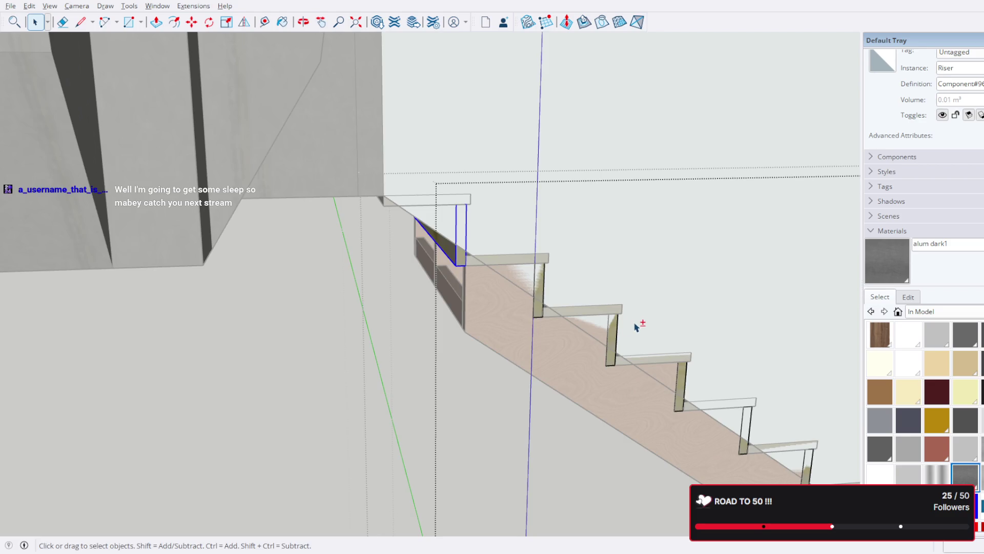
{"action": "middle_click_drag", "start_coordinate": [635, 326], "coordinate": [584, 325], "text": "shift"}
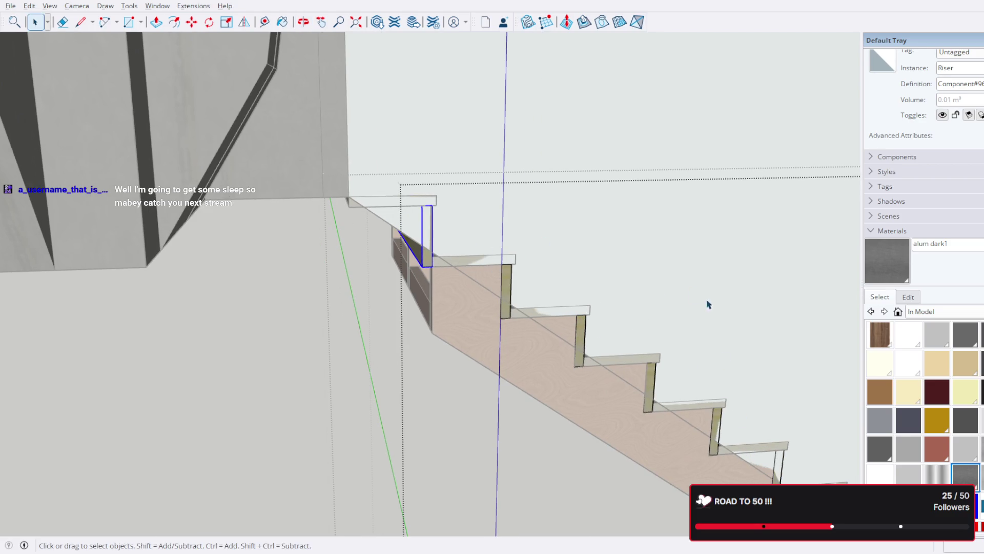
{"action": "scroll", "coordinate": [483, 279], "scroll_direction": "down", "scroll_amount": 5}
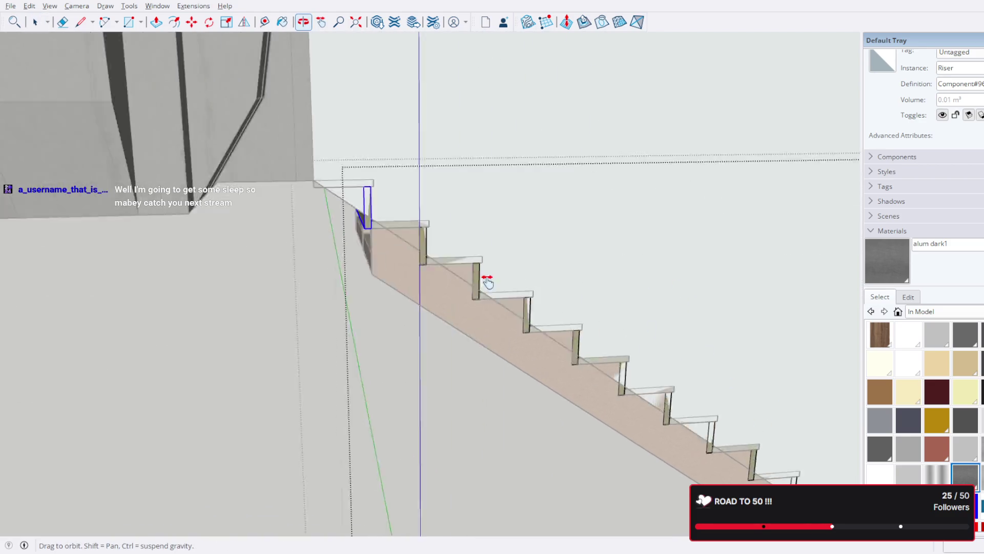
{"action": "scroll", "coordinate": [344, 215], "scroll_direction": "up", "scroll_amount": 2}
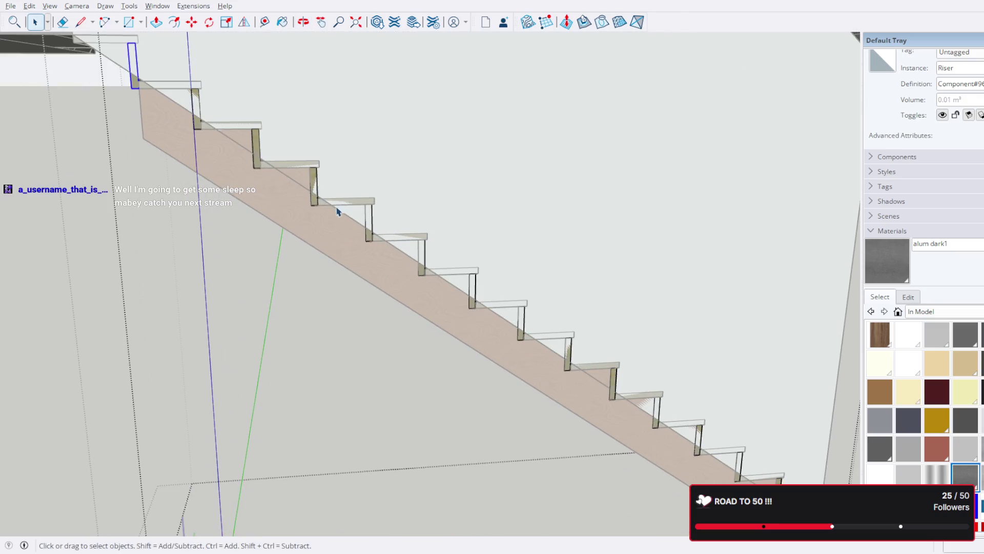
{"action": "scroll", "coordinate": [258, 104], "scroll_direction": "up", "scroll_amount": 2}
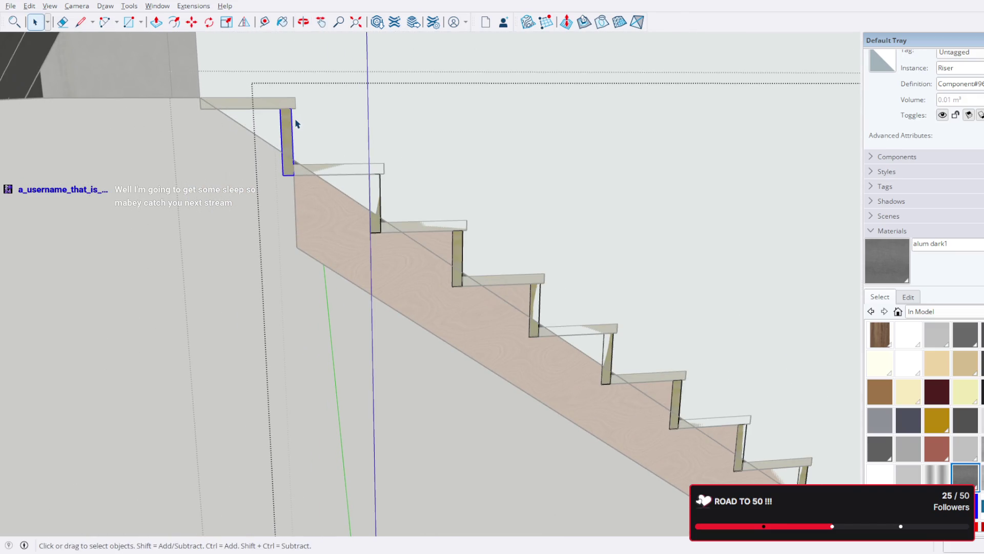
{"action": "scroll", "coordinate": [296, 123], "scroll_direction": "up", "scroll_amount": 3}
{"action": "mouse_move", "coordinate": [297, 121]}
{"action": "middle_mouse_down"}
{"action": "mouse_move", "coordinate": [382, 149]}
{"action": "mouse_move", "coordinate": [273, 101]}
{"action": "middle_mouse_up"}
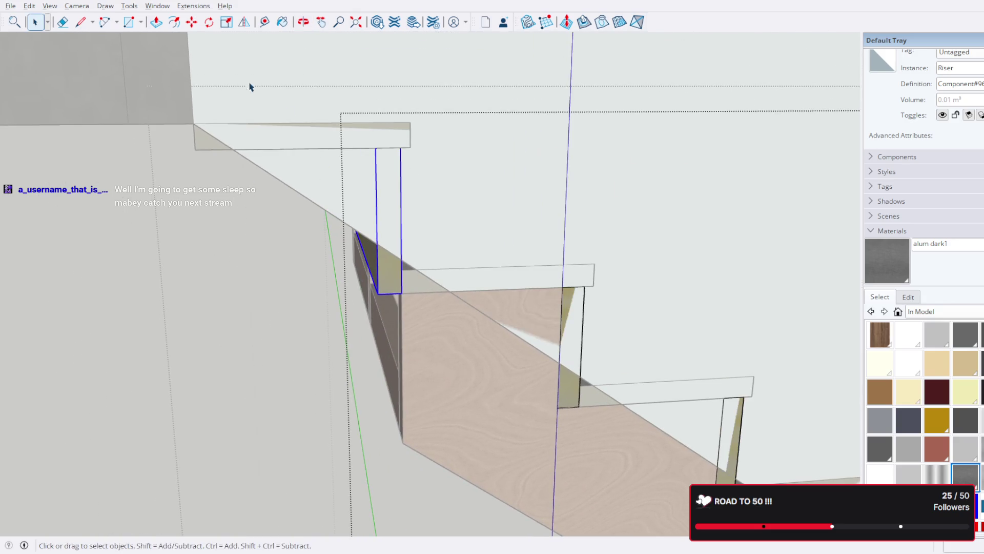
{"action": "left_click", "coordinate": [205, 145]}
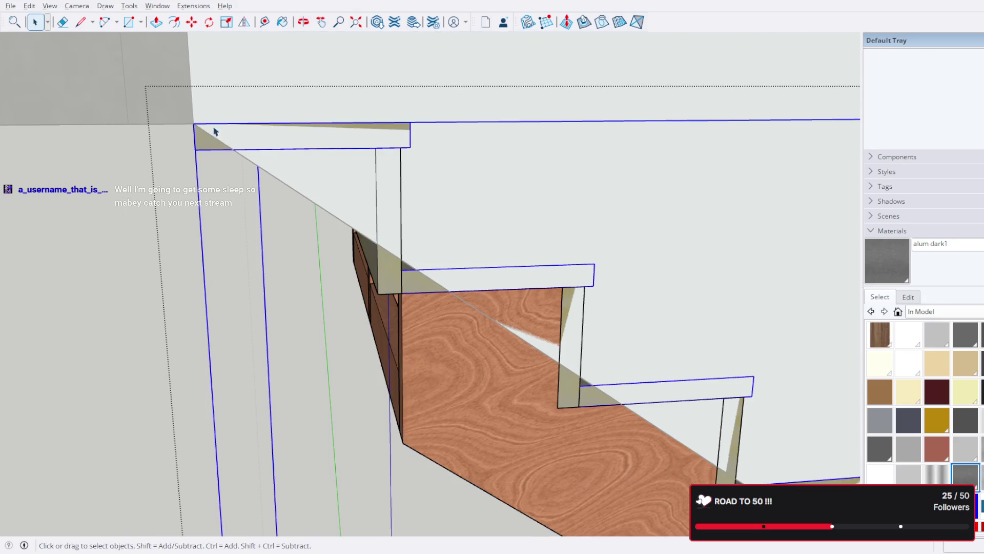
- Try moving the treads, undo it, and select the whole stair instead
{"action": "left_click", "coordinate": [193, 29]}
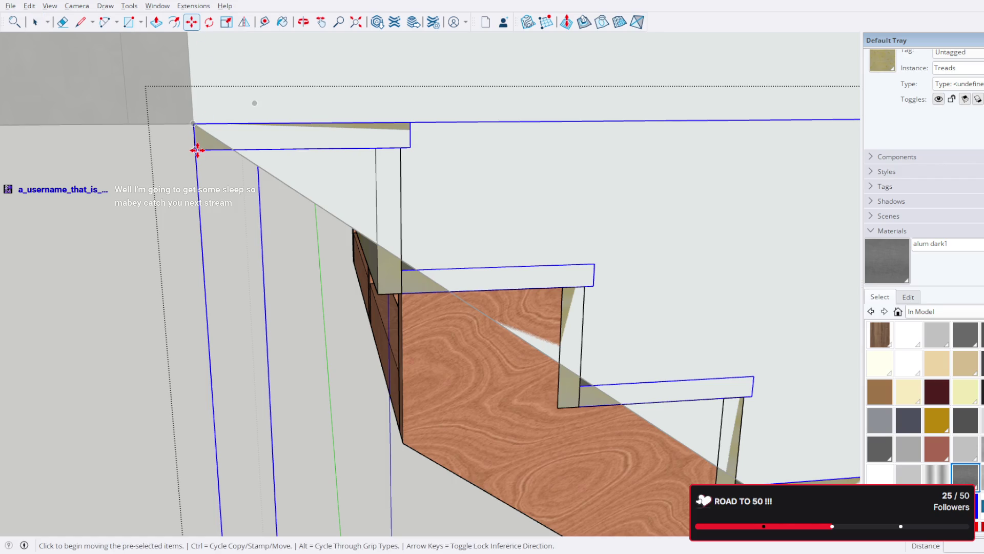
{"action": "left_click", "coordinate": [196, 150]}
{"action": "left_click", "coordinate": [193, 123]}
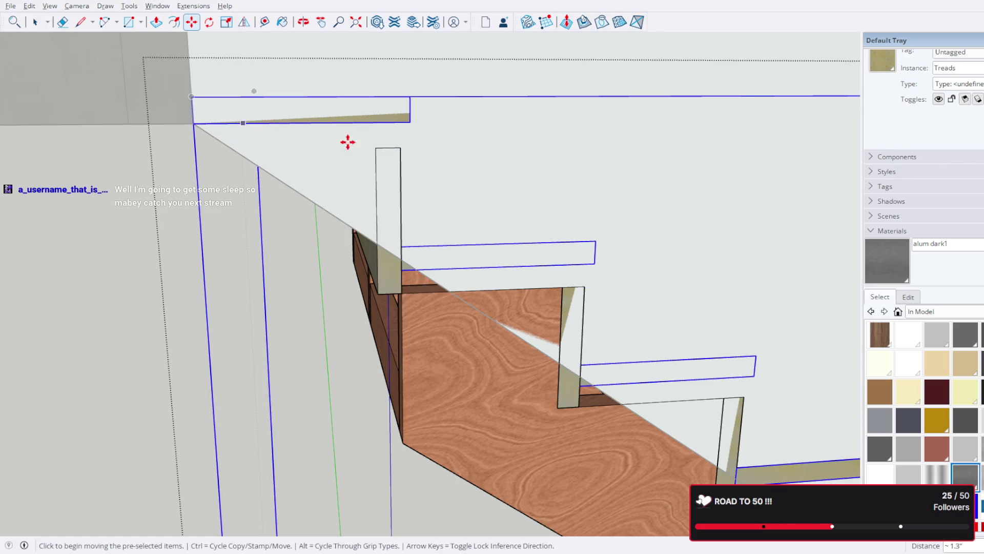
{"action": "key", "text": "ctrl+z"}
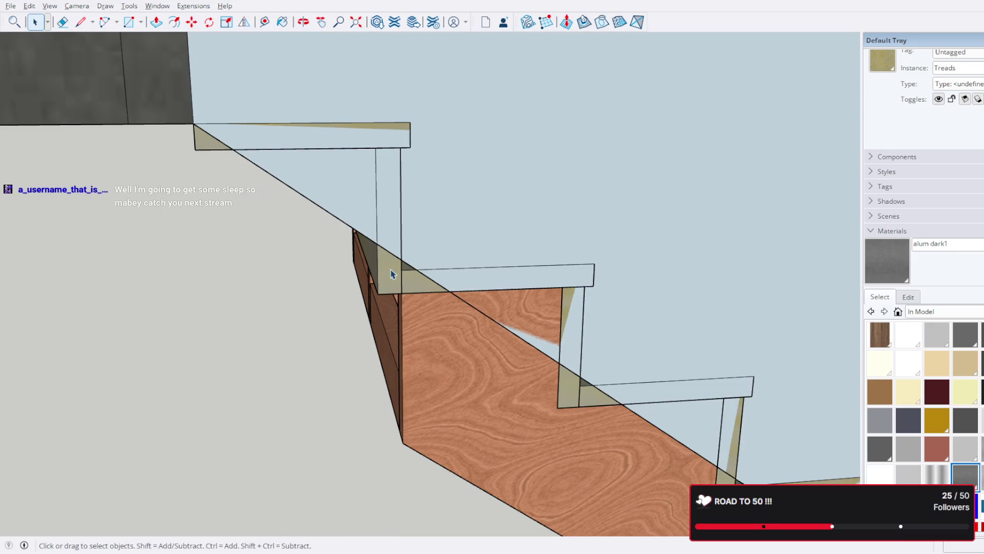
{"action": "left_click", "coordinate": [407, 264]}
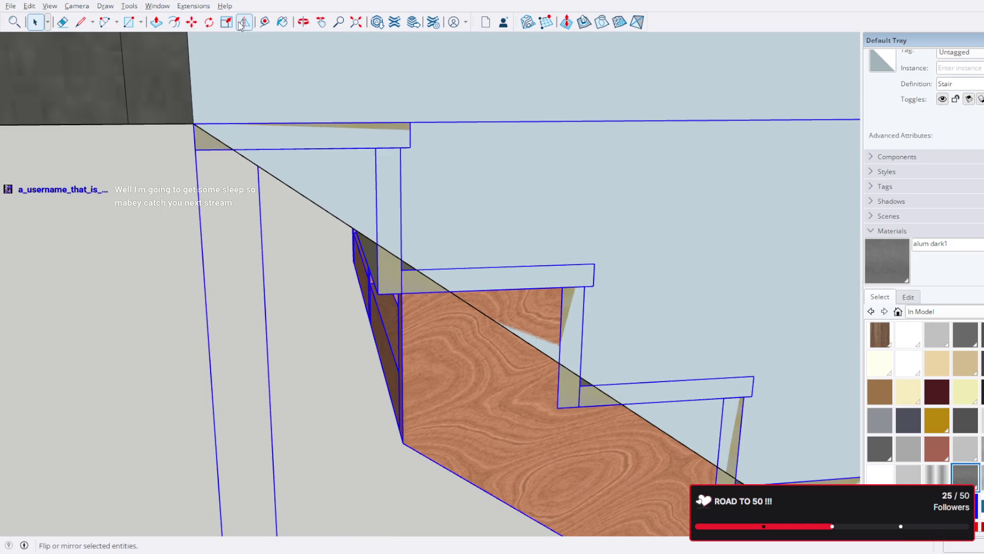
- Inspect the floor ledge and the stair's lower end against the wall
{"action": "left_click", "coordinate": [195, 23]}
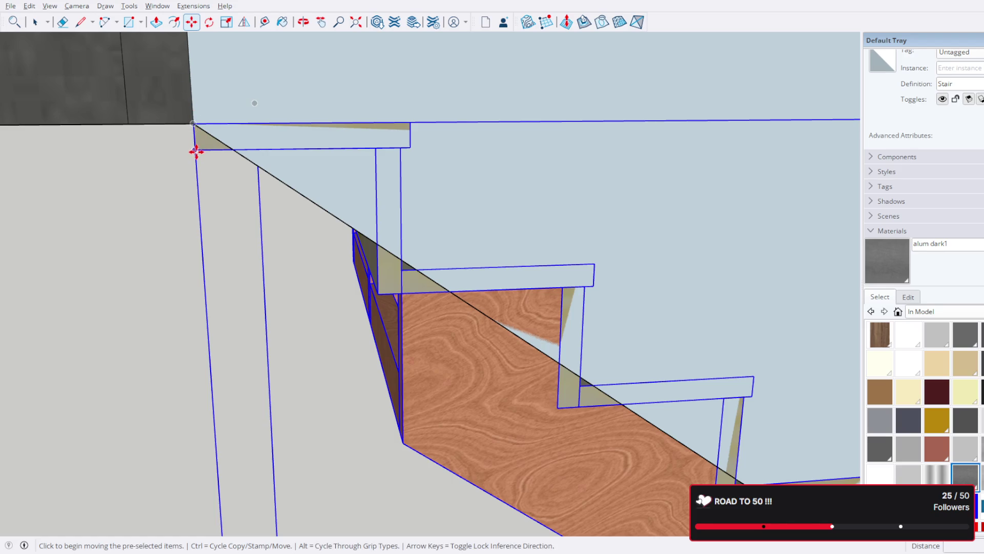
{"action": "scroll", "coordinate": [196, 149], "scroll_direction": "down", "scroll_amount": 3}
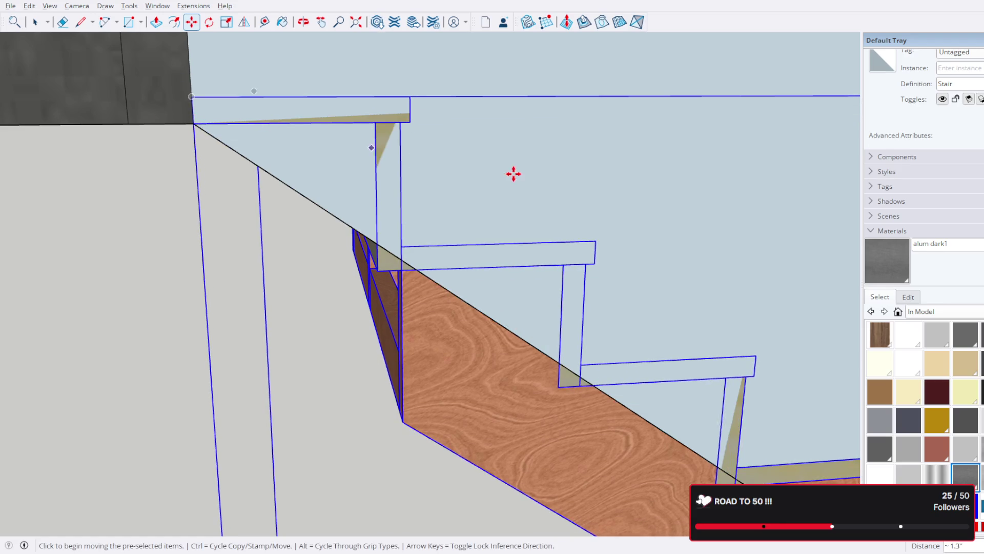
{"action": "scroll", "coordinate": [222, 130], "scroll_direction": "down", "scroll_amount": 2}
{"action": "mouse_move", "coordinate": [185, 139]}
{"action": "middle_mouse_down"}
{"action": "mouse_move", "coordinate": [332, 158]}
{"action": "mouse_move", "coordinate": [634, 164]}
{"action": "mouse_move", "coordinate": [630, 180]}
{"action": "mouse_move", "coordinate": [600, 183]}
{"action": "mouse_move", "coordinate": [297, 121]}
{"action": "mouse_move", "coordinate": [195, 139]}
{"action": "mouse_move", "coordinate": [330, 175]}
{"action": "mouse_move", "coordinate": [279, 158]}
{"action": "mouse_move", "coordinate": [251, 168]}
{"action": "mouse_move", "coordinate": [253, 150]}
{"action": "mouse_move", "coordinate": [488, 297]}
{"action": "mouse_move", "coordinate": [362, 123]}
{"action": "middle_mouse_up"}
{"action": "scroll", "coordinate": [359, 210], "scroll_direction": "up", "scroll_amount": 6}
{"action": "scroll", "coordinate": [241, 154], "scroll_direction": "down", "scroll_amount": 3}
{"action": "scroll", "coordinate": [589, 274], "scroll_direction": "down", "scroll_amount": 5}
{"action": "mouse_move", "coordinate": [589, 275]}
{"action": "middle_mouse_down"}
{"action": "mouse_move", "coordinate": [622, 367]}
{"action": "mouse_move", "coordinate": [583, 328]}
{"action": "mouse_move", "coordinate": [275, 285]}
{"action": "mouse_move", "coordinate": [558, 323]}
{"action": "mouse_move", "coordinate": [684, 323]}
{"action": "mouse_move", "coordinate": [320, 96]}
{"action": "middle_mouse_up"}
{"action": "scroll", "coordinate": [320, 96], "scroll_direction": "up", "scroll_amount": 2}
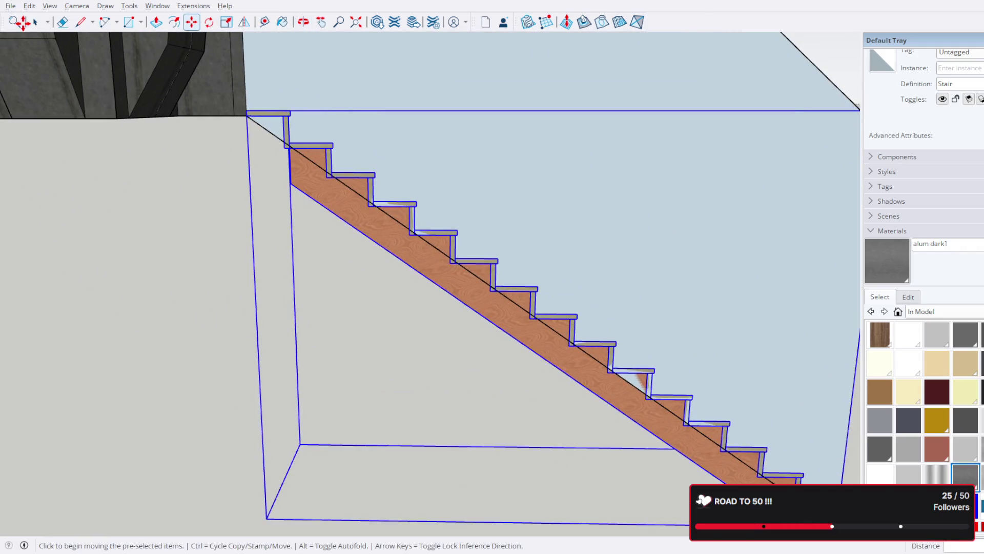
{"action": "scroll", "coordinate": [311, 152], "scroll_direction": "up", "scroll_amount": 3}
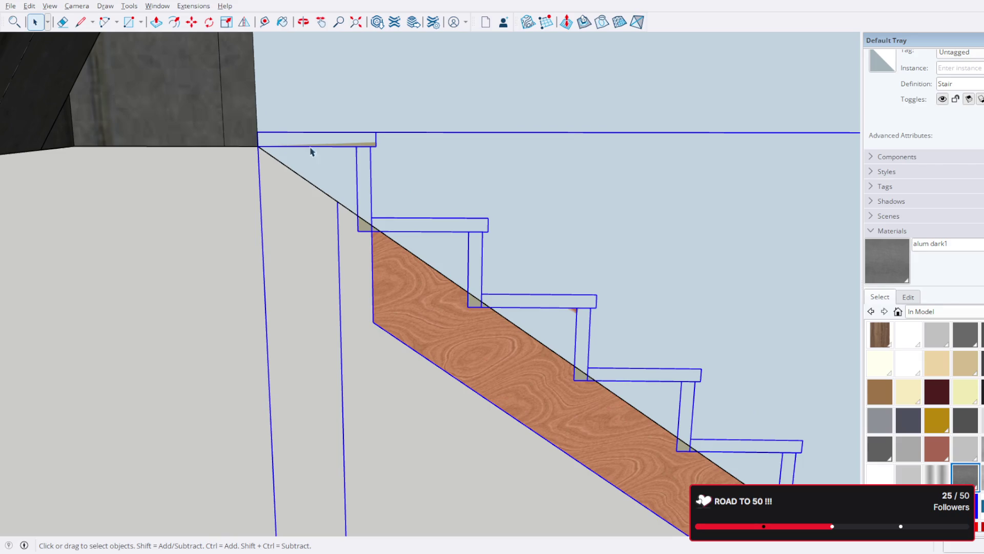
{"action": "scroll", "coordinate": [206, 103], "scroll_direction": "up", "scroll_amount": 2}
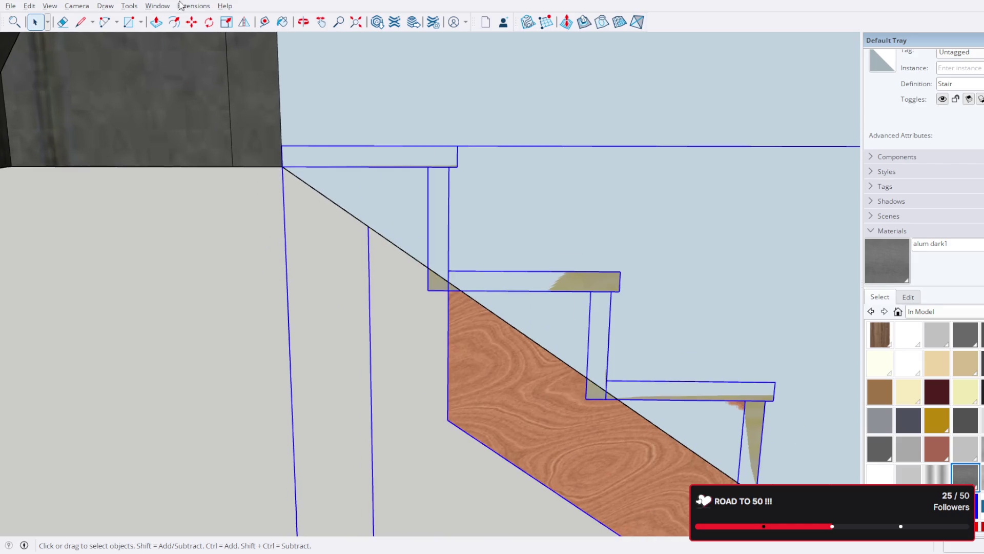
- Move the stair by its top corner about 1.2" onto the building's floor corner
{"action": "left_click", "coordinate": [191, 22]}
{"action": "left_click", "coordinate": [285, 145]}
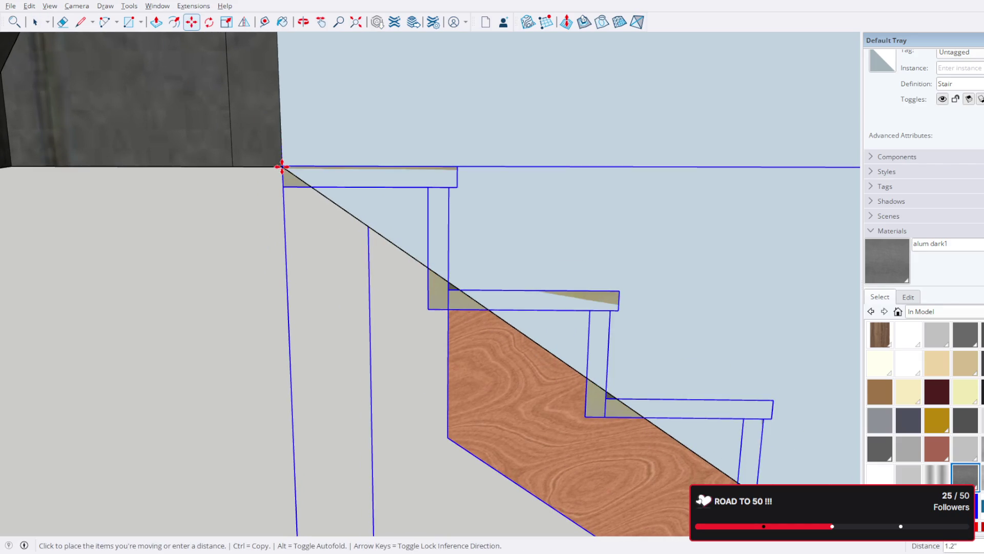
{"action": "left_click", "coordinate": [282, 163]}
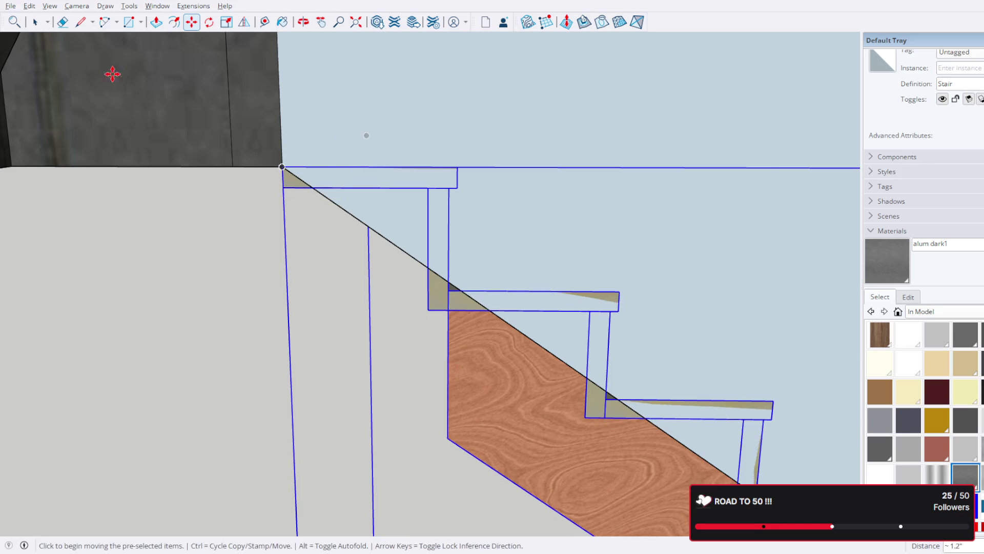
{"action": "left_click", "coordinate": [36, 23]}
{"action": "scroll", "coordinate": [121, 137], "scroll_direction": "down", "scroll_amount": 10}
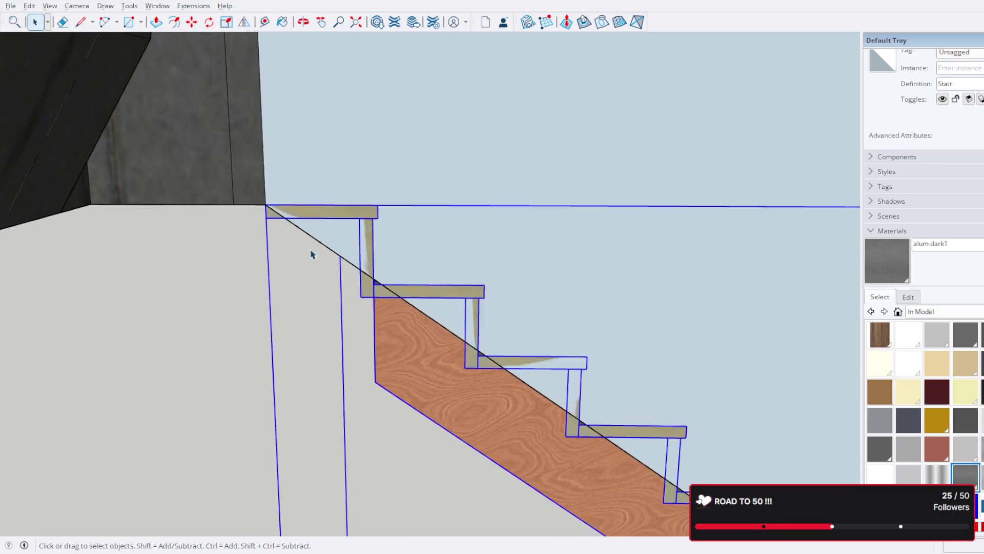
{"action": "mouse_move", "coordinate": [663, 248]}
{"action": "middle_mouse_down"}
{"action": "mouse_move", "coordinate": [595, 257]}
{"action": "mouse_move", "coordinate": [382, 202]}
{"action": "mouse_move", "coordinate": [511, 165]}
{"action": "mouse_move", "coordinate": [408, 160]}
{"action": "middle_mouse_up"}
- Edit the stair enclosure group and select its top and bottom edges to check lengths
{"action": "double_click", "coordinate": [408, 160]}
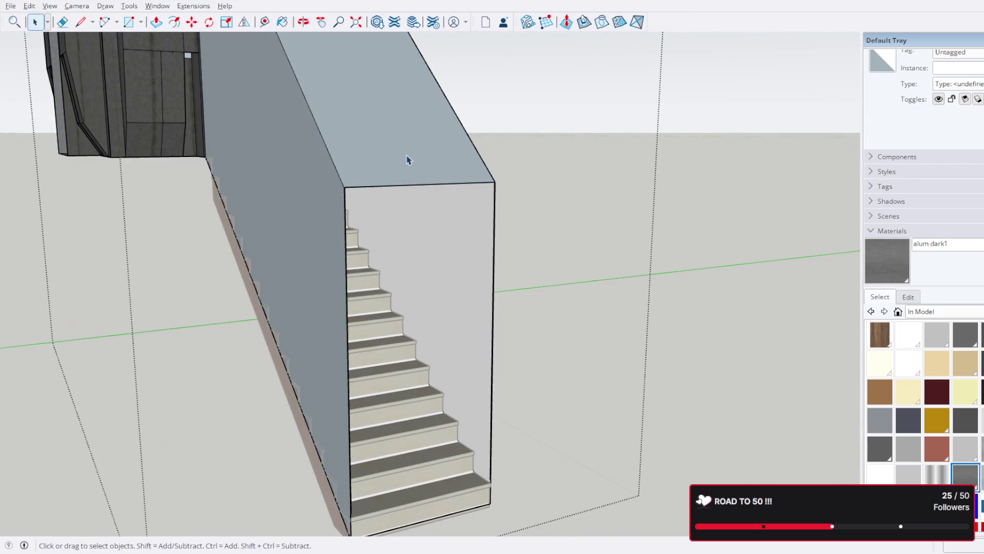
{"action": "mouse_move", "coordinate": [474, 208]}
{"action": "middle_mouse_down"}
{"action": "mouse_move", "coordinate": [477, 140]}
{"action": "mouse_move", "coordinate": [476, 182]}
{"action": "middle_mouse_up"}
{"action": "double_click", "coordinate": [478, 122]}
{"action": "left_click", "coordinate": [477, 122]}
{"action": "scroll", "coordinate": [395, 310], "scroll_direction": "up", "scroll_amount": 5}
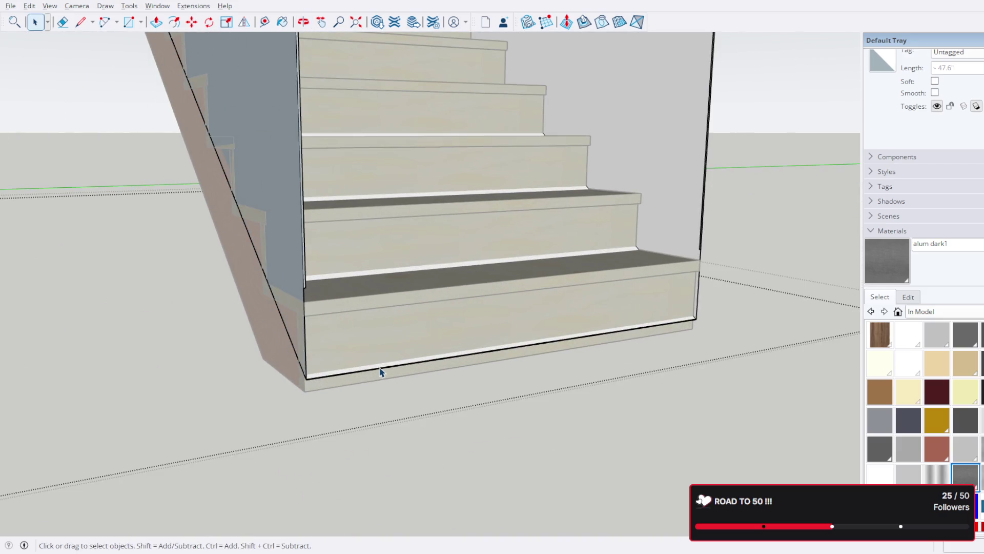
{"action": "left_click", "coordinate": [387, 379], "text": "shift"}
{"action": "mouse_move", "coordinate": [387, 380]}
{"action": "middle_mouse_down"}
{"action": "mouse_move", "coordinate": [492, 323]}
{"action": "mouse_move", "coordinate": [634, 314]}
{"action": "mouse_move", "coordinate": [450, 389]}
{"action": "mouse_move", "coordinate": [492, 354]}
{"action": "mouse_move", "coordinate": [526, 378]}
{"action": "middle_mouse_up"}
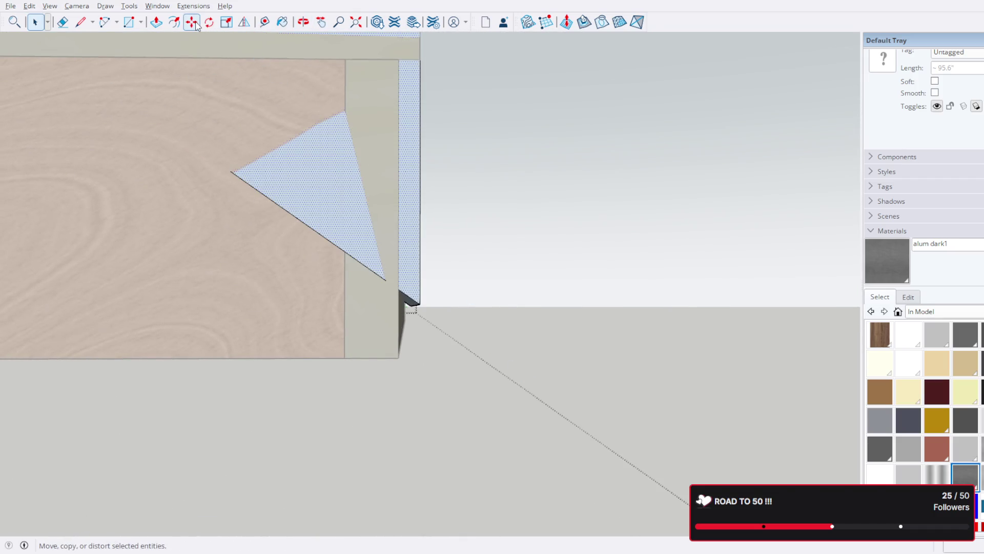
{"action": "mouse_move", "coordinate": [417, 307]}
{"action": "middle_mouse_down"}
{"action": "mouse_move", "coordinate": [391, 263]}
{"action": "mouse_move", "coordinate": [378, 282]}
{"action": "mouse_move", "coordinate": [415, 279]}
{"action": "mouse_move", "coordinate": [354, 465]}
{"action": "mouse_move", "coordinate": [312, 478]}
{"action": "mouse_move", "coordinate": [237, 474]}
{"action": "mouse_move", "coordinate": [271, 435]}
{"action": "mouse_move", "coordinate": [237, 439]}
{"action": "middle_mouse_up"}
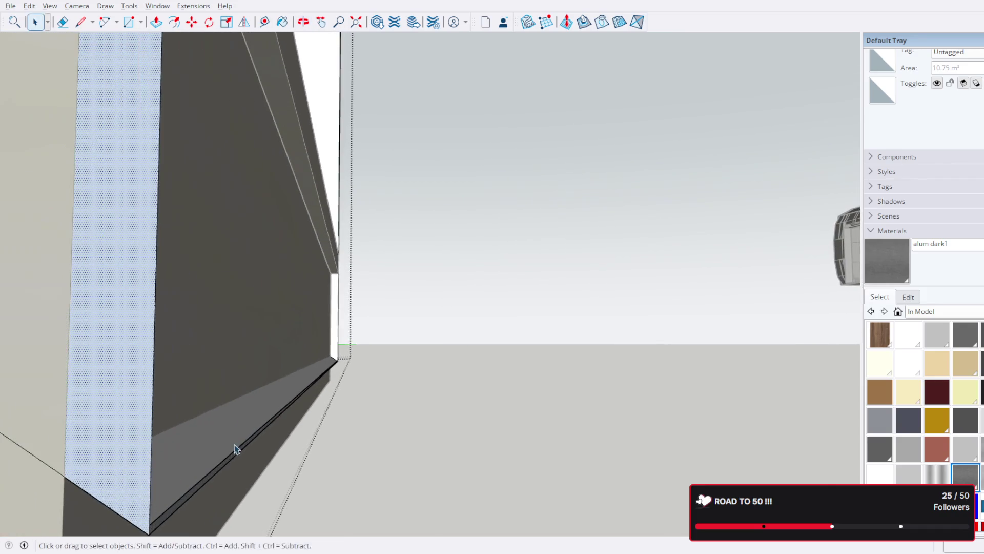
{"action": "scroll", "coordinate": [215, 500], "scroll_direction": "up", "scroll_amount": 2}
{"action": "left_click", "coordinate": [186, 485]}
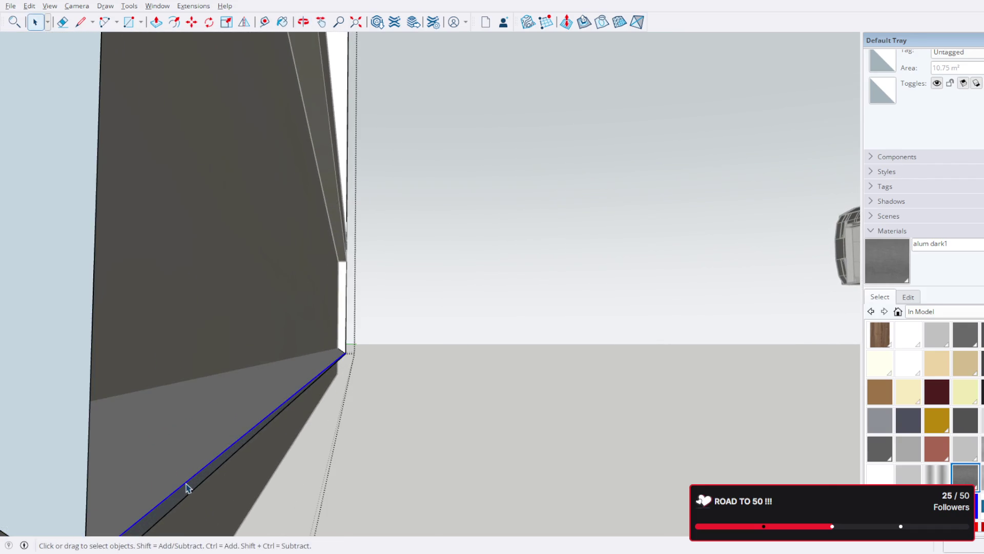
{"action": "key", "text": "Escape"}
- View the whole enclosure wall together with the stairs
{"action": "mouse_move", "coordinate": [183, 483]}
{"action": "middle_mouse_down"}
{"action": "mouse_move", "coordinate": [236, 459]}
{"action": "mouse_move", "coordinate": [349, 297]}
{"action": "mouse_move", "coordinate": [415, 44]}
{"action": "mouse_move", "coordinate": [419, 349]}
{"action": "mouse_move", "coordinate": [369, 149]}
{"action": "mouse_move", "coordinate": [332, 154]}
{"action": "mouse_move", "coordinate": [384, 147]}
{"action": "mouse_move", "coordinate": [395, 202]}
{"action": "mouse_move", "coordinate": [378, 321]}
{"action": "mouse_move", "coordinate": [333, 388]}
{"action": "mouse_move", "coordinate": [434, 353]}
{"action": "middle_mouse_up"}
{"action": "left_click", "coordinate": [209, 478]}
{"action": "key", "text": "space"}
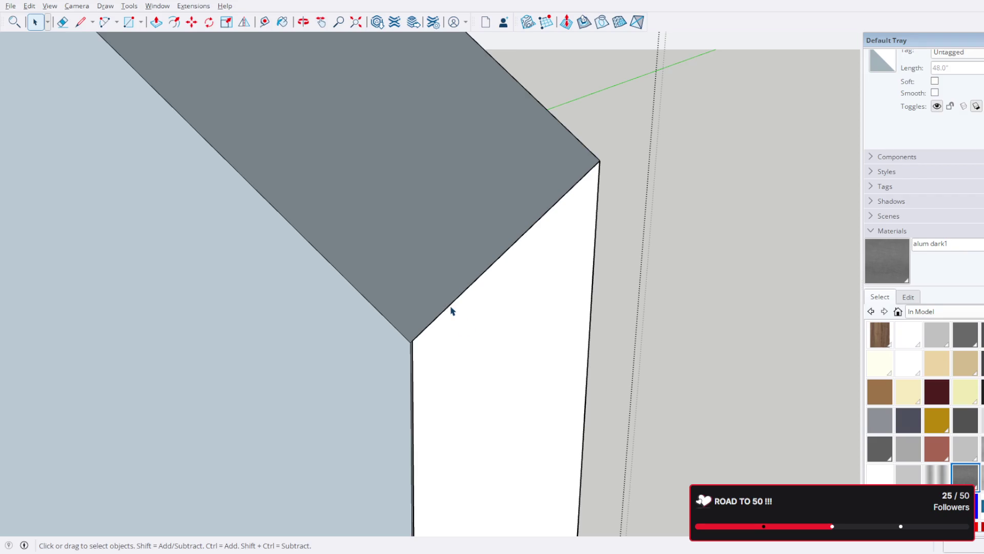
{"action": "mouse_move", "coordinate": [453, 317]}
{"action": "middle_mouse_down"}
{"action": "mouse_move", "coordinate": [369, 303]}
{"action": "mouse_move", "coordinate": [352, 318]}
{"action": "middle_mouse_up"}
{"action": "scroll", "coordinate": [379, 328], "scroll_direction": "down", "scroll_amount": 3}
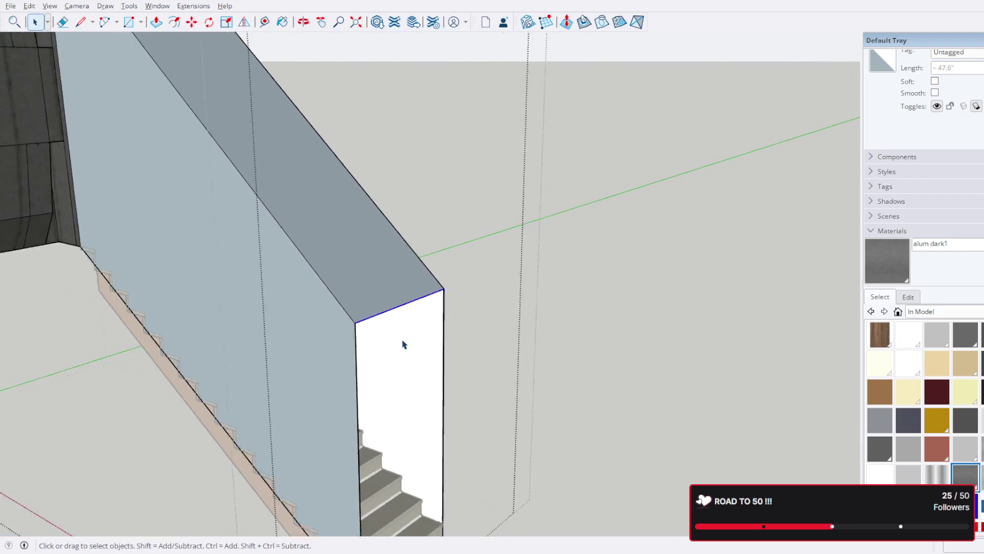
{"action": "middle_click_drag", "start_coordinate": [405, 340], "coordinate": [419, 226]}
{"action": "scroll", "coordinate": [418, 373], "scroll_direction": "up", "scroll_amount": 10}
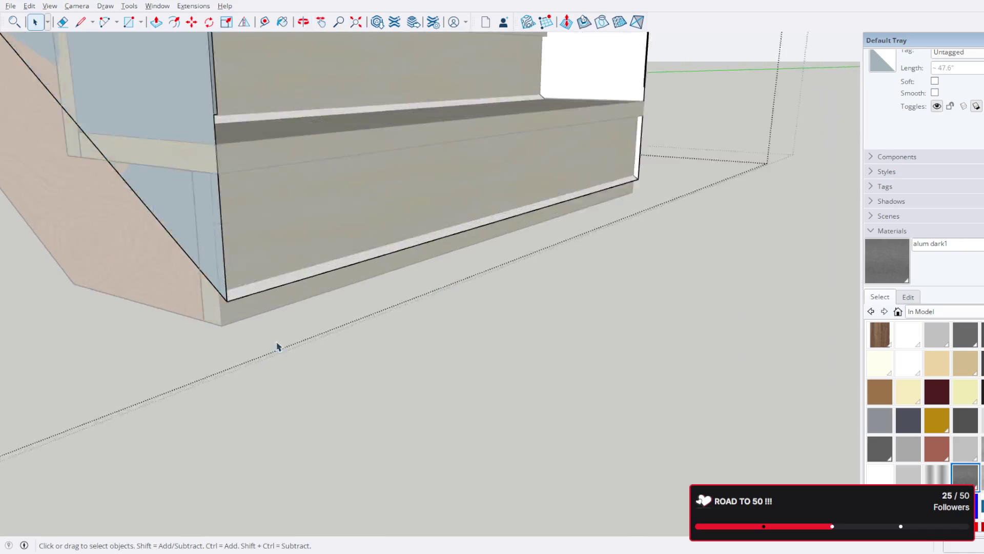
{"action": "scroll", "coordinate": [230, 322], "scroll_direction": "down", "scroll_amount": 5}
{"action": "scroll", "coordinate": [198, 273], "scroll_direction": "up", "scroll_amount": 3}
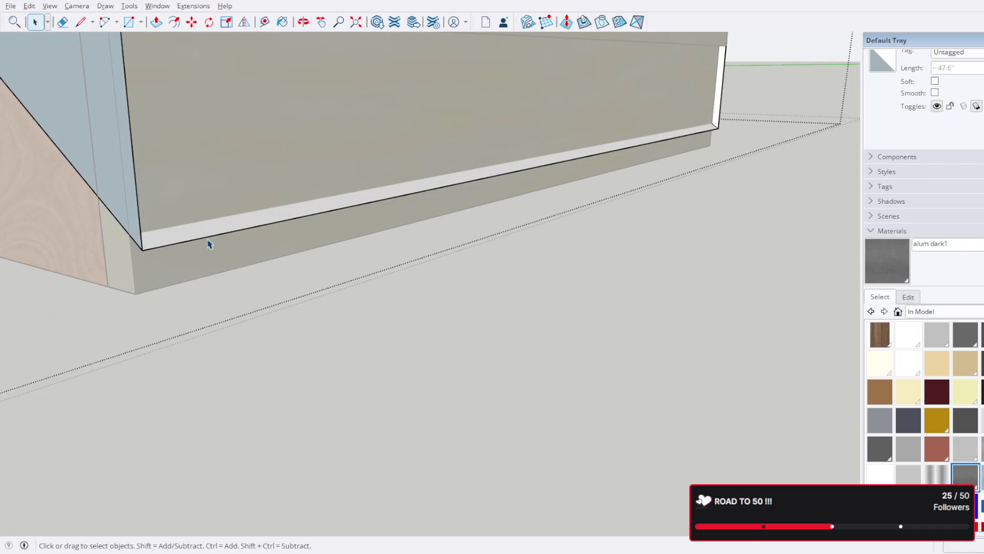
{"action": "mouse_move", "coordinate": [423, 230]}
{"action": "middle_mouse_down"}
{"action": "mouse_move", "coordinate": [436, 256]}
{"action": "mouse_move", "coordinate": [414, 392]}
{"action": "mouse_move", "coordinate": [666, 196]}
{"action": "mouse_move", "coordinate": [519, 210]}
{"action": "mouse_move", "coordinate": [492, 183]}
{"action": "middle_mouse_up"}
{"action": "scroll", "coordinate": [461, 190], "scroll_direction": "up", "scroll_amount": 5}
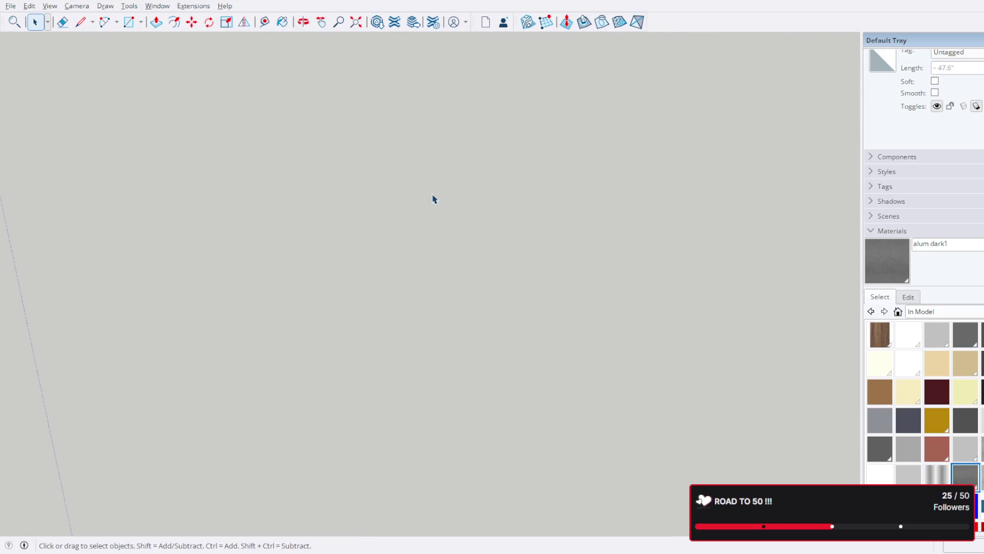
{"action": "scroll", "coordinate": [425, 205], "scroll_direction": "down", "scroll_amount": 2}
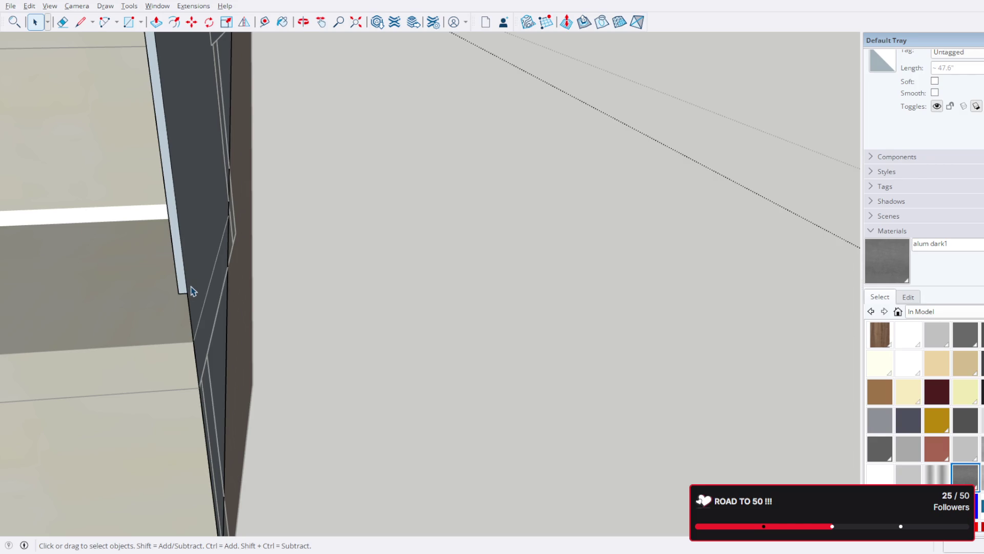
- Check the steps beside the dark panel and select the short edge at its corner
{"action": "mouse_move", "coordinate": [192, 289]}
{"action": "middle_mouse_down"}
{"action": "mouse_move", "coordinate": [181, 314]}
{"action": "mouse_move", "coordinate": [460, 313]}
{"action": "mouse_move", "coordinate": [474, 323]}
{"action": "mouse_move", "coordinate": [526, 306]}
{"action": "mouse_move", "coordinate": [516, 266]}
{"action": "middle_mouse_up"}
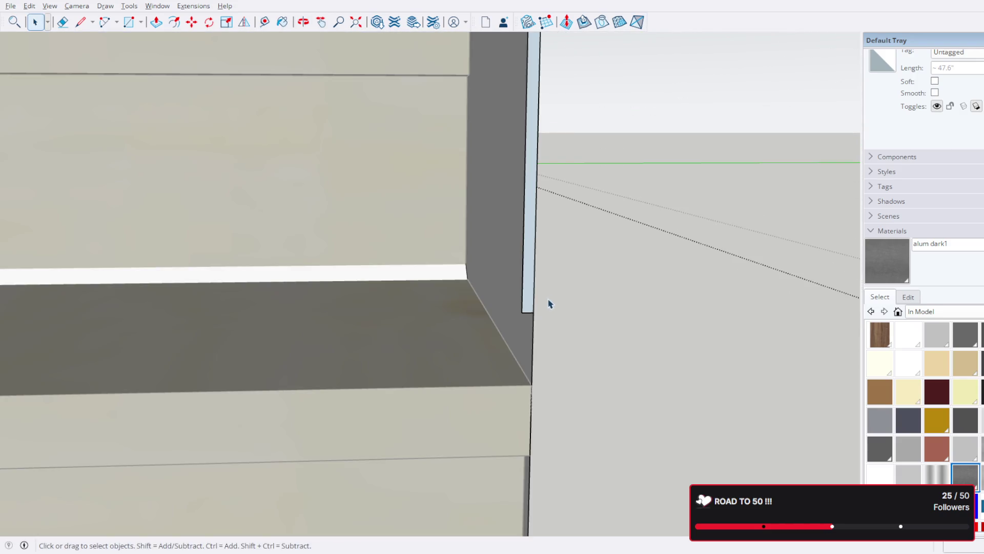
{"action": "mouse_move", "coordinate": [547, 303]}
{"action": "middle_mouse_down"}
{"action": "mouse_move", "coordinate": [176, 285]}
{"action": "mouse_move", "coordinate": [424, 295]}
{"action": "mouse_move", "coordinate": [487, 282]}
{"action": "mouse_move", "coordinate": [310, 270]}
{"action": "mouse_move", "coordinate": [213, 274]}
{"action": "mouse_move", "coordinate": [519, 292]}
{"action": "middle_mouse_up"}
{"action": "scroll", "coordinate": [424, 295], "scroll_direction": "down", "scroll_amount": 3}
{"action": "scroll", "coordinate": [448, 303], "scroll_direction": "up", "scroll_amount": 5}
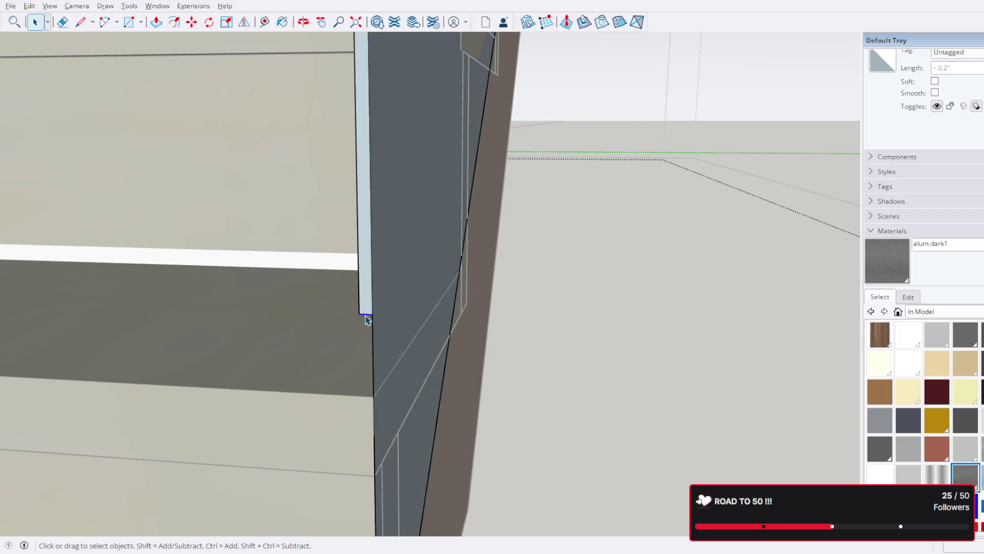
{"action": "middle_click_drag", "start_coordinate": [369, 318], "coordinate": [279, 297]}
{"action": "scroll", "coordinate": [198, 279], "scroll_direction": "down", "scroll_amount": 5}
{"action": "mouse_move", "coordinate": [198, 279]}
{"action": "middle_mouse_down"}
{"action": "mouse_move", "coordinate": [450, 269]}
{"action": "mouse_move", "coordinate": [127, 297]}
{"action": "middle_mouse_up"}
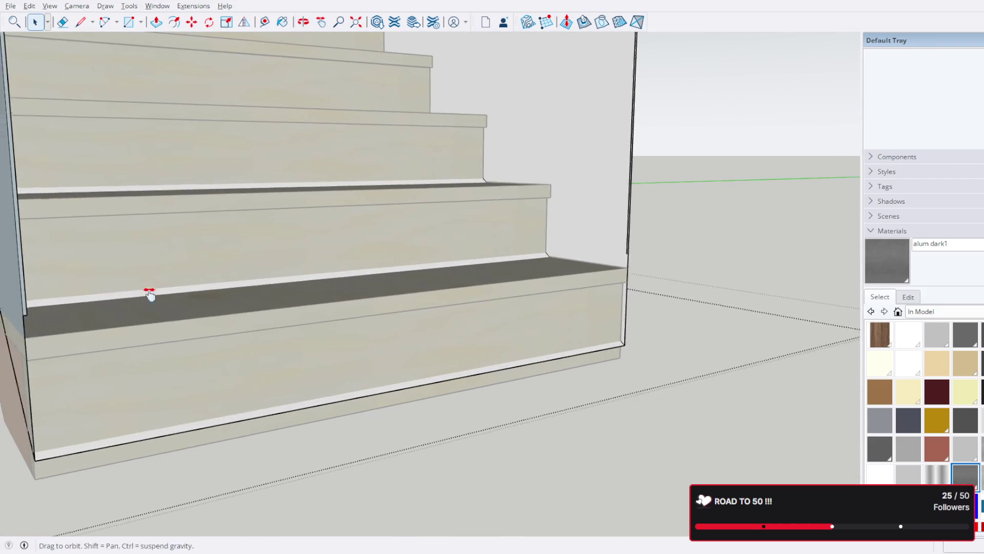
{"action": "scroll", "coordinate": [199, 300], "scroll_direction": "up", "scroll_amount": 5}
{"action": "scroll", "coordinate": [199, 300], "scroll_direction": "up", "scroll_amount": 3}
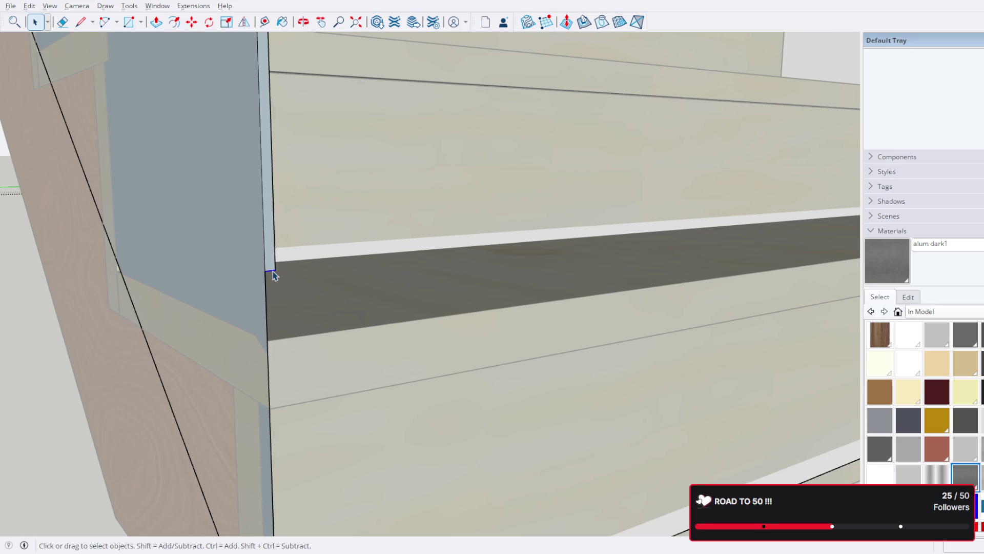
{"action": "left_click", "coordinate": [272, 272]}
- Inspect the lowest stair steps against the enclosure's side wall
{"action": "scroll", "coordinate": [285, 282], "scroll_direction": "down", "scroll_amount": 6}
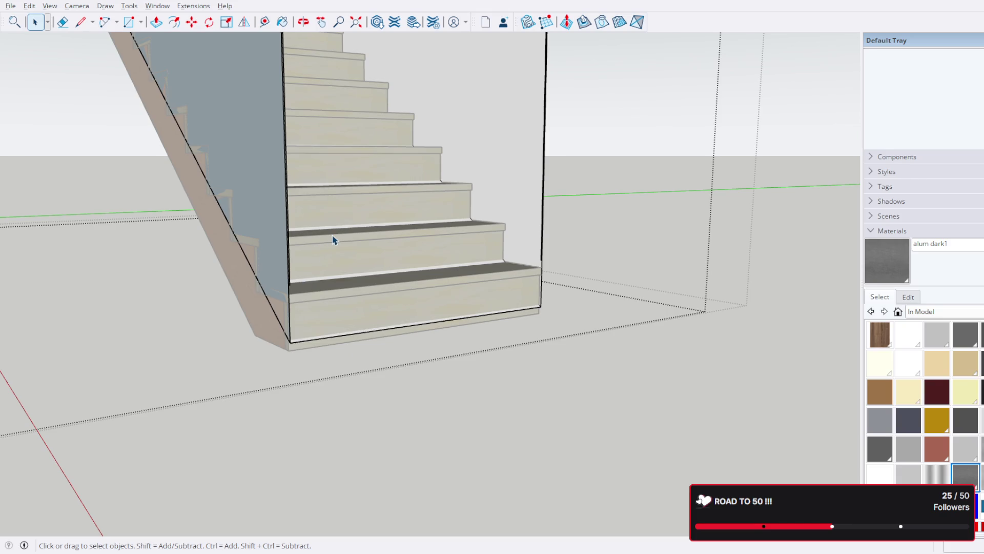
{"action": "scroll", "coordinate": [333, 240], "scroll_direction": "down", "scroll_amount": 2}
{"action": "middle_click_drag", "start_coordinate": [362, 175], "coordinate": [476, 374]}
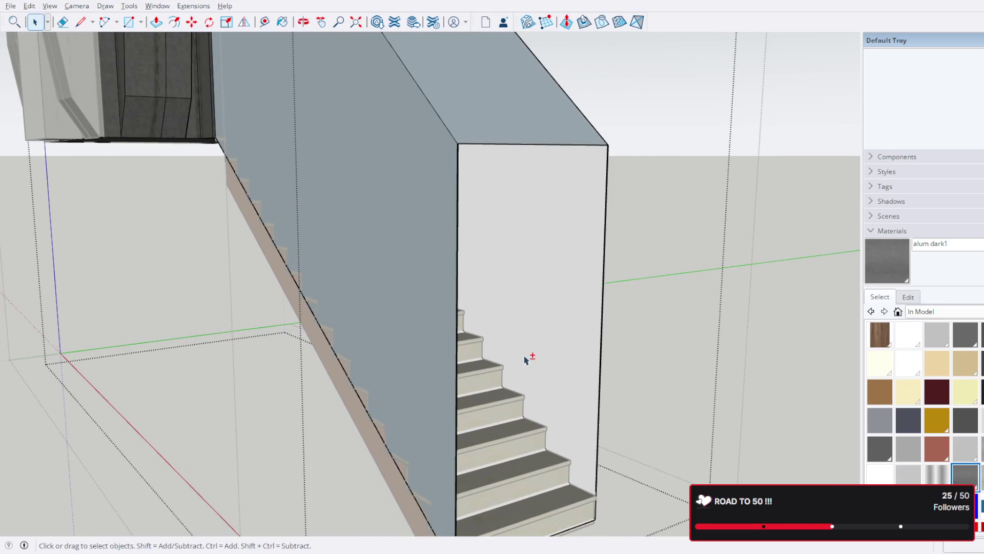
{"action": "scroll", "coordinate": [483, 211], "scroll_direction": "down", "scroll_amount": 2}
{"action": "scroll", "coordinate": [555, 334], "scroll_direction": "up", "scroll_amount": 3}
{"action": "middle_click_drag", "start_coordinate": [555, 334], "coordinate": [521, 184]}
{"action": "scroll", "coordinate": [554, 228], "scroll_direction": "up", "scroll_amount": 3}
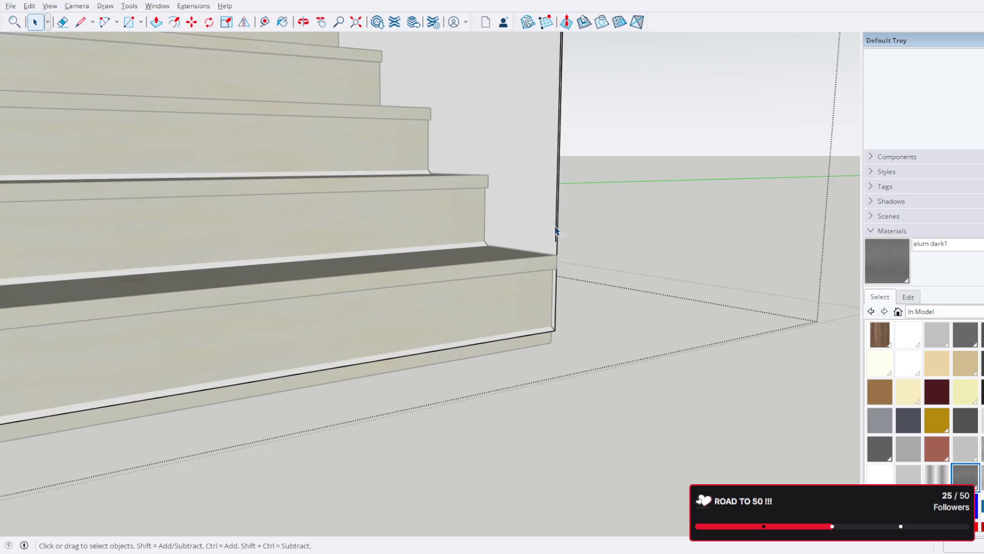
{"action": "scroll", "coordinate": [553, 228], "scroll_direction": "up", "scroll_amount": 3}
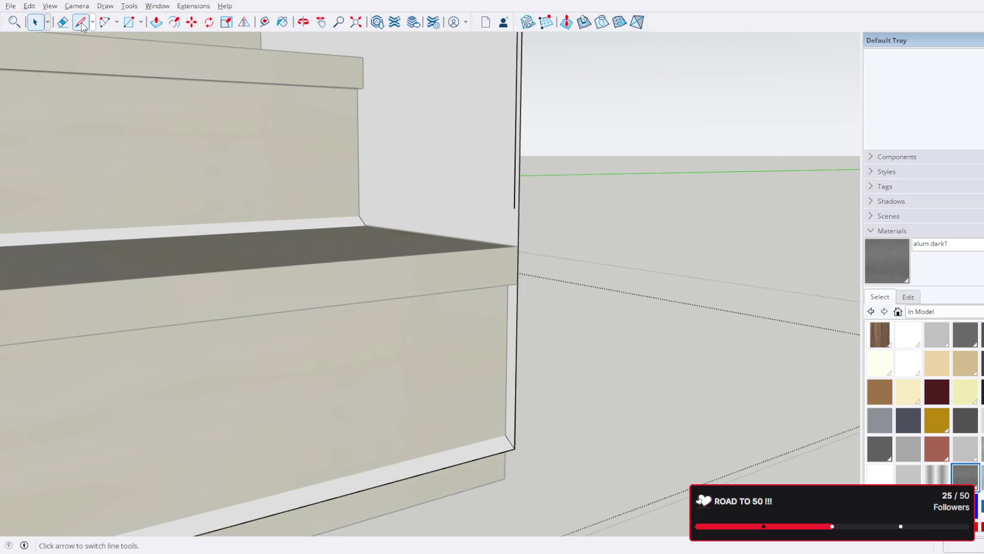
- Draw vertical lines on the enclosure wall down to the lowest step's corners
{"action": "left_click", "coordinate": [514, 208]}
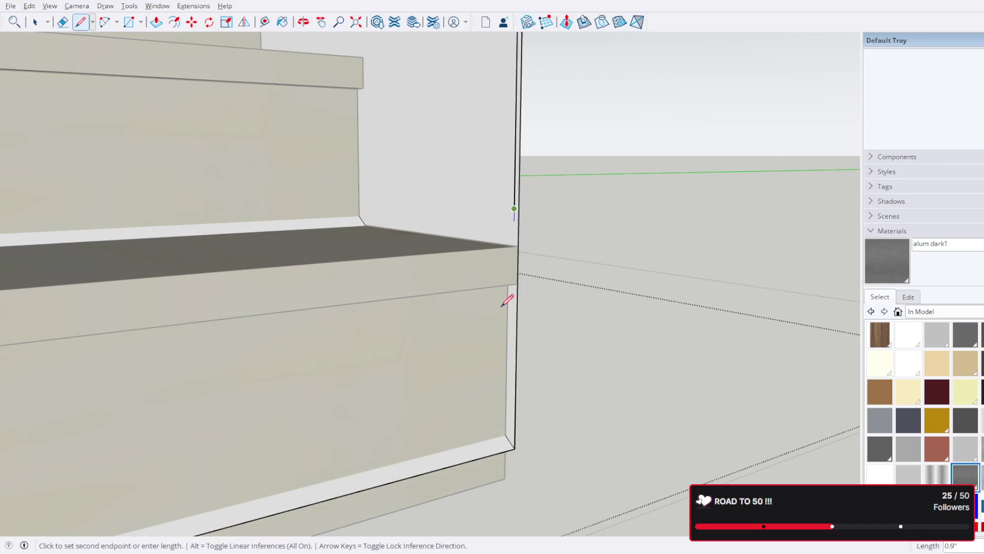
{"action": "left_click", "coordinate": [511, 449]}
{"action": "mouse_move", "coordinate": [511, 449]}
{"action": "middle_mouse_down"}
{"action": "mouse_move", "coordinate": [312, 359]}
{"action": "mouse_move", "coordinate": [441, 256]}
{"action": "middle_mouse_up"}
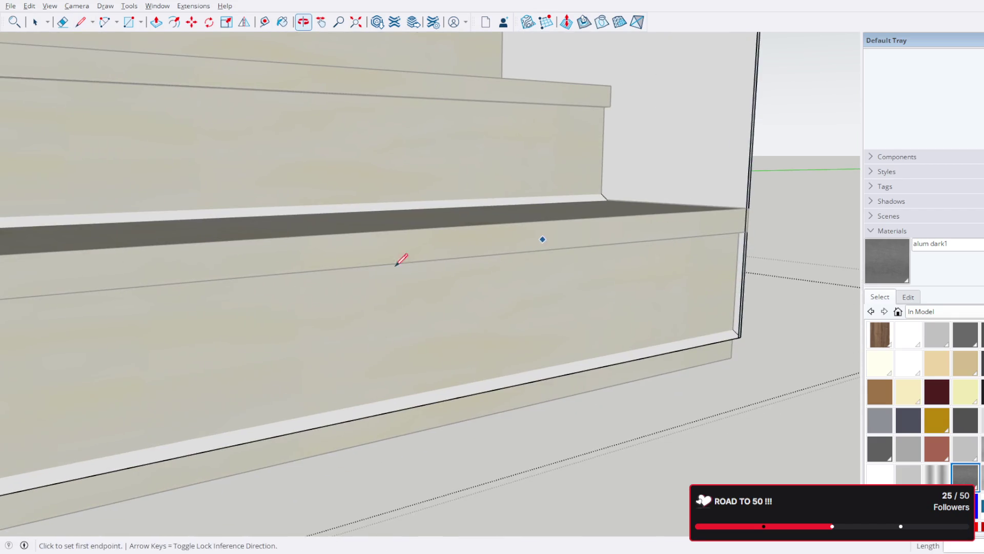
{"action": "mouse_move", "coordinate": [188, 275]}
{"action": "middle_mouse_down"}
{"action": "mouse_move", "coordinate": [187, 319]}
{"action": "mouse_move", "coordinate": [395, 309]}
{"action": "mouse_move", "coordinate": [110, 314]}
{"action": "mouse_move", "coordinate": [487, 297]}
{"action": "mouse_move", "coordinate": [392, 287]}
{"action": "middle_mouse_up"}
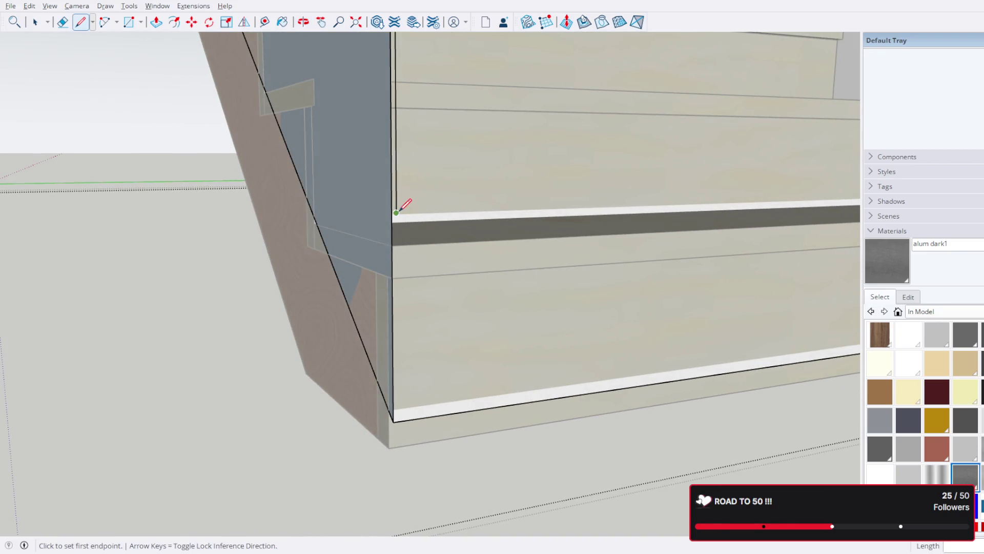
{"action": "scroll", "coordinate": [400, 424], "scroll_direction": "up", "scroll_amount": 2}
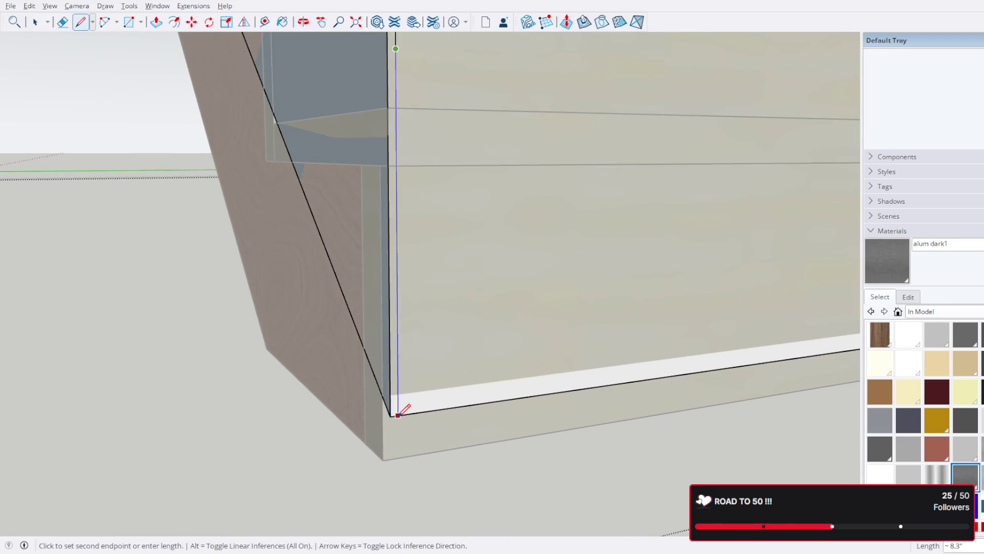
{"action": "left_click", "coordinate": [398, 414]}
- Delete the stray blue-grey face covering the bottom step's front
{"action": "mouse_move", "coordinate": [491, 365]}
{"action": "middle_mouse_down"}
{"action": "mouse_move", "coordinate": [479, 369]}
{"action": "mouse_move", "coordinate": [222, 168]}
{"action": "middle_mouse_up"}
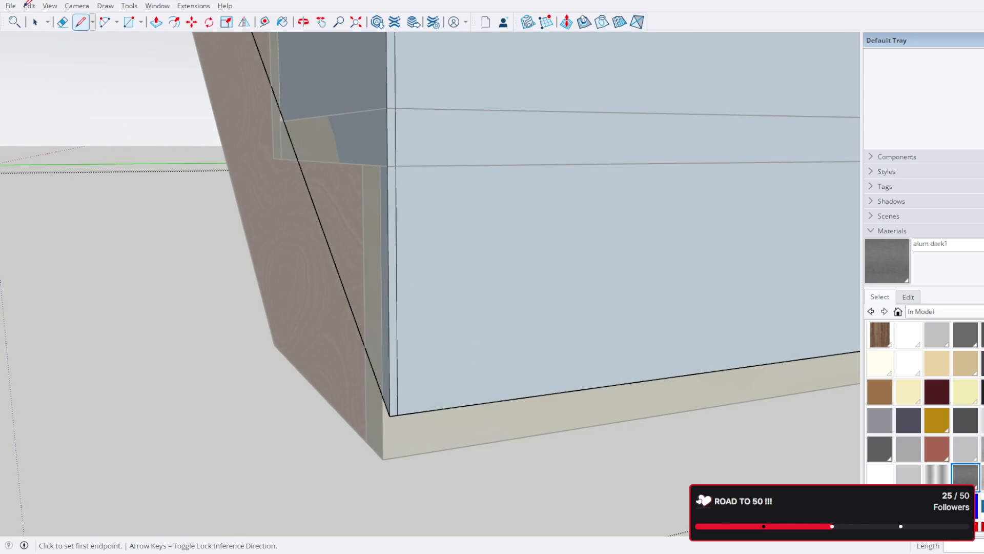
{"action": "left_click", "coordinate": [476, 248]}
{"action": "key", "text": "Delete"}
{"action": "scroll", "coordinate": [474, 259], "scroll_direction": "down", "scroll_amount": 3}
{"action": "mouse_move", "coordinate": [581, 280]}
{"action": "middle_mouse_down"}
{"action": "mouse_move", "coordinate": [162, 347]}
{"action": "mouse_move", "coordinate": [560, 398]}
{"action": "mouse_move", "coordinate": [401, 351]}
{"action": "mouse_move", "coordinate": [391, 330]}
{"action": "mouse_move", "coordinate": [573, 269]}
{"action": "mouse_move", "coordinate": [577, 299]}
{"action": "mouse_move", "coordinate": [534, 314]}
{"action": "mouse_move", "coordinate": [373, 222]}
{"action": "mouse_move", "coordinate": [579, 239]}
{"action": "mouse_move", "coordinate": [584, 228]}
{"action": "mouse_move", "coordinate": [575, 226]}
{"action": "mouse_move", "coordinate": [521, 433]}
{"action": "middle_mouse_up"}
{"action": "scroll", "coordinate": [582, 234], "scroll_direction": "down", "scroll_amount": 5}
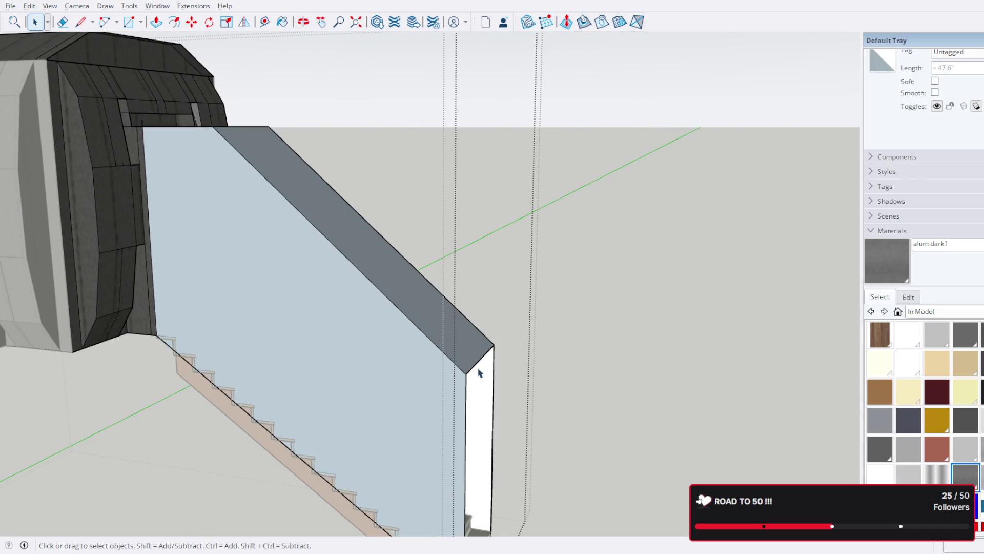
- Select the glass panel's bottom edge
{"action": "mouse_move", "coordinate": [455, 400]}
{"action": "middle_mouse_down"}
{"action": "mouse_move", "coordinate": [424, 259]}
{"action": "mouse_move", "coordinate": [525, 472]}
{"action": "middle_mouse_up"}
{"action": "left_click", "coordinate": [525, 472], "text": "shift"}
{"action": "scroll", "coordinate": [472, 262], "scroll_direction": "up", "scroll_amount": 3}
{"action": "scroll", "coordinate": [472, 262], "scroll_direction": "up", "scroll_amount": 3}
{"action": "scroll", "coordinate": [410, 230], "scroll_direction": "down", "scroll_amount": 3}
{"action": "scroll", "coordinate": [380, 195], "scroll_direction": "up", "scroll_amount": 3}
{"action": "scroll", "coordinate": [364, 154], "scroll_direction": "up", "scroll_amount": 2}
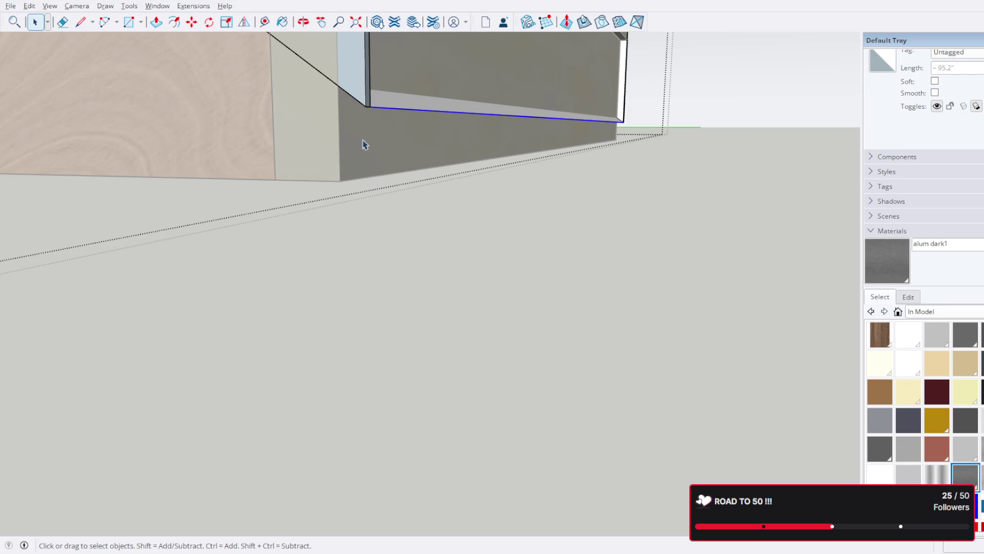
{"action": "left_click", "coordinate": [370, 108], "text": "shift"}
{"action": "scroll", "coordinate": [372, 110], "scroll_direction": "up", "scroll_amount": 3}
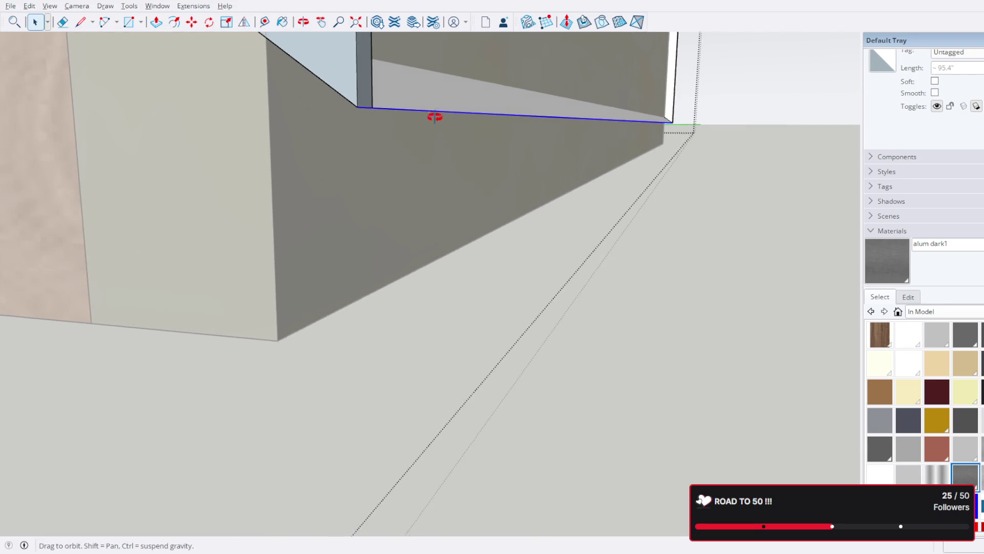
{"action": "scroll", "coordinate": [371, 149], "scroll_direction": "down", "scroll_amount": 3}
{"action": "scroll", "coordinate": [371, 149], "scroll_direction": "up", "scroll_amount": 3}
{"action": "mouse_move", "coordinate": [371, 150]}
{"action": "middle_mouse_down"}
{"action": "mouse_move", "coordinate": [537, 176]}
{"action": "mouse_move", "coordinate": [479, 167]}
{"action": "mouse_move", "coordinate": [381, 192]}
{"action": "mouse_move", "coordinate": [397, 151]}
{"action": "middle_mouse_up"}
{"action": "scroll", "coordinate": [433, 176], "scroll_direction": "up", "scroll_amount": 3}
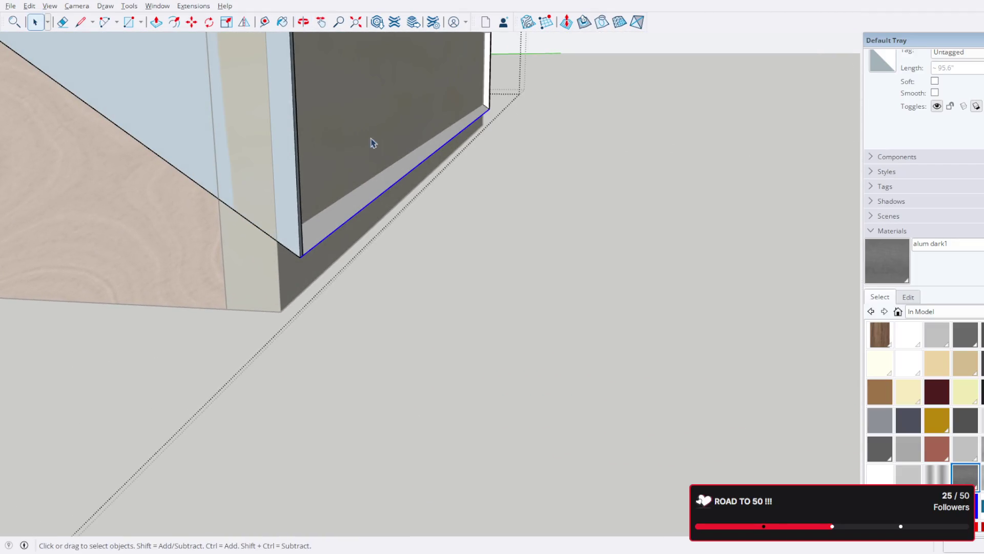
- Move the panel's bottom edge about 1.2" to line up with the stair corner
{"action": "left_click", "coordinate": [191, 25]}
{"action": "scroll", "coordinate": [299, 246], "scroll_direction": "up", "scroll_amount": 2}
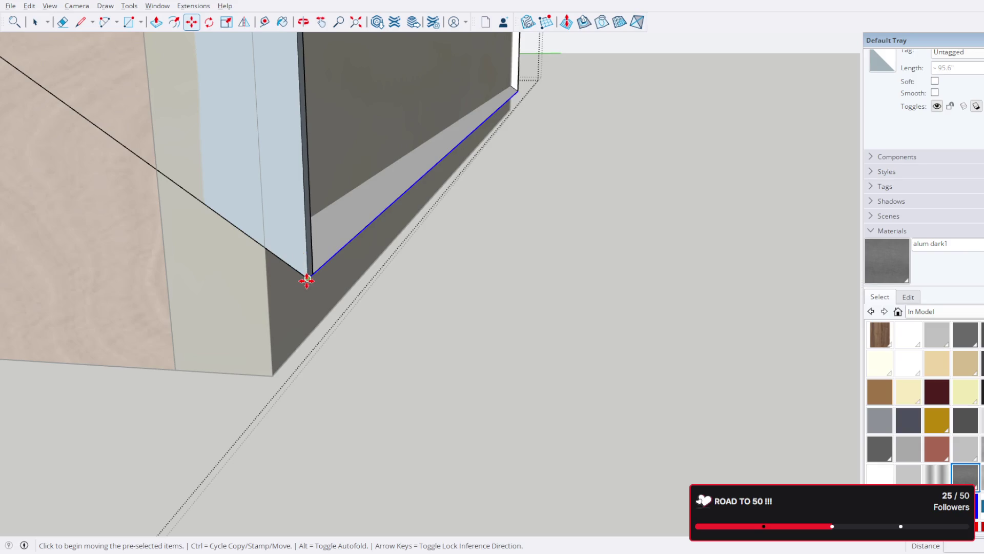
{"action": "mouse_move", "coordinate": [307, 281]}
{"action": "middle_mouse_down"}
{"action": "mouse_move", "coordinate": [306, 377]}
{"action": "mouse_move", "coordinate": [343, 363]}
{"action": "mouse_move", "coordinate": [406, 312]}
{"action": "mouse_move", "coordinate": [307, 378]}
{"action": "middle_mouse_up"}
{"action": "left_click", "coordinate": [308, 378]}
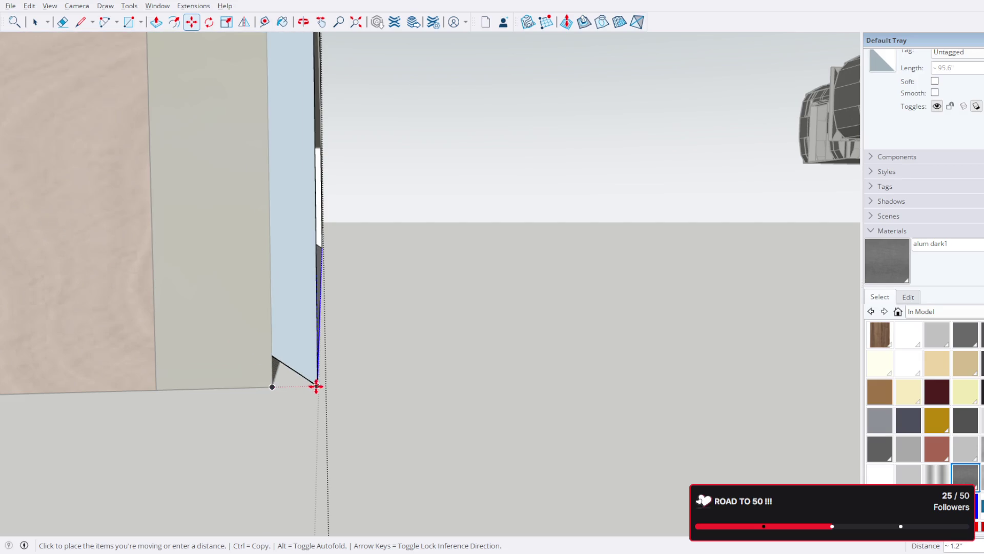
{"action": "left_click", "coordinate": [323, 386]}
- Check the realigned glass panel and staircase from a close angle
{"action": "middle_click_drag", "start_coordinate": [323, 385], "coordinate": [338, 339]}
{"action": "scroll", "coordinate": [338, 339], "scroll_direction": "down", "scroll_amount": 5}
{"action": "middle_click_drag", "start_coordinate": [376, 290], "coordinate": [393, 297]}
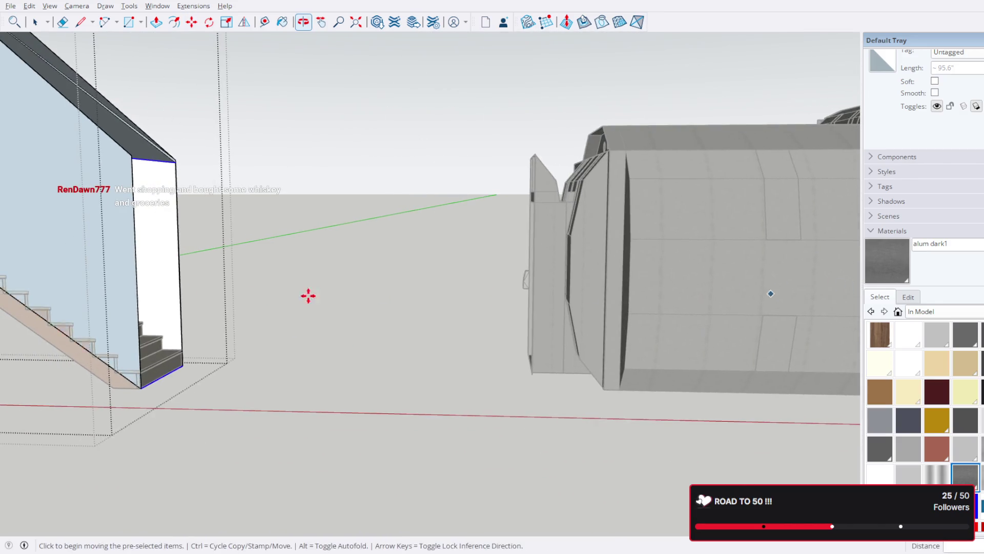
{"action": "scroll", "coordinate": [393, 296], "scroll_direction": "up", "scroll_amount": 5}
{"action": "scroll", "coordinate": [189, 167], "scroll_direction": "up", "scroll_amount": 6}
{"action": "mouse_move", "coordinate": [198, 143]}
{"action": "middle_mouse_down"}
{"action": "mouse_move", "coordinate": [266, 171]}
{"action": "mouse_move", "coordinate": [315, 228]}
{"action": "mouse_move", "coordinate": [313, 171]}
{"action": "mouse_move", "coordinate": [285, 141]}
{"action": "mouse_move", "coordinate": [279, 181]}
{"action": "middle_mouse_up"}
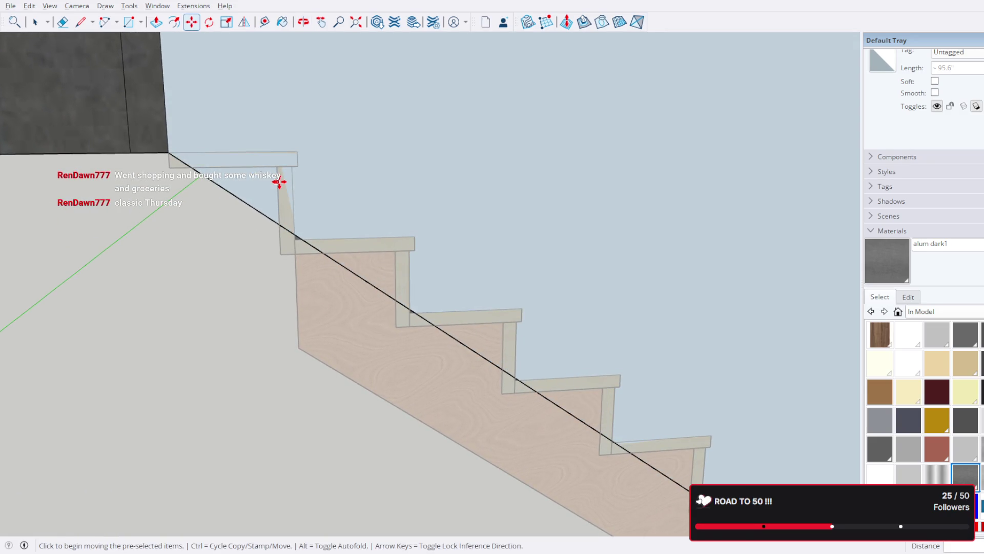
{"action": "left_click", "coordinate": [35, 23]}
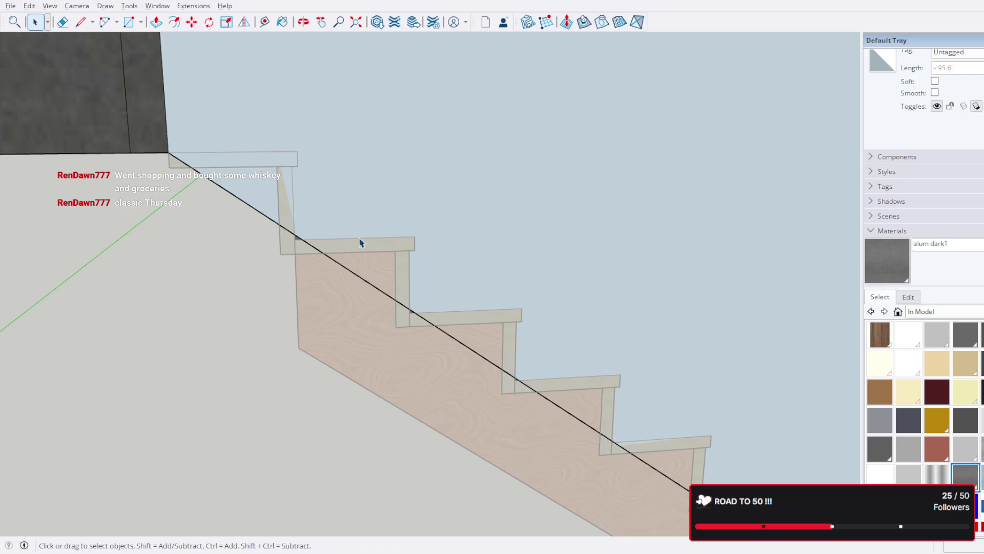
{"action": "scroll", "coordinate": [361, 243], "scroll_direction": "down", "scroll_amount": 5}
{"action": "mouse_move", "coordinate": [457, 279]}
{"action": "middle_mouse_down"}
{"action": "mouse_move", "coordinate": [494, 270]}
{"action": "mouse_move", "coordinate": [314, 235]}
{"action": "middle_mouse_up"}
{"action": "scroll", "coordinate": [314, 235], "scroll_direction": "up", "scroll_amount": 4}
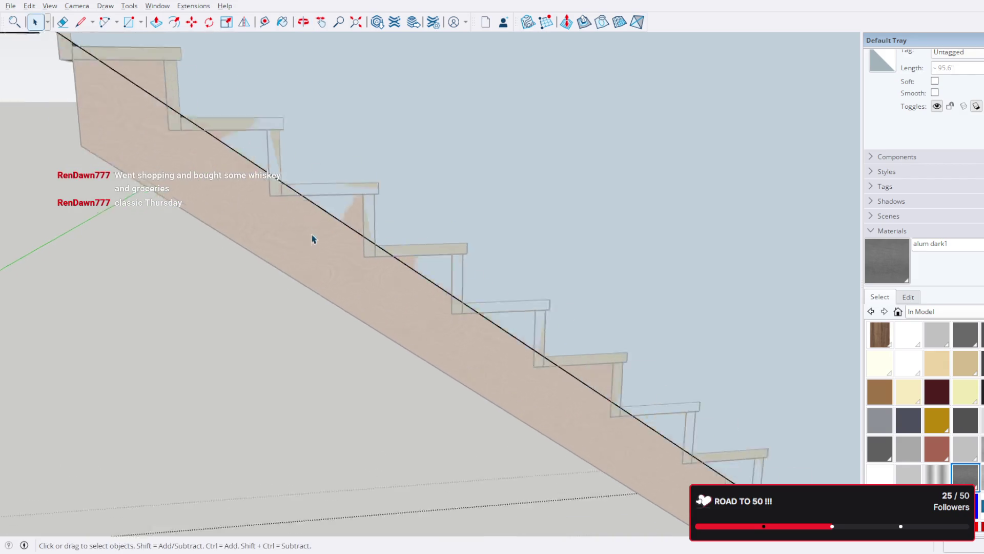
{"action": "scroll", "coordinate": [312, 235], "scroll_direction": "up", "scroll_amount": 5}
{"action": "scroll", "coordinate": [494, 246], "scroll_direction": "down", "scroll_amount": 10}
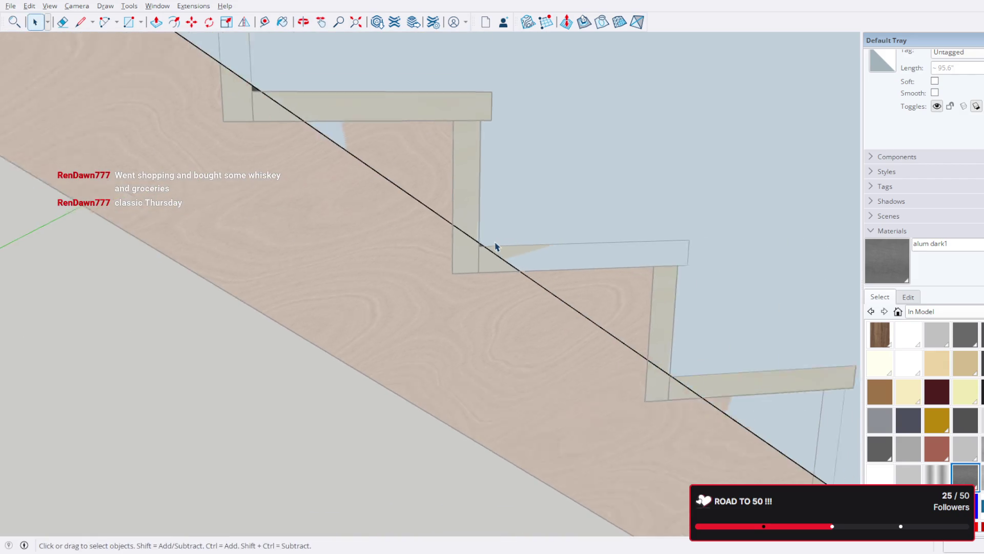
{"action": "scroll", "coordinate": [401, 224], "scroll_direction": "up", "scroll_amount": 2}
{"action": "scroll", "coordinate": [538, 330], "scroll_direction": "up", "scroll_amount": 4}
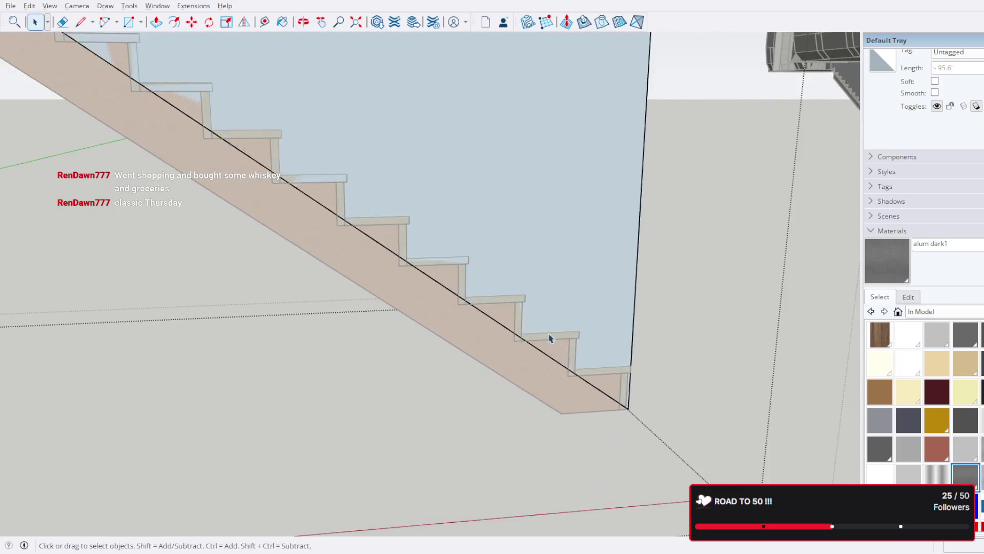
{"action": "scroll", "coordinate": [630, 382], "scroll_direction": "up", "scroll_amount": 5}
{"action": "scroll", "coordinate": [722, 464], "scroll_direction": "down", "scroll_amount": 5}
{"action": "mouse_move", "coordinate": [664, 432]}
{"action": "middle_mouse_down"}
{"action": "mouse_move", "coordinate": [248, 38]}
{"action": "mouse_move", "coordinate": [510, 226]}
{"action": "middle_mouse_up"}
{"action": "scroll", "coordinate": [302, 187], "scroll_direction": "up", "scroll_amount": 3}
{"action": "middle_click_drag", "start_coordinate": [302, 187], "coordinate": [353, 240]}
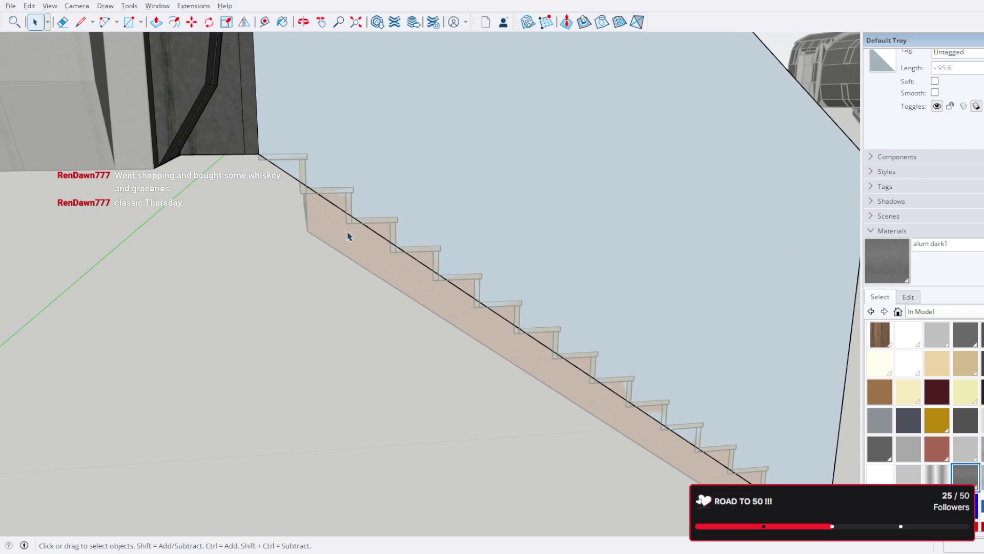
{"action": "middle_click_drag", "start_coordinate": [795, 428], "coordinate": [591, 231]}
{"action": "scroll", "coordinate": [591, 231], "scroll_direction": "down", "scroll_amount": 2}
{"action": "scroll", "coordinate": [624, 296], "scroll_direction": "up", "scroll_amount": 3}
{"action": "mouse_move", "coordinate": [535, 267]}
{"action": "middle_mouse_down"}
{"action": "mouse_move", "coordinate": [376, 248]}
{"action": "mouse_move", "coordinate": [405, 285]}
{"action": "middle_mouse_up"}
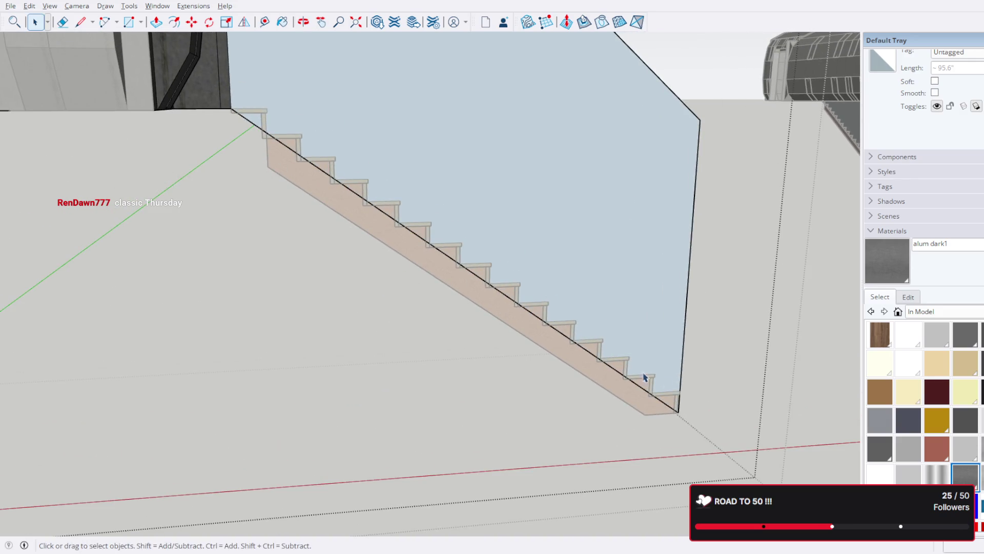
{"action": "scroll", "coordinate": [253, 121], "scroll_direction": "up", "scroll_amount": 5}
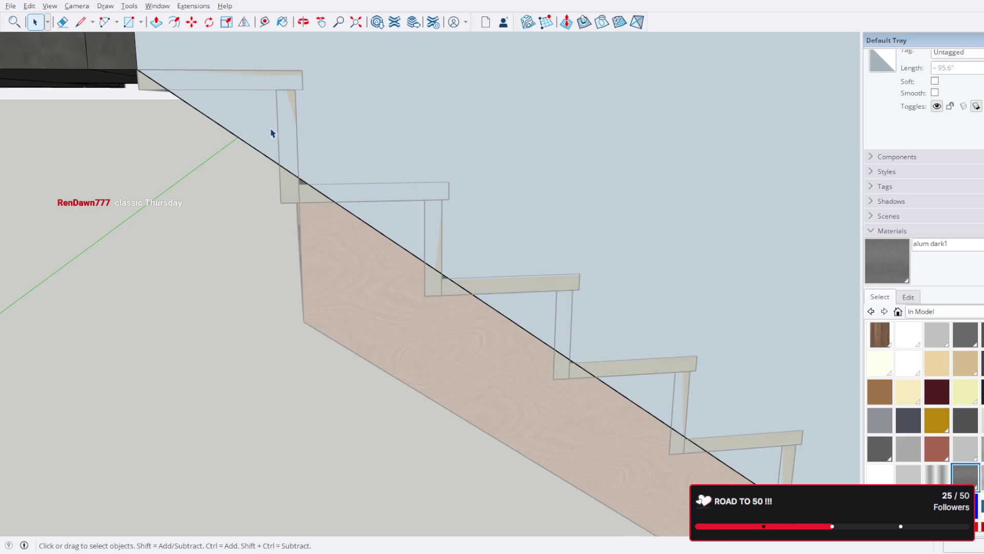
{"action": "scroll", "coordinate": [288, 139], "scroll_direction": "down", "scroll_amount": 4}
{"action": "mouse_move", "coordinate": [366, 178]}
{"action": "middle_mouse_down"}
{"action": "mouse_move", "coordinate": [340, 161]}
{"action": "mouse_move", "coordinate": [548, 461]}
{"action": "middle_mouse_up"}
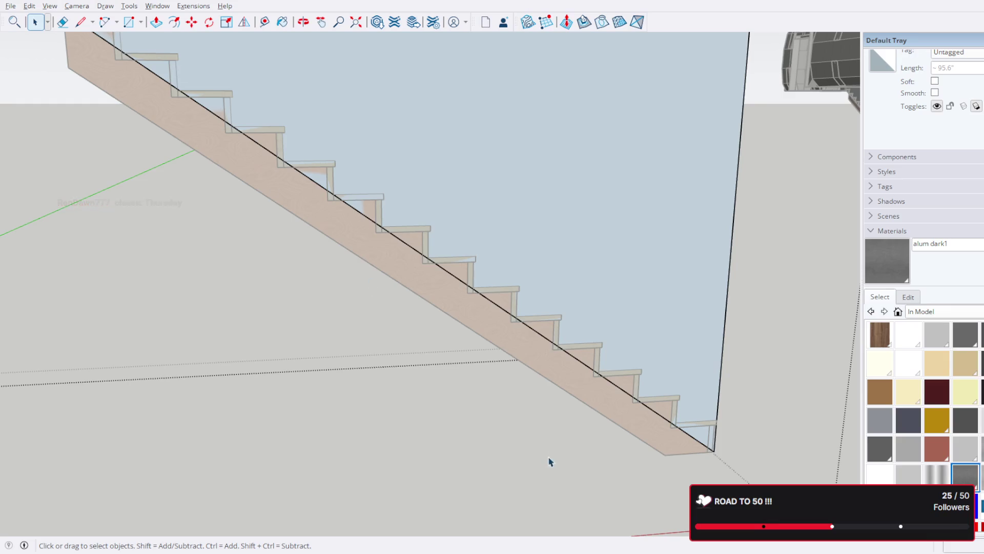
{"action": "scroll", "coordinate": [713, 471], "scroll_direction": "up", "scroll_amount": 6}
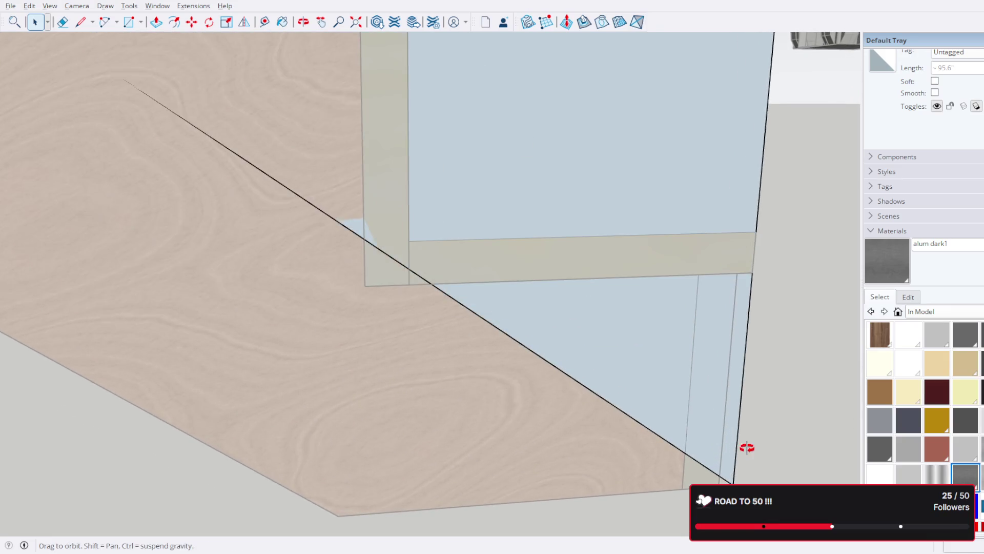
{"action": "scroll", "coordinate": [521, 384], "scroll_direction": "down", "scroll_amount": 5}
{"action": "mouse_move", "coordinate": [521, 345]}
{"action": "middle_mouse_down"}
{"action": "mouse_move", "coordinate": [378, 226]}
{"action": "mouse_move", "coordinate": [185, 146]}
{"action": "mouse_move", "coordinate": [354, 205]}
{"action": "mouse_move", "coordinate": [497, 331]}
{"action": "mouse_move", "coordinate": [595, 321]}
{"action": "mouse_move", "coordinate": [359, 251]}
{"action": "mouse_move", "coordinate": [396, 187]}
{"action": "mouse_move", "coordinate": [368, 213]}
{"action": "middle_mouse_up"}
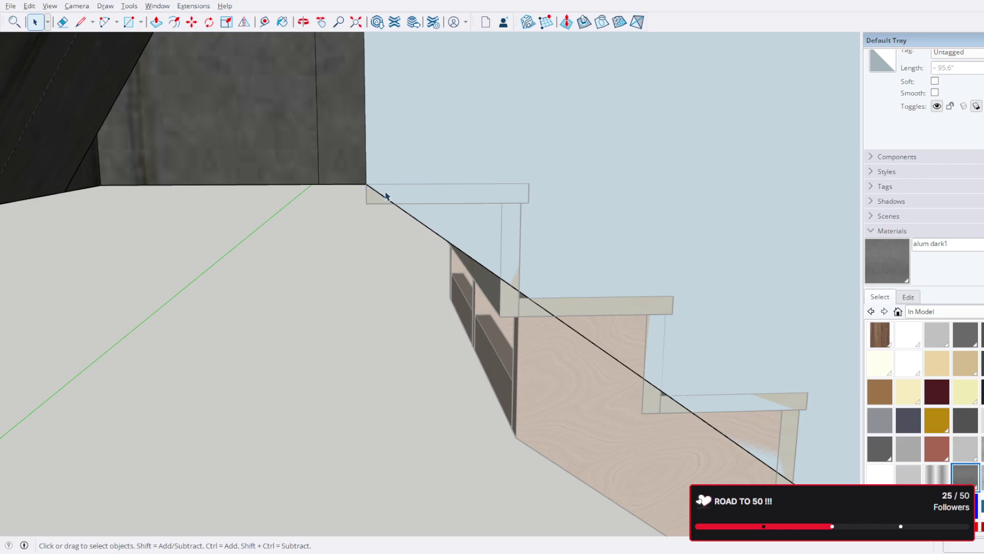
{"action": "scroll", "coordinate": [404, 207], "scroll_direction": "down", "scroll_amount": 2}
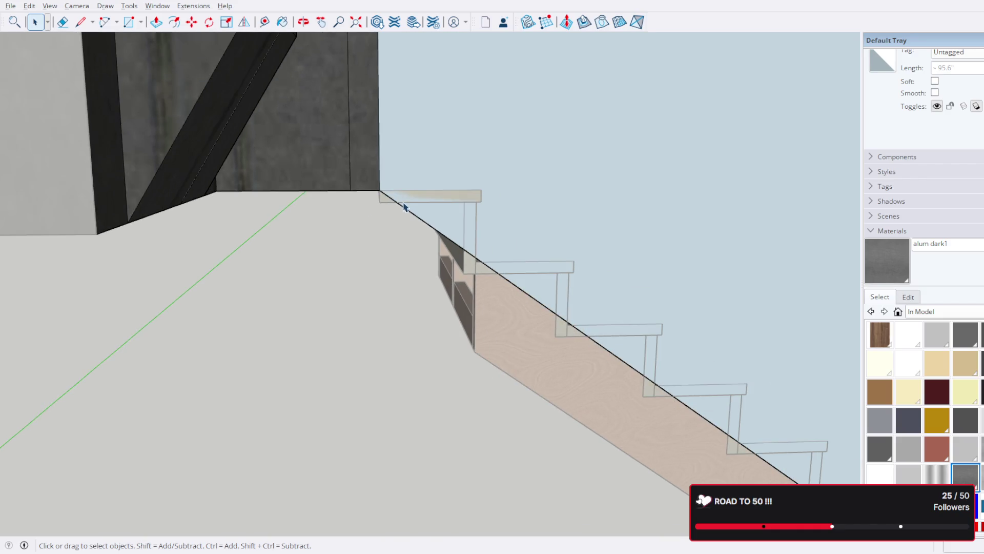
{"action": "key", "text": "Escape"}
- Select the whole Stair component and activate Move, tilting the view toward the floor
{"action": "left_click", "coordinate": [506, 327]}
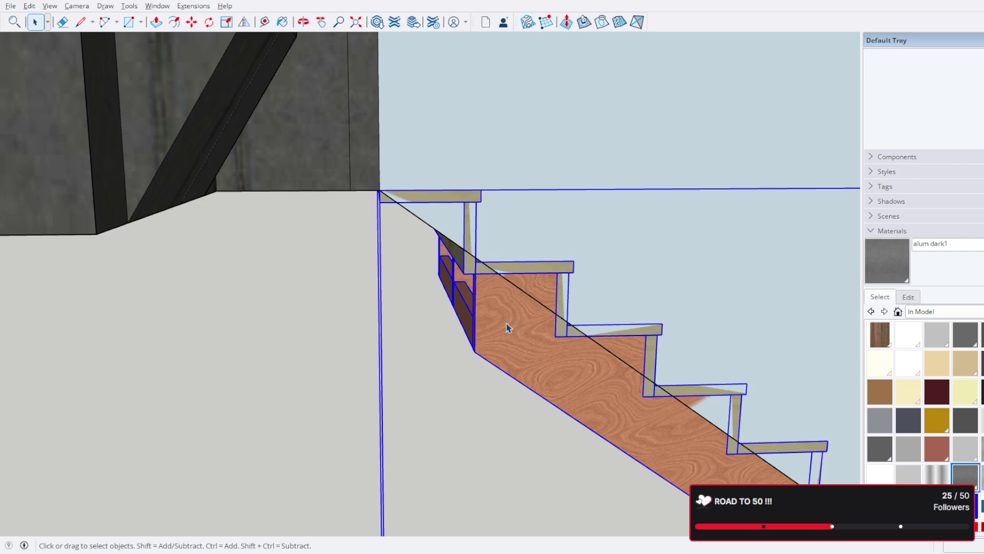
{"action": "scroll", "coordinate": [387, 214], "scroll_direction": "up", "scroll_amount": 5}
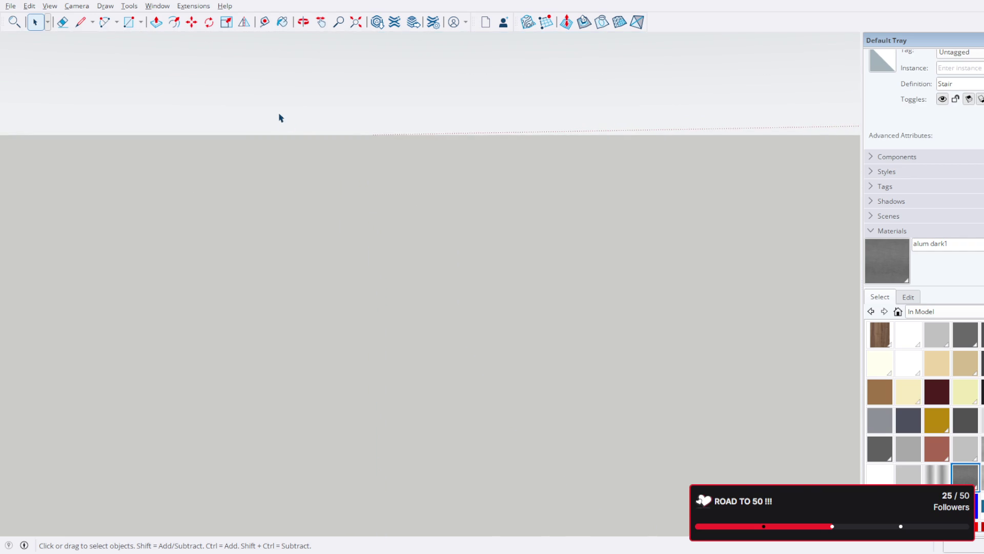
{"action": "scroll", "coordinate": [551, 255], "scroll_direction": "down", "scroll_amount": 5}
{"action": "scroll", "coordinate": [432, 146], "scroll_direction": "up", "scroll_amount": 10}
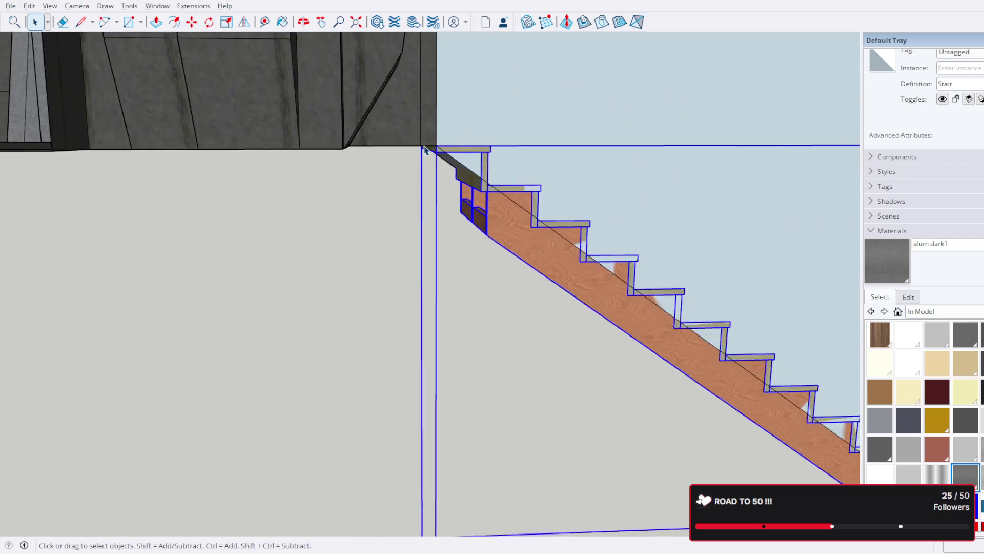
{"action": "left_click", "coordinate": [191, 21]}
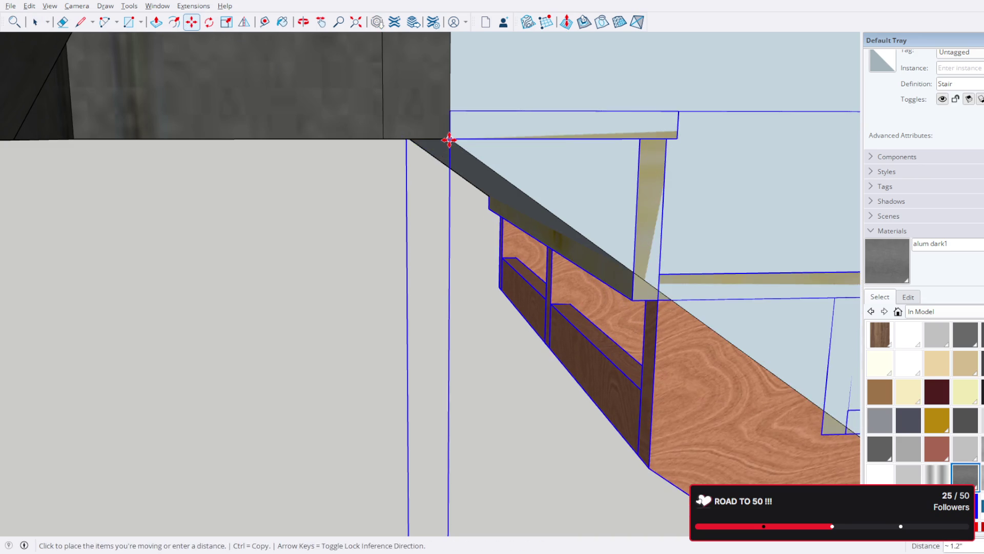
{"action": "scroll", "coordinate": [448, 146], "scroll_direction": "down", "scroll_amount": 4}
{"action": "scroll", "coordinate": [524, 194], "scroll_direction": "up", "scroll_amount": 5}
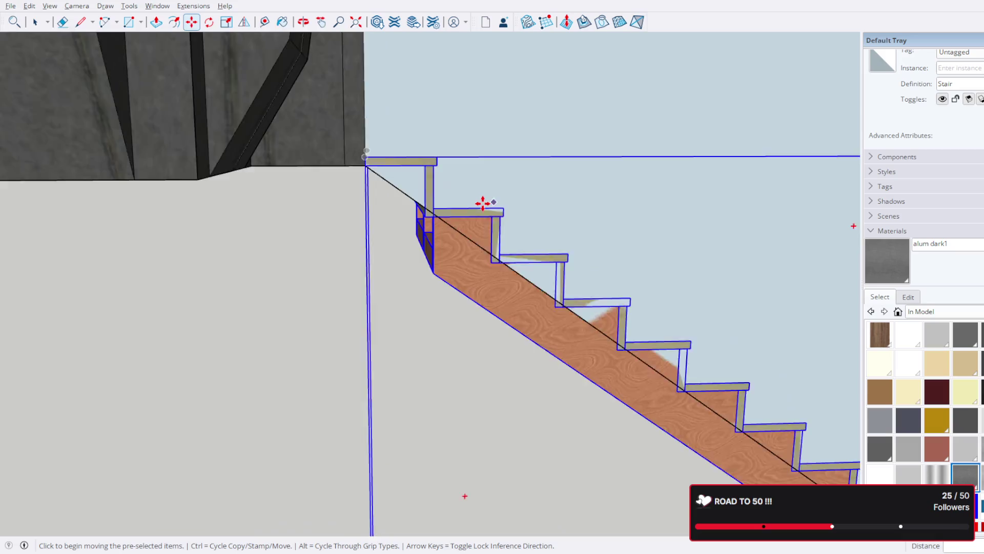
{"action": "scroll", "coordinate": [471, 212], "scroll_direction": "down", "scroll_amount": 6}
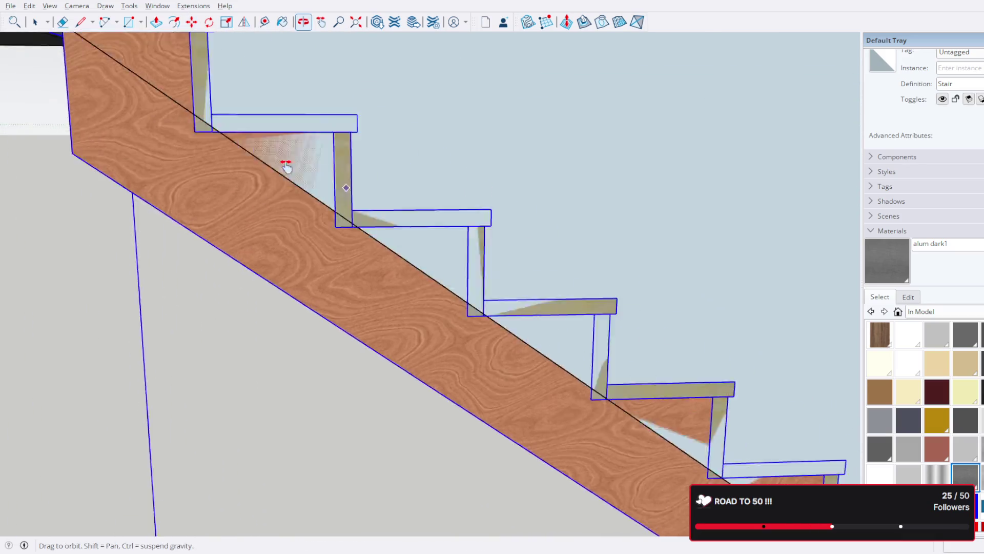
{"action": "middle_click_drag", "start_coordinate": [679, 391], "coordinate": [686, 216]}
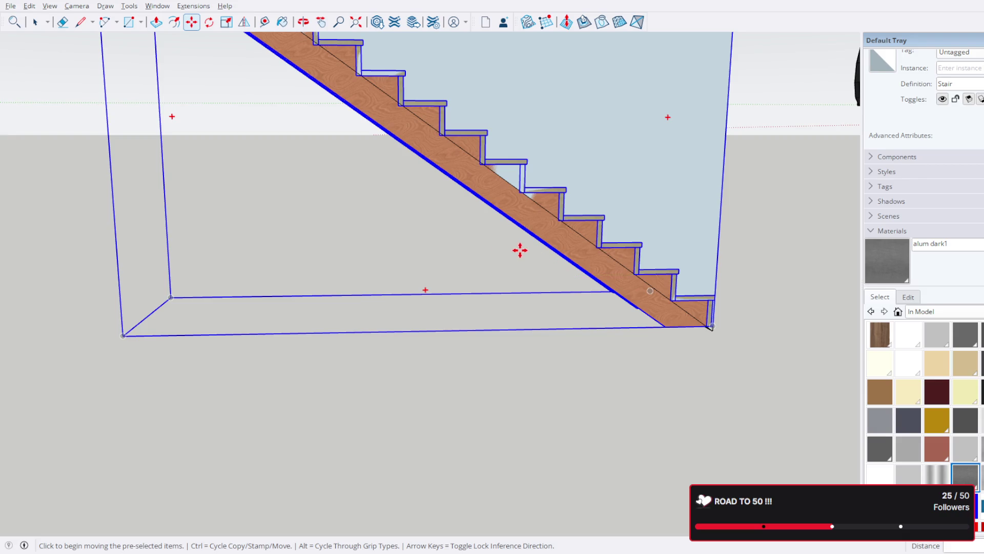
- Zoom and pan so the top of the stair and its wall are centred
{"action": "middle_click_drag", "start_coordinate": [521, 250], "coordinate": [637, 336], "text": "shift"}
{"action": "scroll", "coordinate": [604, 121], "scroll_direction": "up", "scroll_amount": 10}
{"action": "mouse_move", "coordinate": [376, 169]}
{"action": "middle_mouse_down"}
{"action": "mouse_move", "coordinate": [383, 147]}
{"action": "mouse_move", "coordinate": [358, 195]}
{"action": "middle_mouse_up"}
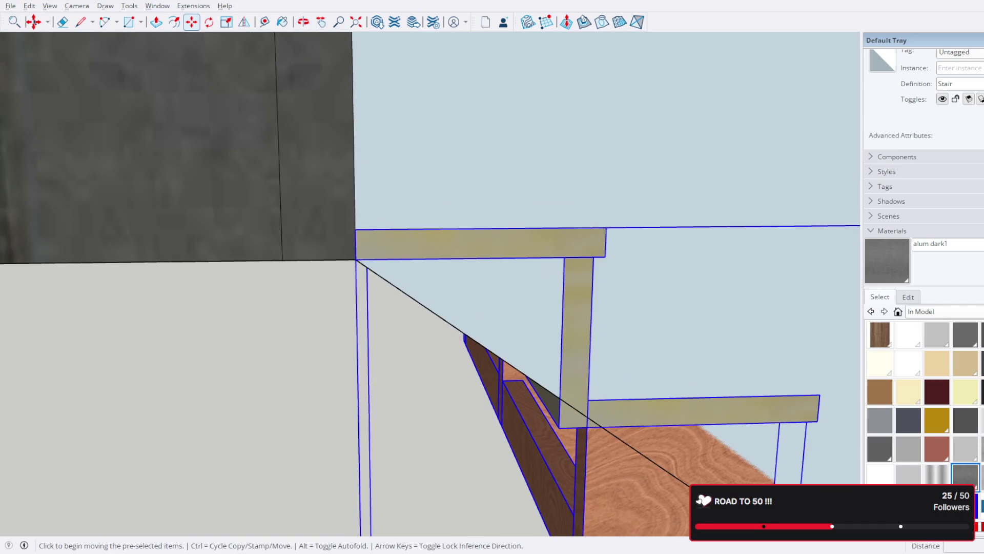
{"action": "key", "text": "space"}
{"action": "scroll", "coordinate": [518, 339], "scroll_direction": "down", "scroll_amount": 5}
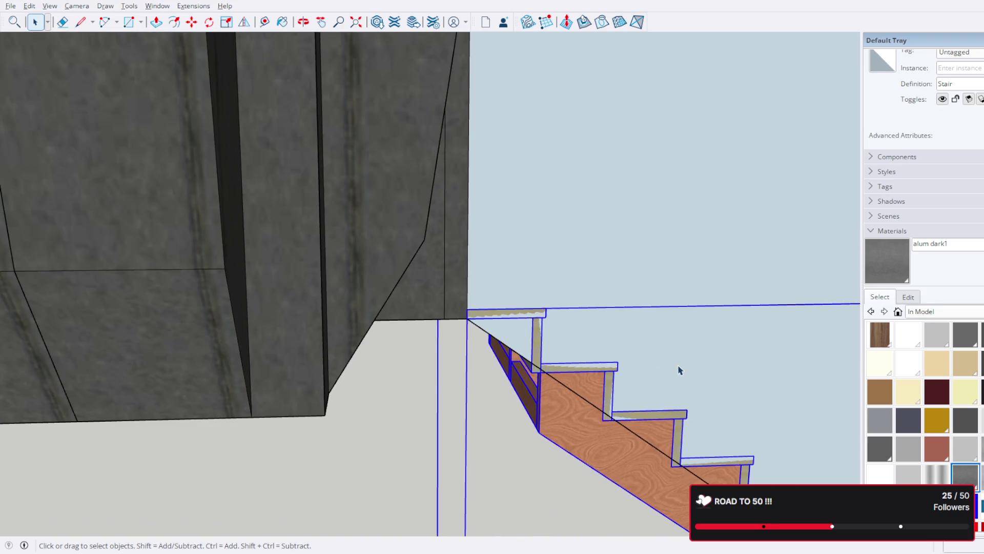
{"action": "mouse_move", "coordinate": [711, 380]}
{"action": "middle_mouse_down", "text": "shift"}
{"action": "mouse_move", "coordinate": [530, 312]}
{"action": "mouse_move", "coordinate": [455, 297]}
{"action": "middle_mouse_up", "text": "shift"}
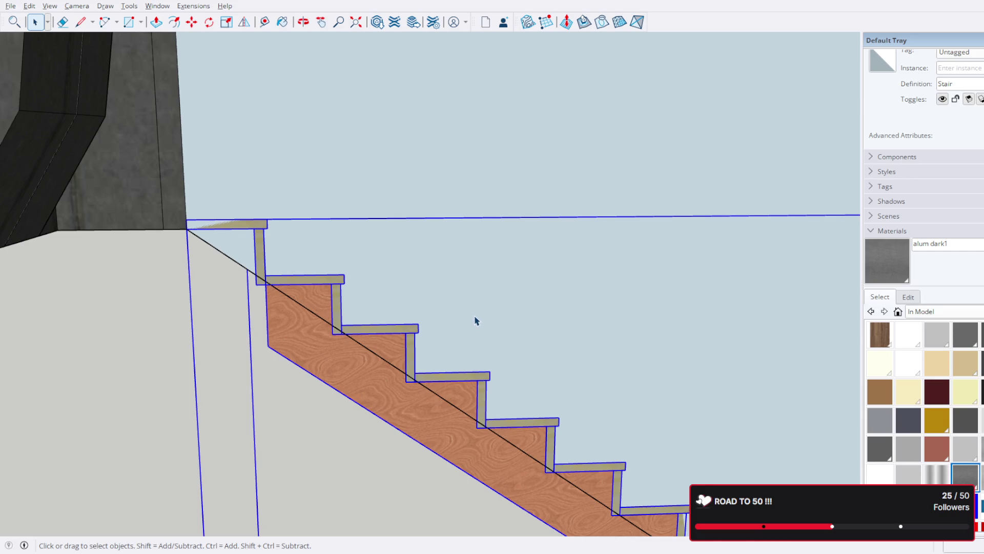
{"action": "scroll", "coordinate": [476, 324], "scroll_direction": "down", "scroll_amount": 1}
{"action": "scroll", "coordinate": [486, 325], "scroll_direction": "down", "scroll_amount": 2}
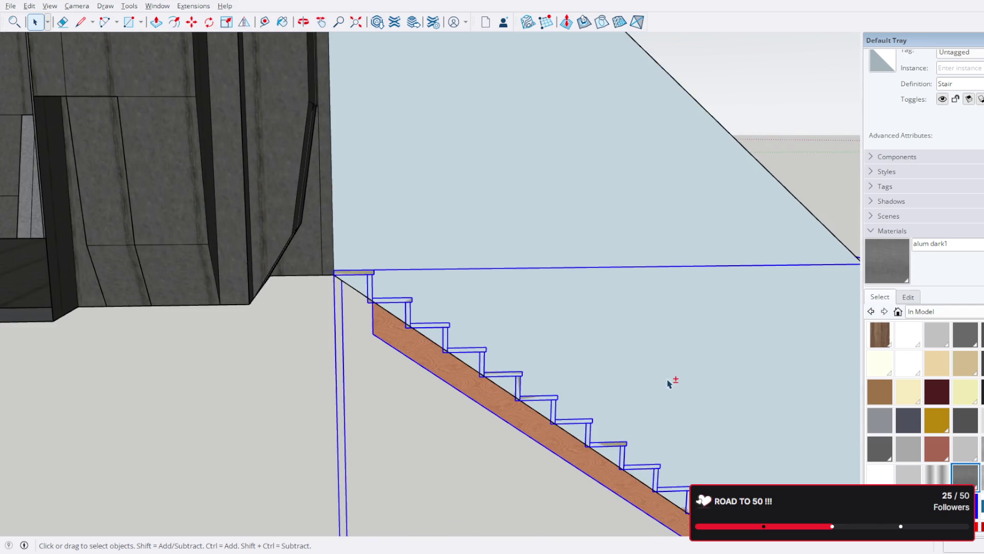
{"action": "scroll", "coordinate": [666, 375], "scroll_direction": "down", "scroll_amount": 2}
{"action": "scroll", "coordinate": [424, 224], "scroll_direction": "down", "scroll_amount": 1}
- Orbit around the staircase box to view its sides, treads and opening
{"action": "mouse_move", "coordinate": [445, 240]}
{"action": "middle_mouse_down"}
{"action": "mouse_move", "coordinate": [571, 248]}
{"action": "mouse_move", "coordinate": [617, 236]}
{"action": "mouse_move", "coordinate": [563, 254]}
{"action": "middle_mouse_up"}
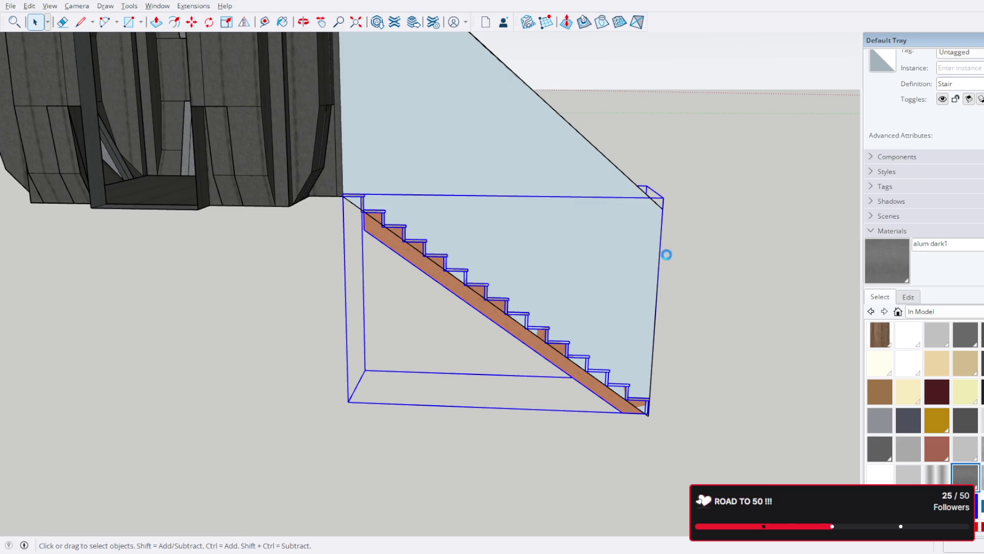
{"action": "mouse_move", "coordinate": [553, 294]}
{"action": "middle_mouse_down"}
{"action": "mouse_move", "coordinate": [600, 316]}
{"action": "mouse_move", "coordinate": [650, 294]}
{"action": "mouse_move", "coordinate": [492, 259]}
{"action": "mouse_move", "coordinate": [379, 261]}
{"action": "mouse_move", "coordinate": [625, 354]}
{"action": "mouse_move", "coordinate": [584, 282]}
{"action": "mouse_move", "coordinate": [580, 194]}
{"action": "middle_mouse_up"}
{"action": "mouse_move", "coordinate": [610, 246]}
{"action": "middle_mouse_down"}
{"action": "mouse_move", "coordinate": [533, 187]}
{"action": "mouse_move", "coordinate": [512, 282]}
{"action": "mouse_move", "coordinate": [617, 266]}
{"action": "mouse_move", "coordinate": [776, 301]}
{"action": "mouse_move", "coordinate": [721, 370]}
{"action": "mouse_move", "coordinate": [640, 287]}
{"action": "middle_mouse_up"}
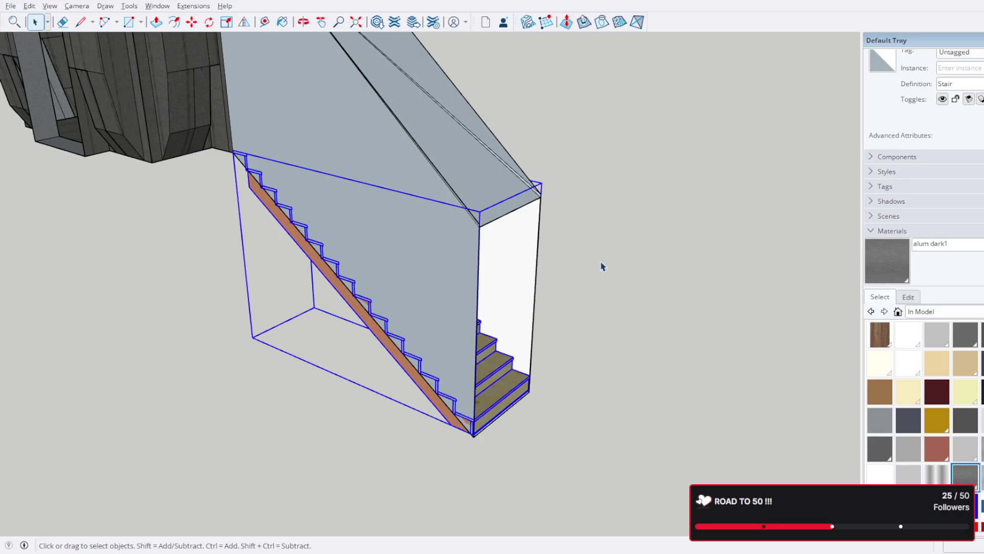
{"action": "scroll", "coordinate": [585, 270], "scroll_direction": "up", "scroll_amount": 3}
{"action": "scroll", "coordinate": [446, 241], "scroll_direction": "up", "scroll_amount": 3}
{"action": "mouse_move", "coordinate": [376, 215]}
{"action": "middle_mouse_down"}
{"action": "mouse_move", "coordinate": [323, 194]}
{"action": "mouse_move", "coordinate": [174, 181]}
{"action": "mouse_move", "coordinate": [552, 266]}
{"action": "mouse_move", "coordinate": [333, 215]}
{"action": "mouse_move", "coordinate": [356, 204]}
{"action": "mouse_move", "coordinate": [249, 133]}
{"action": "mouse_move", "coordinate": [308, 176]}
{"action": "mouse_move", "coordinate": [294, 220]}
{"action": "mouse_move", "coordinate": [330, 221]}
{"action": "middle_mouse_up"}
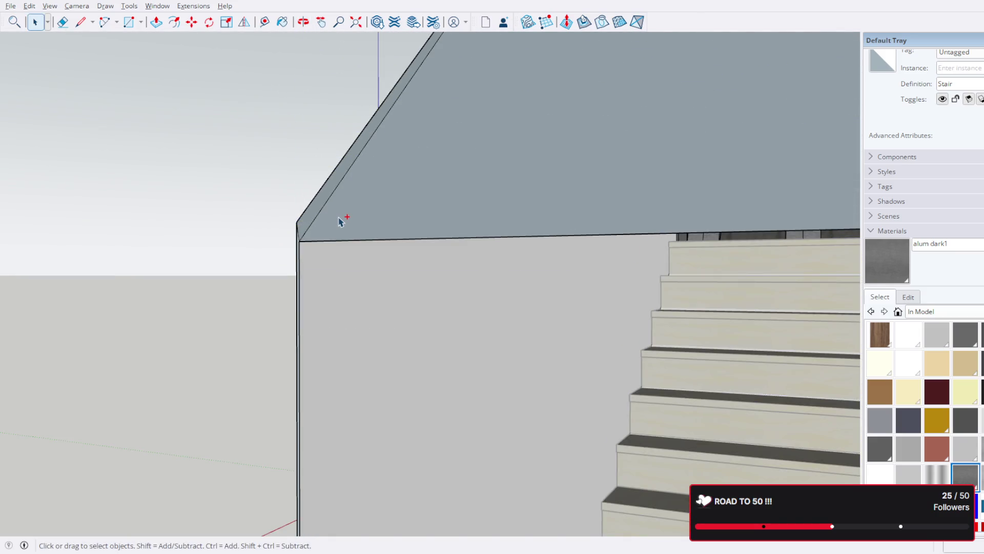
{"action": "mouse_move", "coordinate": [323, 225]}
{"action": "middle_mouse_down"}
{"action": "mouse_move", "coordinate": [534, 278]}
{"action": "mouse_move", "coordinate": [613, 268]}
{"action": "mouse_move", "coordinate": [425, 253]}
{"action": "mouse_move", "coordinate": [805, 299]}
{"action": "mouse_move", "coordinate": [341, 266]}
{"action": "mouse_move", "coordinate": [425, 262]}
{"action": "mouse_move", "coordinate": [380, 283]}
{"action": "mouse_move", "coordinate": [519, 203]}
{"action": "middle_mouse_up"}
{"action": "mouse_move", "coordinate": [391, 323]}
{"action": "middle_mouse_down"}
{"action": "mouse_move", "coordinate": [547, 207]}
{"action": "mouse_move", "coordinate": [279, 194]}
{"action": "mouse_move", "coordinate": [505, 189]}
{"action": "middle_mouse_up"}
{"action": "scroll", "coordinate": [360, 184], "scroll_direction": "up", "scroll_amount": 5}
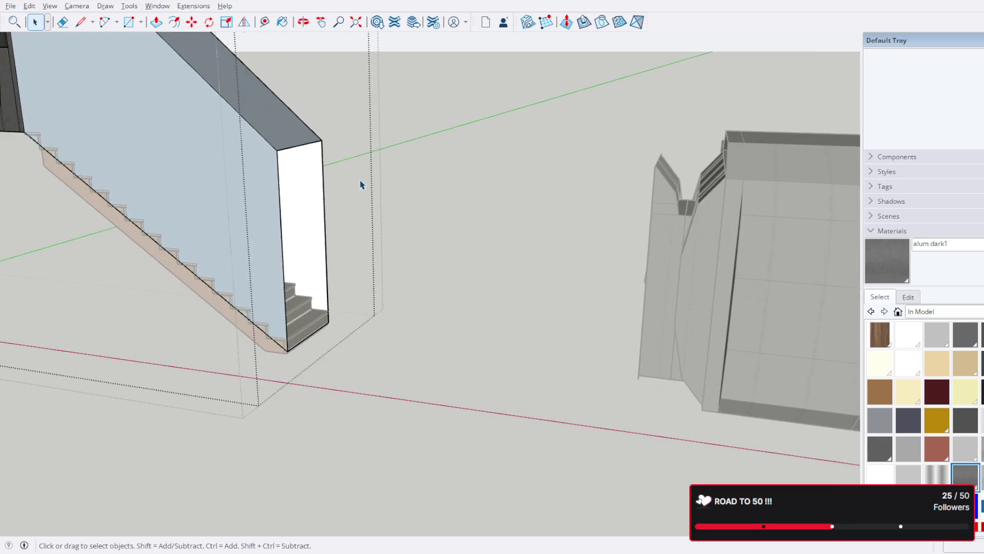
{"action": "mouse_move", "coordinate": [360, 185]}
{"action": "middle_mouse_down"}
{"action": "mouse_move", "coordinate": [528, 185]}
{"action": "mouse_move", "coordinate": [507, 183]}
{"action": "mouse_move", "coordinate": [468, 220]}
{"action": "mouse_move", "coordinate": [297, 321]}
{"action": "middle_mouse_up"}
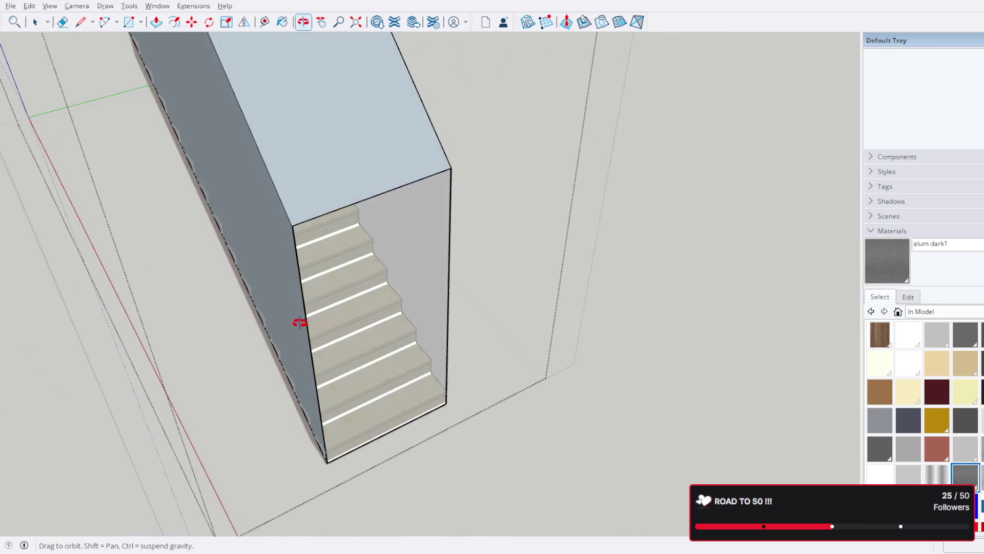
{"action": "scroll", "coordinate": [325, 229], "scroll_direction": "up", "scroll_amount": 5}
{"action": "scroll", "coordinate": [324, 230], "scroll_direction": "down", "scroll_amount": 3}
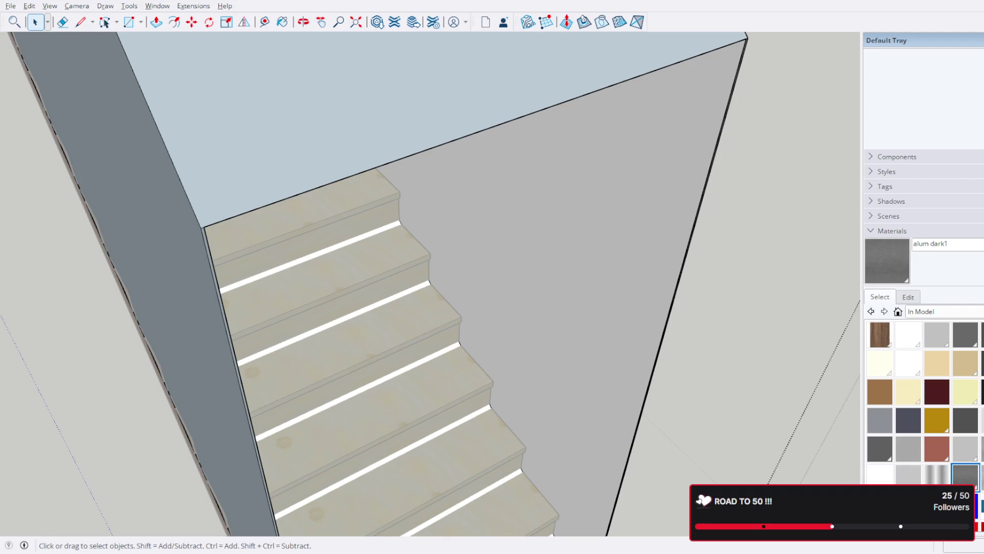
- Select the stair box's wall and top faces; start a line at the corner, then abandon it
{"action": "left_click", "coordinate": [120, 80]}
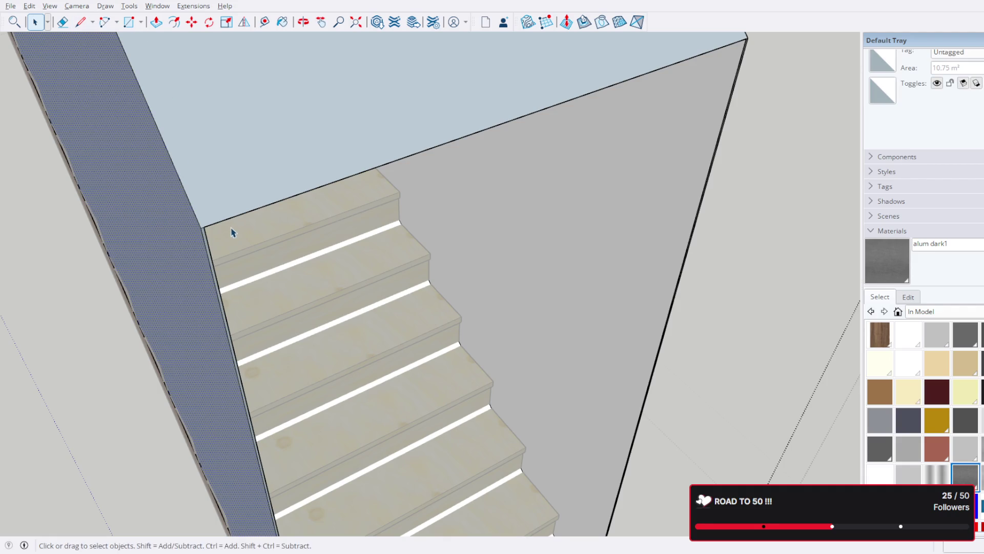
{"action": "left_click", "coordinate": [234, 161]}
{"action": "left_click", "coordinate": [81, 21]}
{"action": "left_click", "coordinate": [203, 227]}
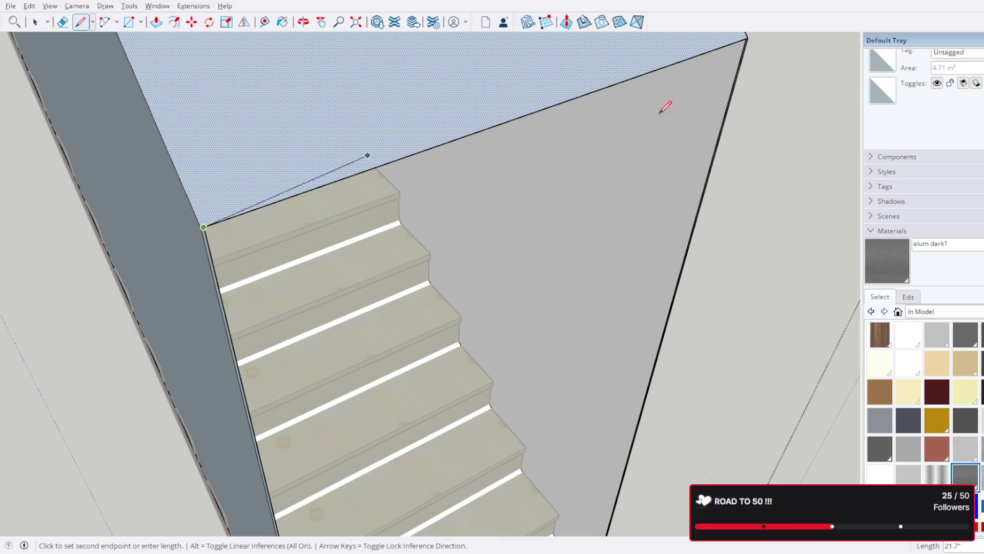
{"action": "scroll", "coordinate": [589, 145], "scroll_direction": "up", "scroll_amount": 5}
{"action": "mouse_move", "coordinate": [577, 123]}
{"action": "middle_mouse_down"}
{"action": "mouse_move", "coordinate": [576, 165]}
{"action": "mouse_move", "coordinate": [473, 286]}
{"action": "mouse_move", "coordinate": [429, 293]}
{"action": "mouse_move", "coordinate": [602, 184]}
{"action": "mouse_move", "coordinate": [582, 180]}
{"action": "middle_mouse_up"}
{"action": "left_click", "coordinate": [36, 22]}
{"action": "middle_click_drag", "start_coordinate": [574, 308], "coordinate": [569, 229]}
{"action": "mouse_move", "coordinate": [623, 246]}
{"action": "middle_mouse_down"}
{"action": "mouse_move", "coordinate": [461, 189]}
{"action": "mouse_move", "coordinate": [484, 150]}
{"action": "mouse_move", "coordinate": [457, 163]}
{"action": "middle_mouse_up"}
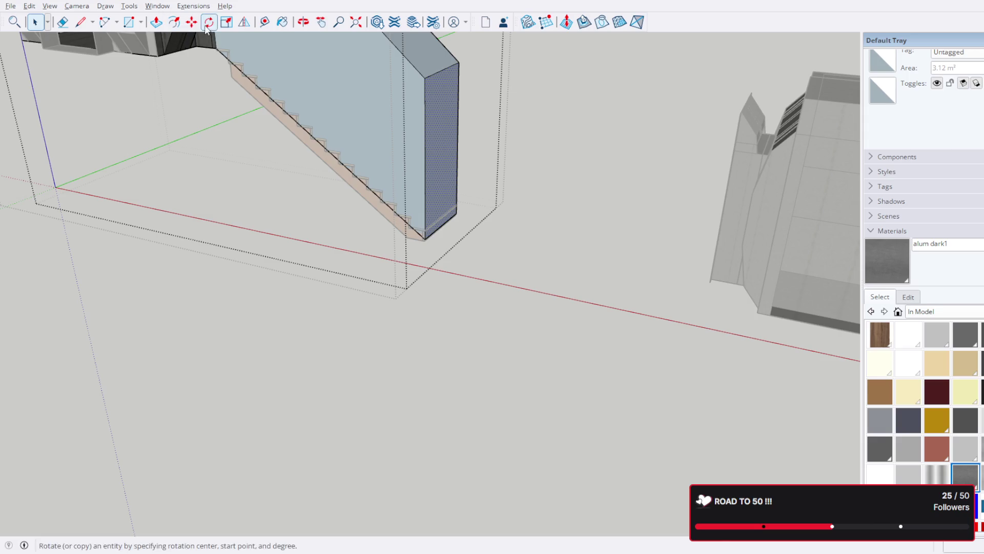
- Try pulling the wall's end face out about 56 inches, then undo it
{"action": "left_click", "coordinate": [226, 22]}
{"action": "left_click", "coordinate": [156, 22]}
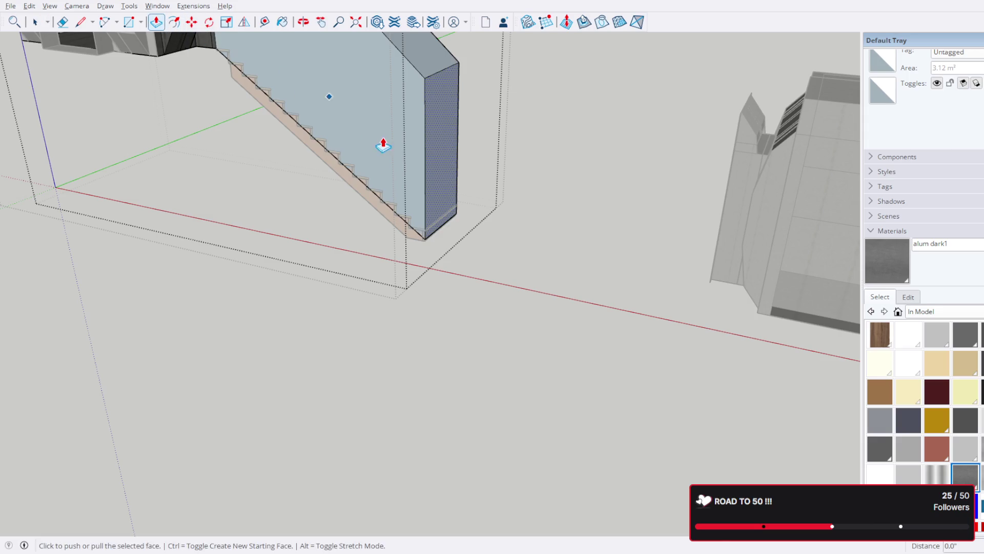
{"action": "left_click", "coordinate": [439, 148]}
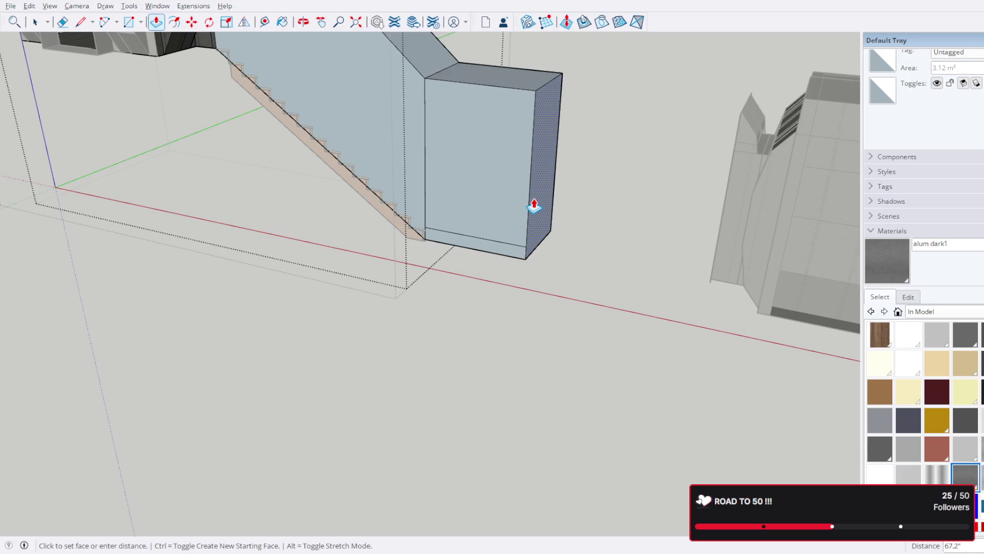
{"action": "scroll", "coordinate": [530, 205], "scroll_direction": "up", "scroll_amount": 2}
{"action": "middle_click_drag", "start_coordinate": [529, 202], "coordinate": [470, 244]}
{"action": "left_click", "coordinate": [468, 222]}
{"action": "key", "text": "ctrl+z"}
{"action": "scroll", "coordinate": [436, 186], "scroll_direction": "up", "scroll_amount": 3}
{"action": "mouse_move", "coordinate": [425, 184]}
{"action": "middle_mouse_down"}
{"action": "mouse_move", "coordinate": [424, 176]}
{"action": "mouse_move", "coordinate": [176, 191]}
{"action": "mouse_move", "coordinate": [213, 181]}
{"action": "middle_mouse_up"}
{"action": "scroll", "coordinate": [213, 179], "scroll_direction": "up", "scroll_amount": 3}
{"action": "scroll", "coordinate": [215, 148], "scroll_direction": "down", "scroll_amount": 1}
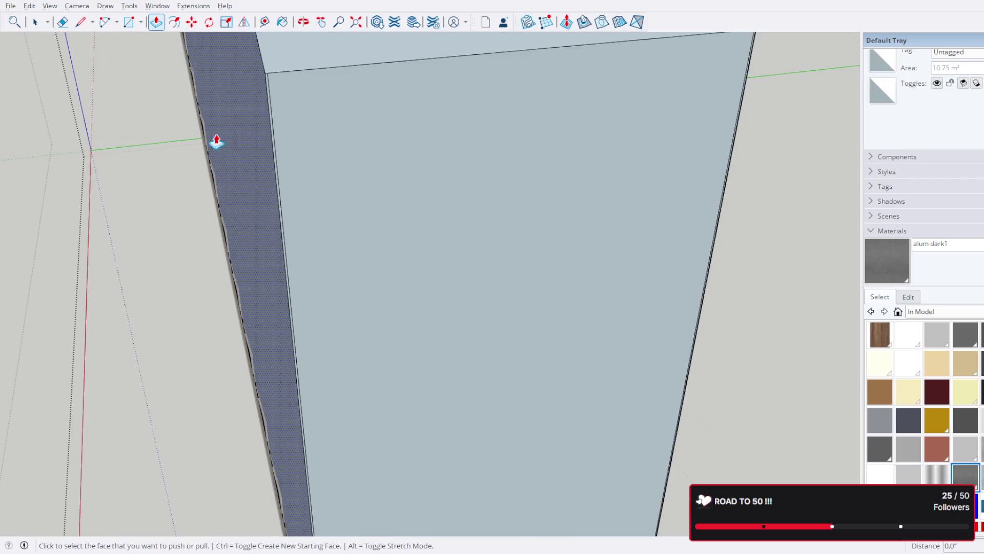
- Inspect the wall's left and right edges, then view the whole staircase from low
{"action": "left_click", "coordinate": [35, 22]}
{"action": "left_click", "coordinate": [272, 106]}
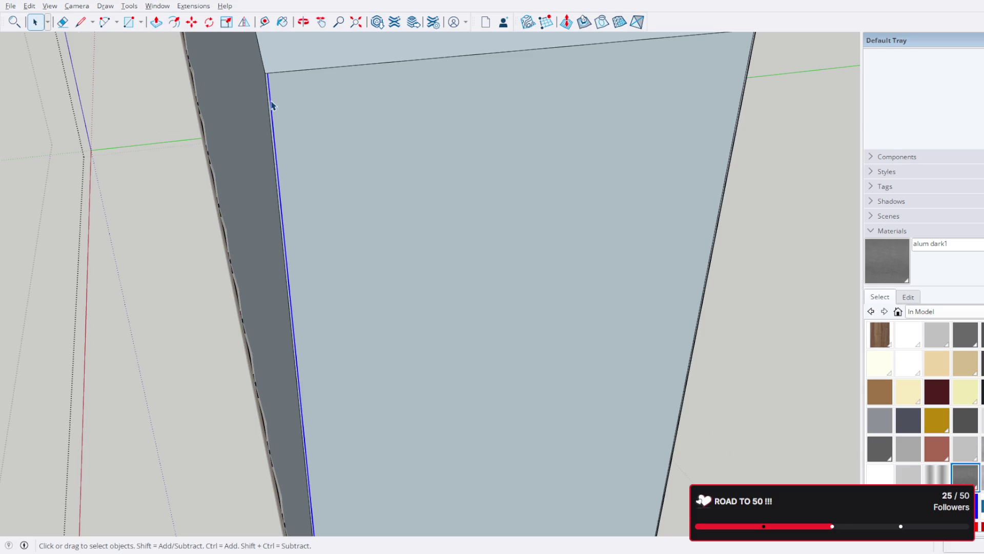
{"action": "left_click", "coordinate": [814, 106]}
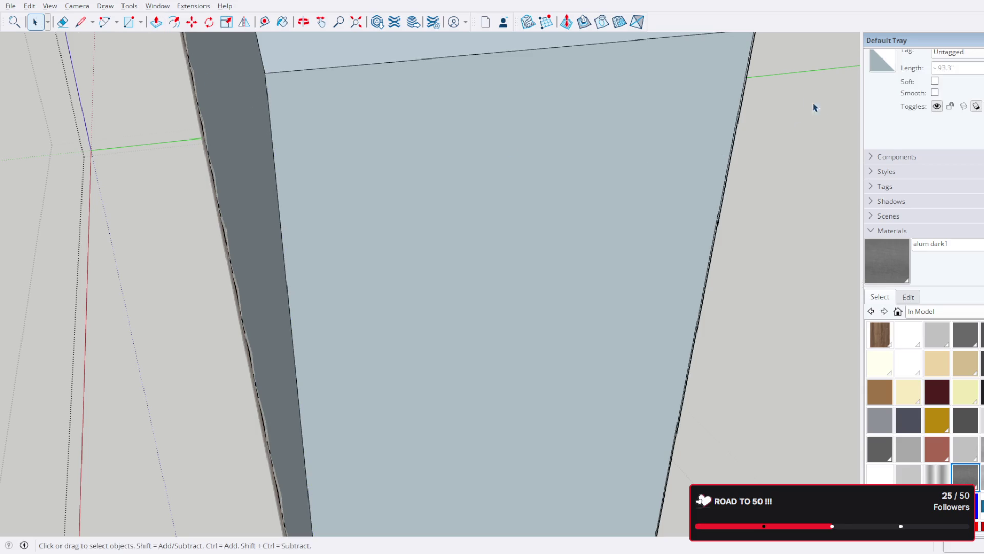
{"action": "left_click", "coordinate": [746, 76]}
{"action": "left_click", "coordinate": [750, 77]}
{"action": "scroll", "coordinate": [615, 103], "scroll_direction": "down", "scroll_amount": 5}
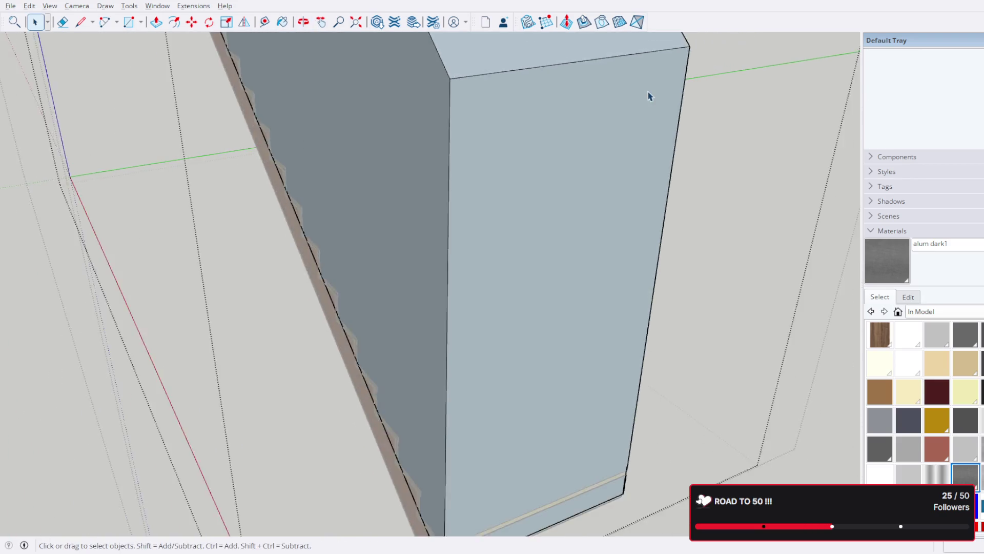
{"action": "mouse_move", "coordinate": [569, 149]}
{"action": "middle_mouse_down"}
{"action": "mouse_move", "coordinate": [611, 158]}
{"action": "mouse_move", "coordinate": [747, 68]}
{"action": "mouse_move", "coordinate": [657, 176]}
{"action": "mouse_move", "coordinate": [571, 201]}
{"action": "mouse_move", "coordinate": [668, 175]}
{"action": "mouse_move", "coordinate": [610, 205]}
{"action": "middle_mouse_up"}
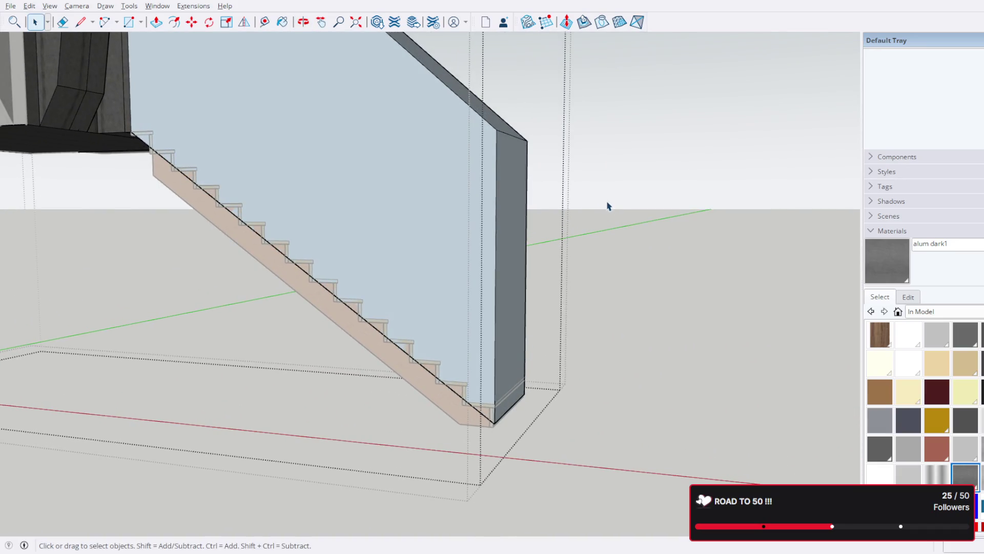
{"action": "mouse_move", "coordinate": [518, 192]}
{"action": "middle_mouse_down"}
{"action": "mouse_move", "coordinate": [574, 261]}
{"action": "mouse_move", "coordinate": [475, 187]}
{"action": "mouse_move", "coordinate": [406, 183]}
{"action": "middle_mouse_up"}
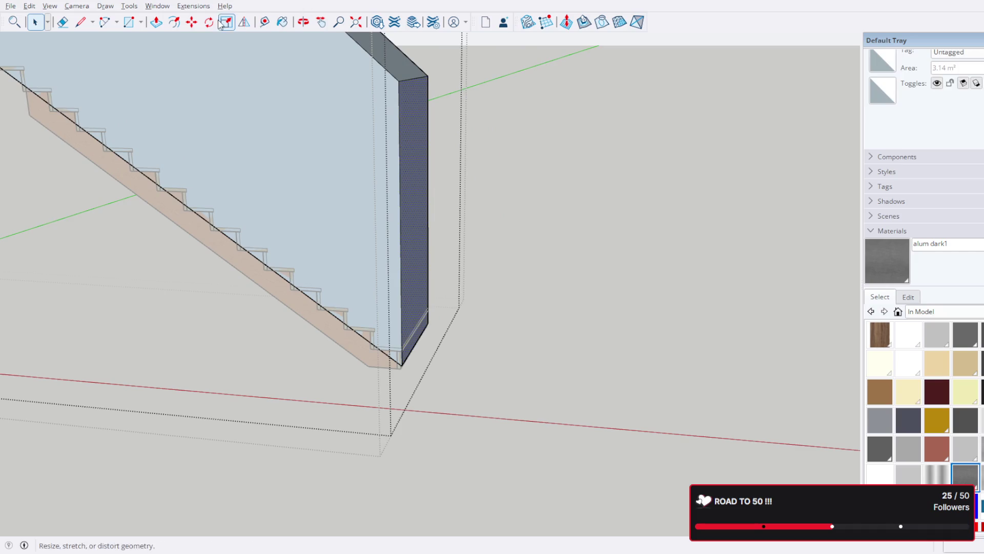
- Start a push on the wall face, cancel it, and orbit to show the end face
{"action": "left_click", "coordinate": [156, 22]}
{"action": "left_click", "coordinate": [384, 163]}
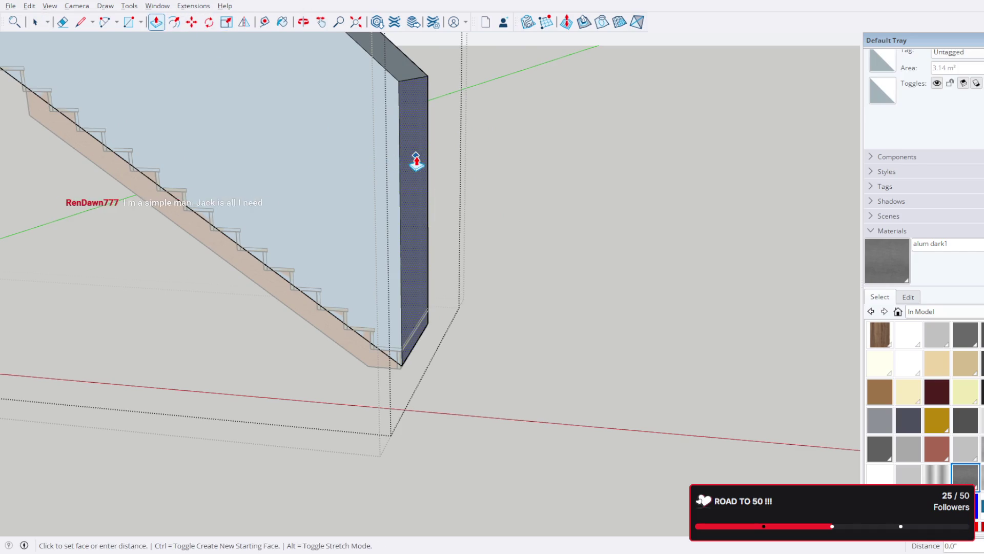
{"action": "key", "text": "Escape"}
{"action": "mouse_move", "coordinate": [726, 215]}
{"action": "middle_mouse_down"}
{"action": "mouse_move", "coordinate": [698, 198]}
{"action": "mouse_move", "coordinate": [523, 210]}
{"action": "mouse_move", "coordinate": [606, 90]}
{"action": "mouse_move", "coordinate": [704, 107]}
{"action": "mouse_move", "coordinate": [740, 164]}
{"action": "mouse_move", "coordinate": [775, 176]}
{"action": "mouse_move", "coordinate": [543, 215]}
{"action": "mouse_move", "coordinate": [747, 160]}
{"action": "mouse_move", "coordinate": [776, 162]}
{"action": "middle_mouse_up"}
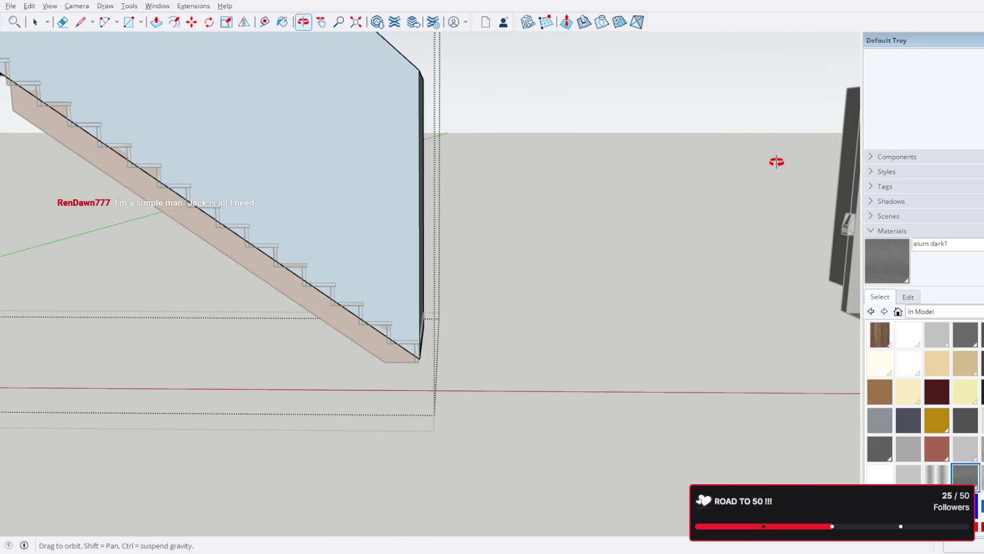
{"action": "key", "text": "p"}
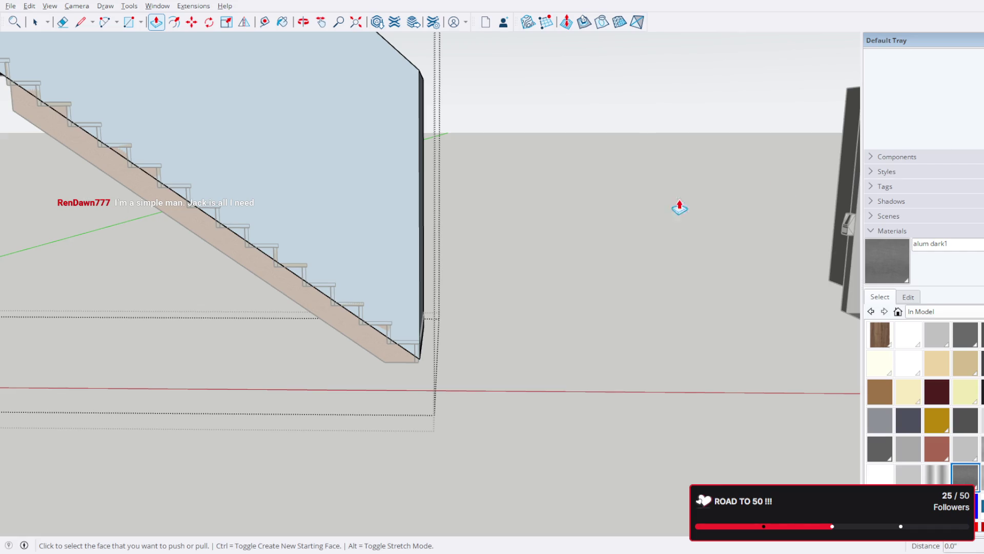
{"action": "key", "text": "o"}
{"action": "mouse_move", "coordinate": [515, 154]}
{"action": "left_mouse_down"}
{"action": "mouse_move", "coordinate": [275, 191]}
{"action": "mouse_move", "coordinate": [36, 77]}
{"action": "left_mouse_up"}
{"action": "key", "text": "p"}
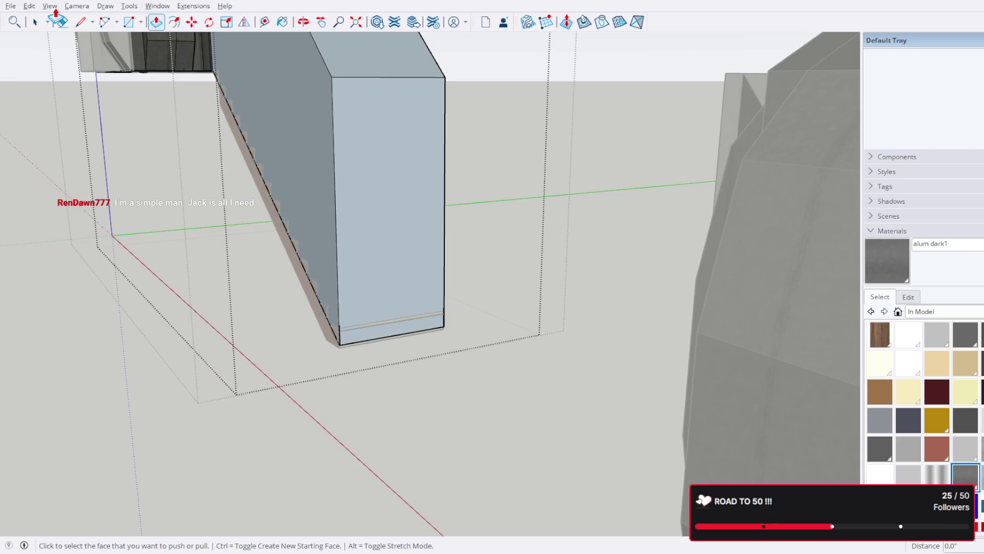
- Open the wall group for editing and select only its front face
{"action": "left_click", "coordinate": [36, 22]}
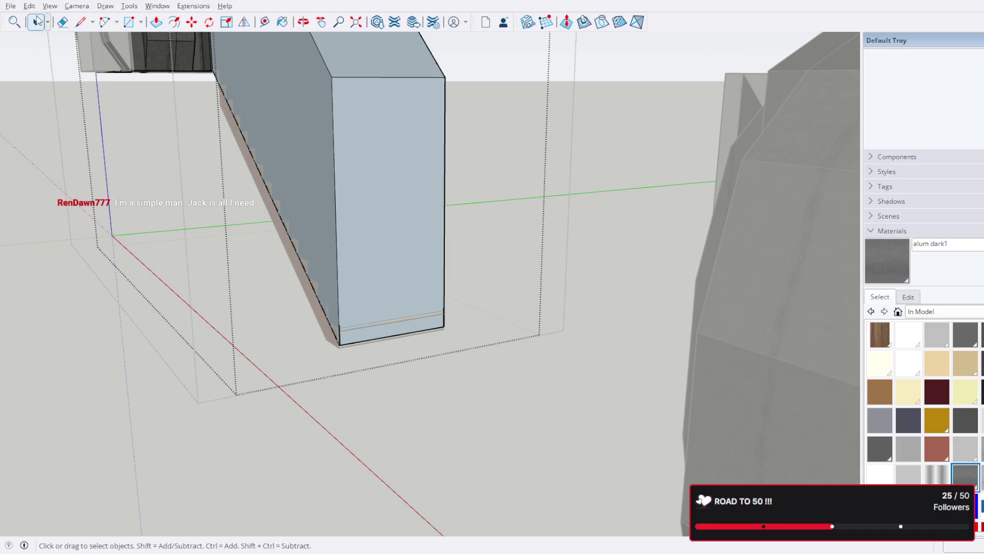
{"action": "double_click", "coordinate": [387, 242]}
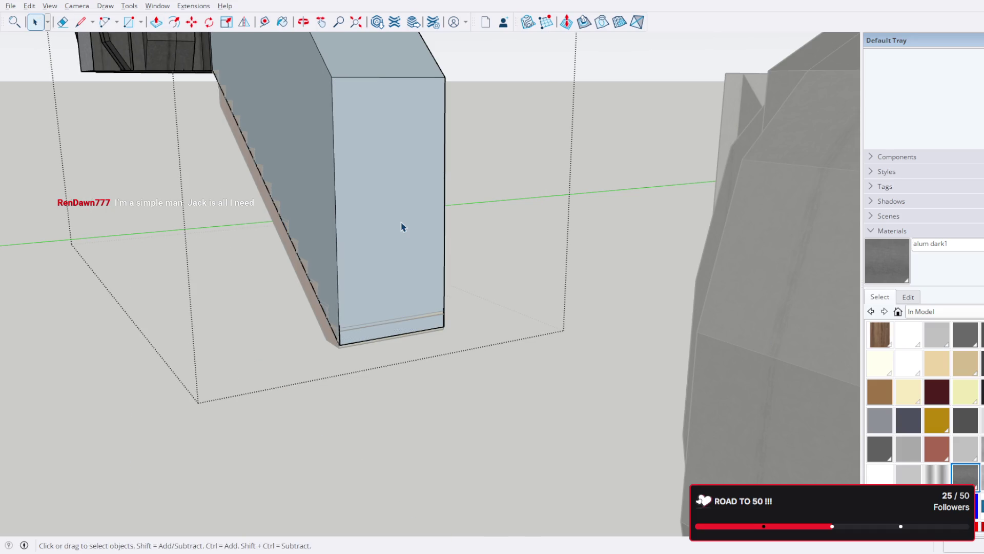
{"action": "left_click", "coordinate": [404, 226]}
{"action": "double_click", "coordinate": [404, 226]}
{"action": "triple_click", "coordinate": [404, 225]}
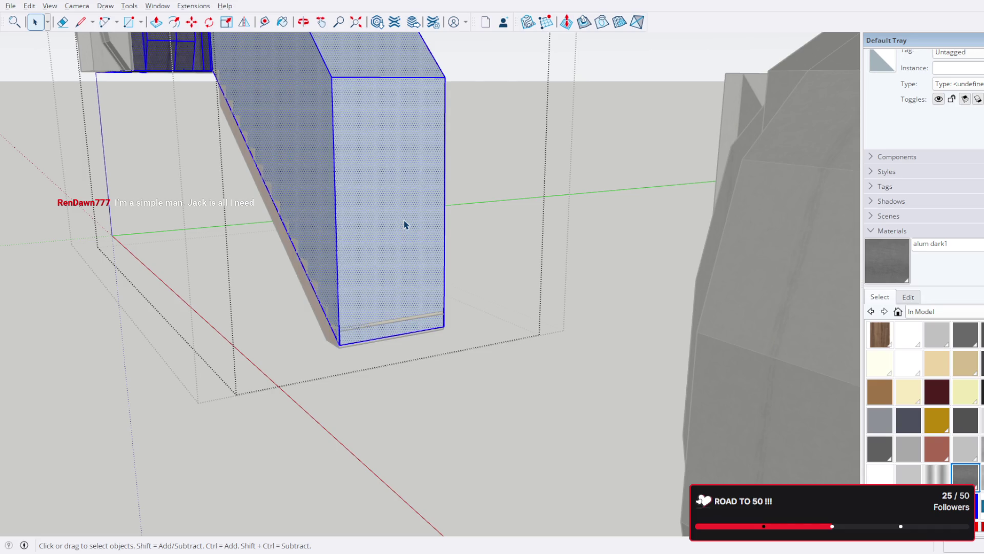
{"action": "left_click", "coordinate": [410, 221]}
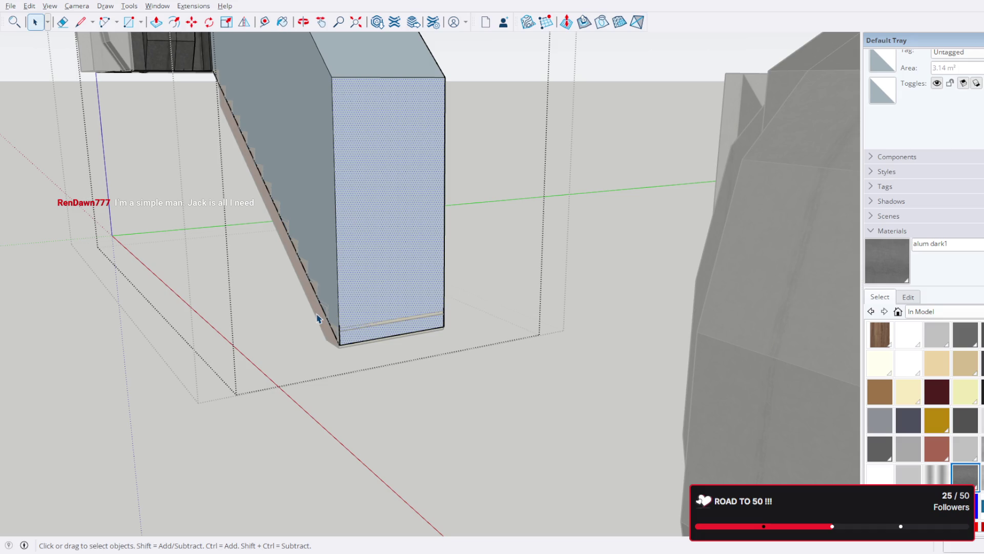
{"action": "mouse_move", "coordinate": [285, 405]}
{"action": "middle_mouse_down"}
{"action": "mouse_move", "coordinate": [439, 397]}
{"action": "mouse_move", "coordinate": [428, 419]}
{"action": "mouse_move", "coordinate": [422, 381]}
{"action": "mouse_move", "coordinate": [526, 405]}
{"action": "middle_mouse_up"}
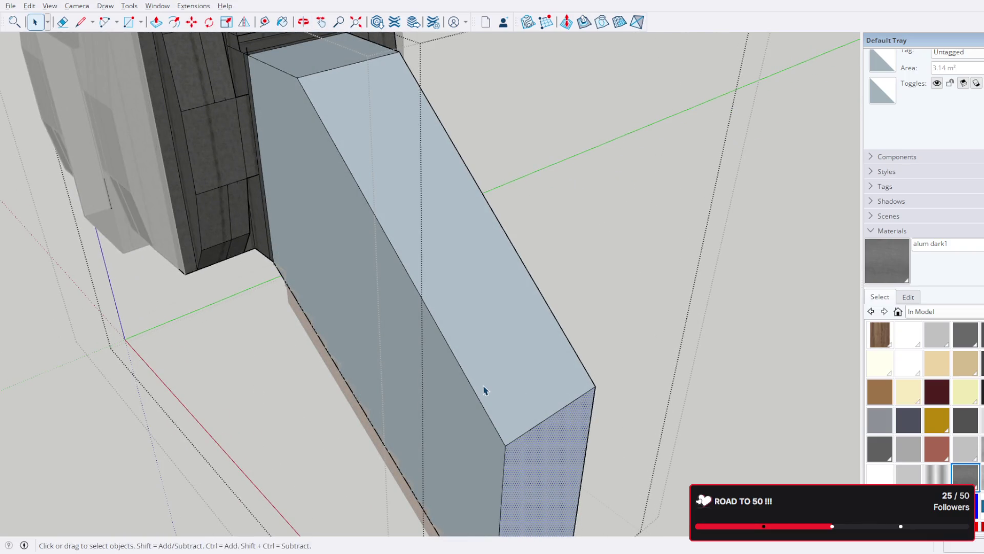
{"action": "mouse_move", "coordinate": [486, 378]}
{"action": "middle_mouse_down"}
{"action": "mouse_move", "coordinate": [571, 362]}
{"action": "mouse_move", "coordinate": [407, 293]}
{"action": "mouse_move", "coordinate": [476, 343]}
{"action": "middle_mouse_up"}
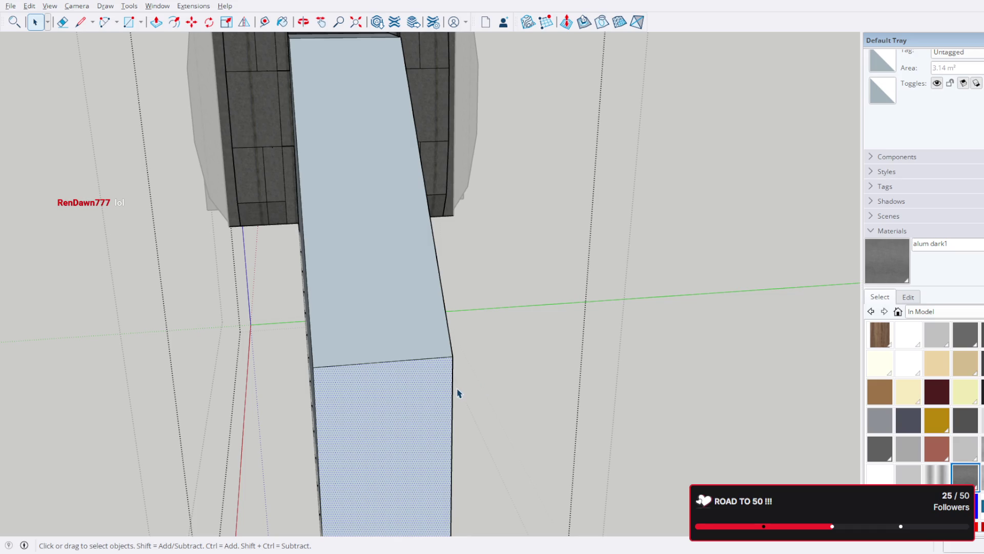
{"action": "mouse_move", "coordinate": [458, 394]}
{"action": "middle_mouse_down"}
{"action": "mouse_move", "coordinate": [371, 389]}
{"action": "mouse_move", "coordinate": [462, 338]}
{"action": "mouse_move", "coordinate": [446, 358]}
{"action": "mouse_move", "coordinate": [574, 351]}
{"action": "mouse_move", "coordinate": [708, 373]}
{"action": "mouse_move", "coordinate": [718, 453]}
{"action": "mouse_move", "coordinate": [527, 186]}
{"action": "mouse_move", "coordinate": [671, 213]}
{"action": "mouse_move", "coordinate": [670, 260]}
{"action": "middle_mouse_up"}
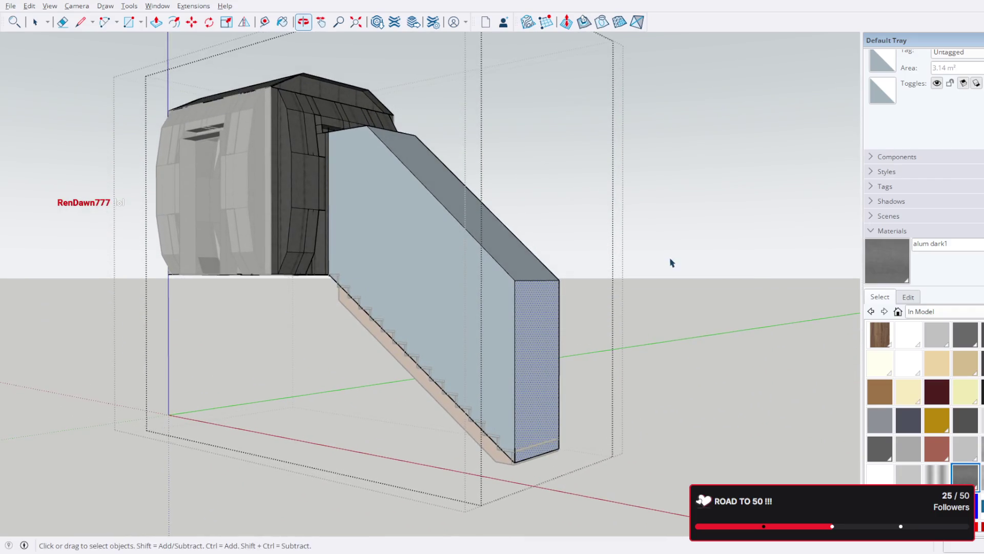
{"action": "scroll", "coordinate": [561, 410], "scroll_direction": "up", "scroll_amount": 5}
{"action": "scroll", "coordinate": [547, 419], "scroll_direction": "down", "scroll_amount": 5}
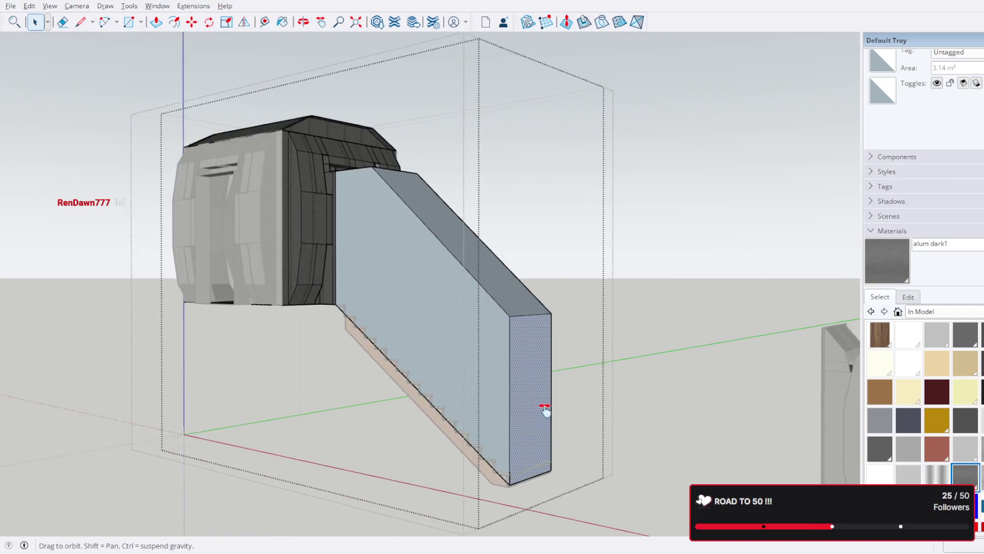
{"action": "scroll", "coordinate": [476, 338], "scroll_direction": "up", "scroll_amount": 4}
{"action": "scroll", "coordinate": [464, 348], "scroll_direction": "up", "scroll_amount": 6}
{"action": "mouse_move", "coordinate": [422, 425]}
{"action": "middle_mouse_down"}
{"action": "mouse_move", "coordinate": [347, 451]}
{"action": "mouse_move", "coordinate": [432, 447]}
{"action": "middle_mouse_up"}
{"action": "left_click", "coordinate": [434, 440]}
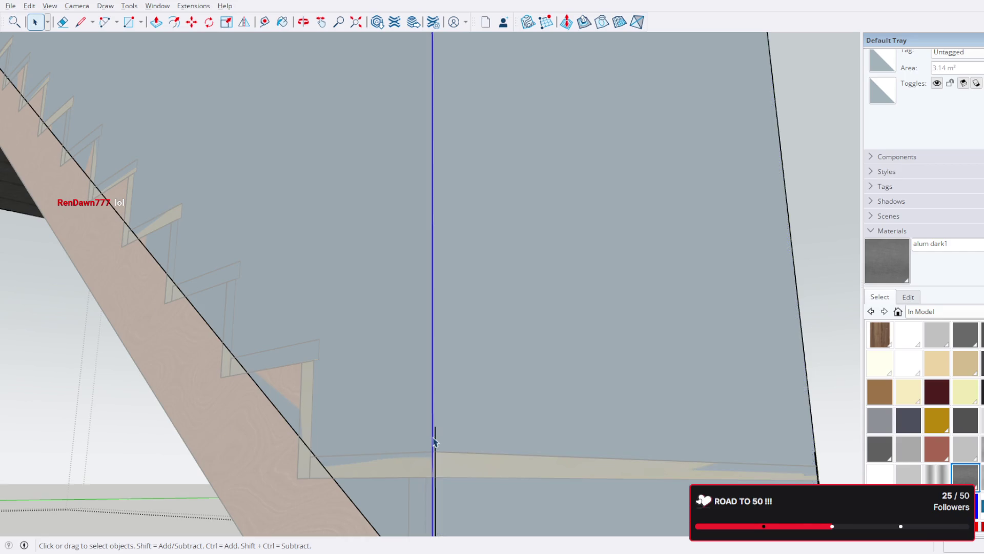
{"action": "left_click", "coordinate": [435, 441]}
{"action": "mouse_move", "coordinate": [534, 442]}
{"action": "middle_mouse_down"}
{"action": "mouse_move", "coordinate": [411, 411]}
{"action": "mouse_move", "coordinate": [468, 427]}
{"action": "middle_mouse_up"}
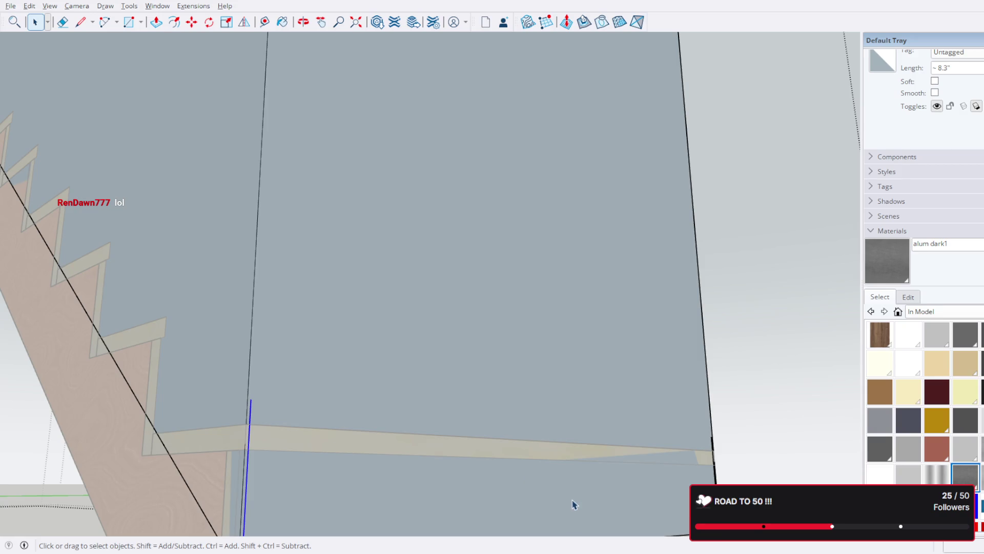
{"action": "scroll", "coordinate": [705, 479], "scroll_direction": "up", "scroll_amount": 3}
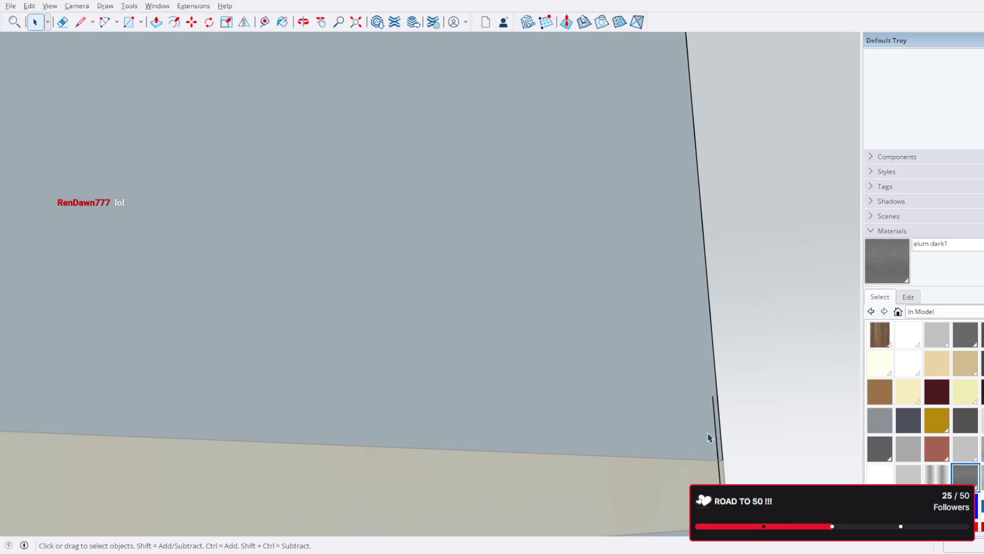
{"action": "scroll", "coordinate": [692, 435], "scroll_direction": "down", "scroll_amount": 5}
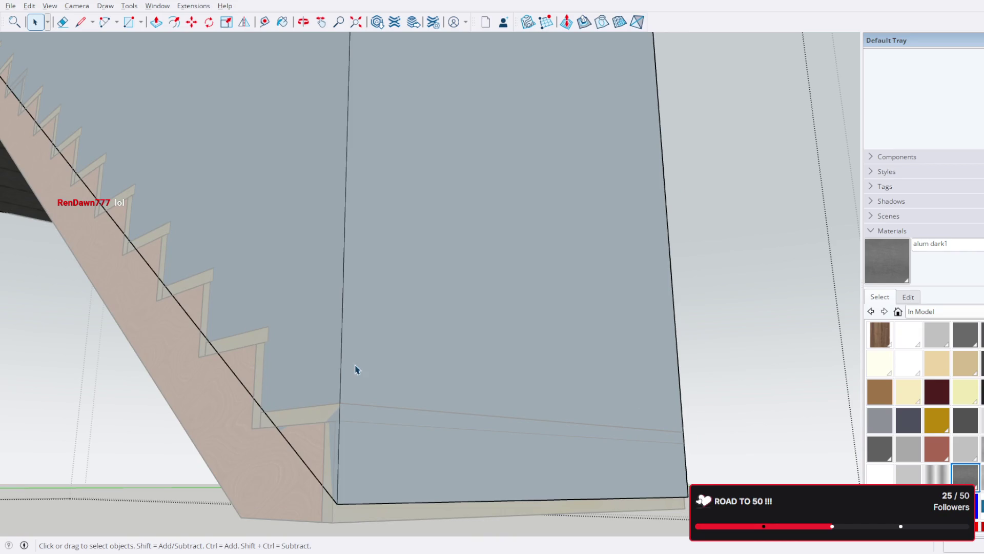
{"action": "scroll", "coordinate": [350, 370], "scroll_direction": "down", "scroll_amount": 2}
{"action": "mouse_move", "coordinate": [370, 292]}
{"action": "middle_mouse_down"}
{"action": "mouse_move", "coordinate": [514, 358]}
{"action": "mouse_move", "coordinate": [515, 402]}
{"action": "middle_mouse_up"}
{"action": "scroll", "coordinate": [523, 382], "scroll_direction": "up", "scroll_amount": 5}
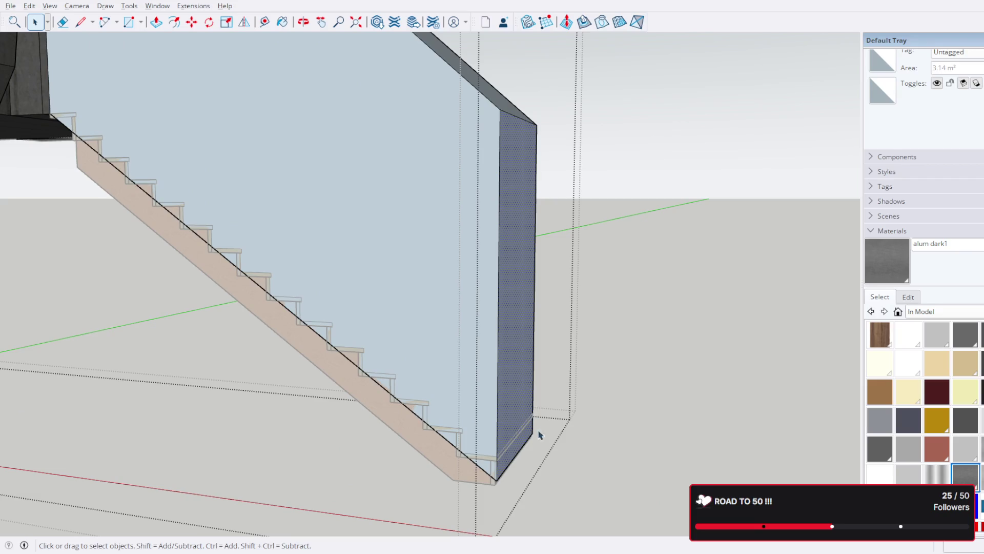
{"action": "scroll", "coordinate": [538, 466], "scroll_direction": "up", "scroll_amount": 2}
{"action": "middle_click_drag", "start_coordinate": [538, 465], "coordinate": [590, 445]}
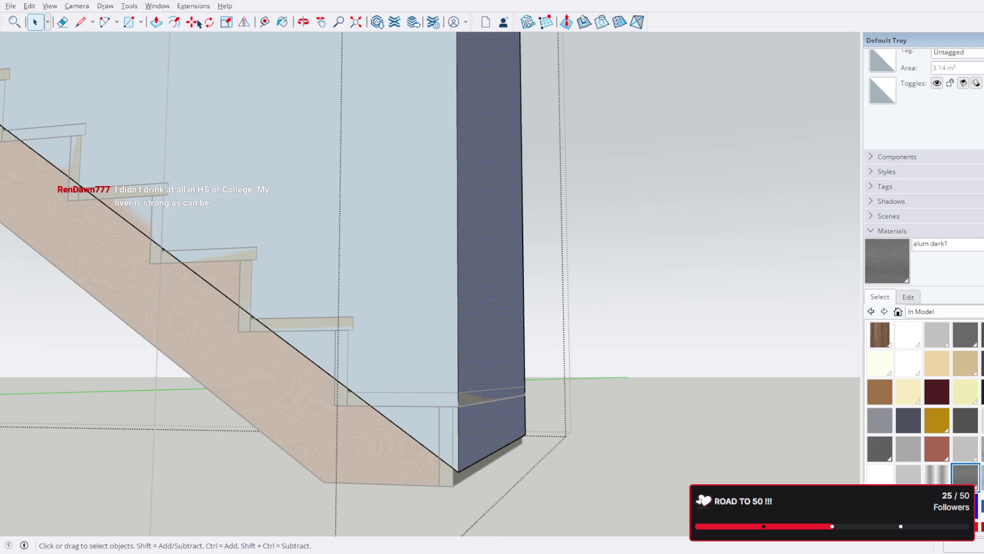
- Move the wall's dark end face onto the stringer's bottom corner
{"action": "left_click", "coordinate": [452, 460]}
{"action": "left_click", "coordinate": [495, 435]}
{"action": "key", "text": "m"}
{"action": "left_click", "coordinate": [457, 468]}
{"action": "scroll", "coordinate": [462, 464], "scroll_direction": "up", "scroll_amount": 5}
{"action": "mouse_move", "coordinate": [464, 460]}
{"action": "middle_mouse_down"}
{"action": "mouse_move", "coordinate": [564, 404]}
{"action": "mouse_move", "coordinate": [455, 467]}
{"action": "middle_mouse_up"}
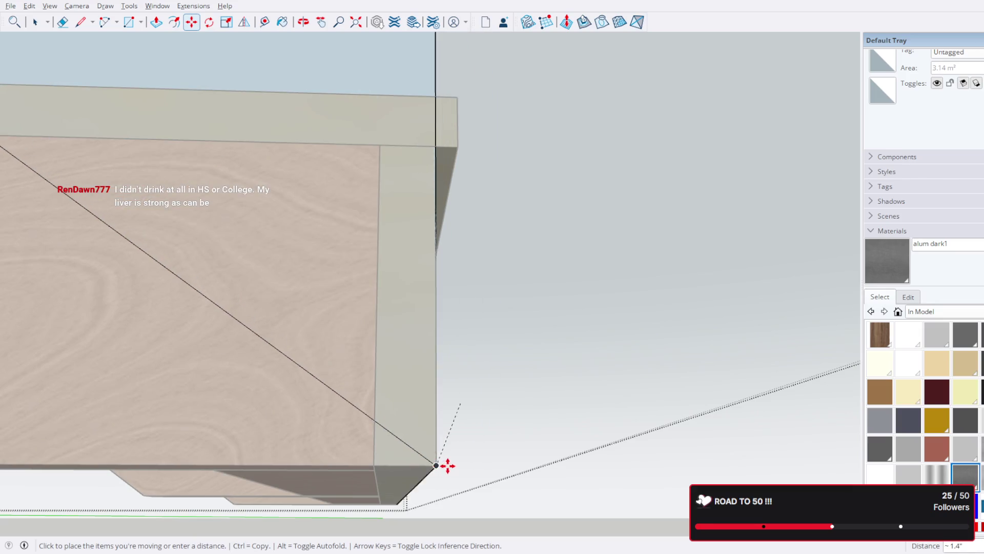
{"action": "left_click", "coordinate": [461, 465]}
- Orbit around the stringer's bottom corner to a side view of the staircase
{"action": "scroll", "coordinate": [452, 417], "scroll_direction": "down", "scroll_amount": 5}
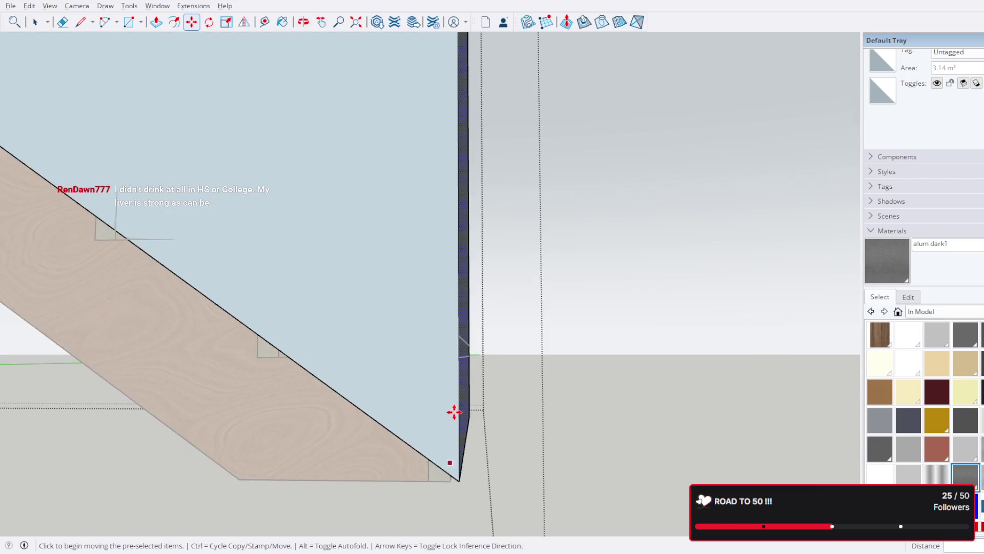
{"action": "mouse_move", "coordinate": [500, 440]}
{"action": "middle_mouse_down"}
{"action": "mouse_move", "coordinate": [496, 459]}
{"action": "mouse_move", "coordinate": [509, 398]}
{"action": "middle_mouse_up"}
{"action": "scroll", "coordinate": [498, 340], "scroll_direction": "up", "scroll_amount": 6}
{"action": "mouse_move", "coordinate": [492, 451]}
{"action": "middle_mouse_down"}
{"action": "mouse_move", "coordinate": [567, 365]}
{"action": "mouse_move", "coordinate": [438, 403]}
{"action": "middle_mouse_up"}
{"action": "scroll", "coordinate": [463, 380], "scroll_direction": "down", "scroll_amount": 5}
{"action": "mouse_move", "coordinate": [420, 359]}
{"action": "middle_mouse_down"}
{"action": "mouse_move", "coordinate": [481, 312]}
{"action": "mouse_move", "coordinate": [537, 337]}
{"action": "mouse_move", "coordinate": [518, 281]}
{"action": "mouse_move", "coordinate": [533, 399]}
{"action": "mouse_move", "coordinate": [551, 435]}
{"action": "mouse_move", "coordinate": [533, 341]}
{"action": "middle_mouse_up"}
- Orbit around the staircase and wall to inspect the steps
{"action": "scroll", "coordinate": [495, 380], "scroll_direction": "up", "scroll_amount": 8}
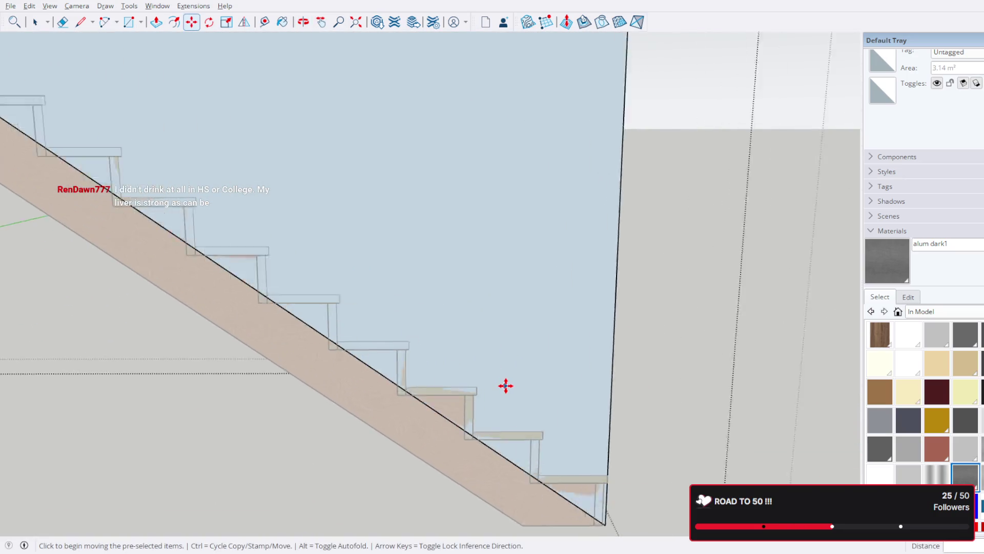
{"action": "mouse_move", "coordinate": [404, 335]}
{"action": "middle_mouse_down"}
{"action": "mouse_move", "coordinate": [512, 347]}
{"action": "mouse_move", "coordinate": [336, 266]}
{"action": "mouse_move", "coordinate": [655, 394]}
{"action": "mouse_move", "coordinate": [411, 255]}
{"action": "mouse_move", "coordinate": [637, 431]}
{"action": "mouse_move", "coordinate": [369, 305]}
{"action": "mouse_move", "coordinate": [334, 263]}
{"action": "mouse_move", "coordinate": [414, 364]}
{"action": "mouse_move", "coordinate": [389, 303]}
{"action": "middle_mouse_up"}
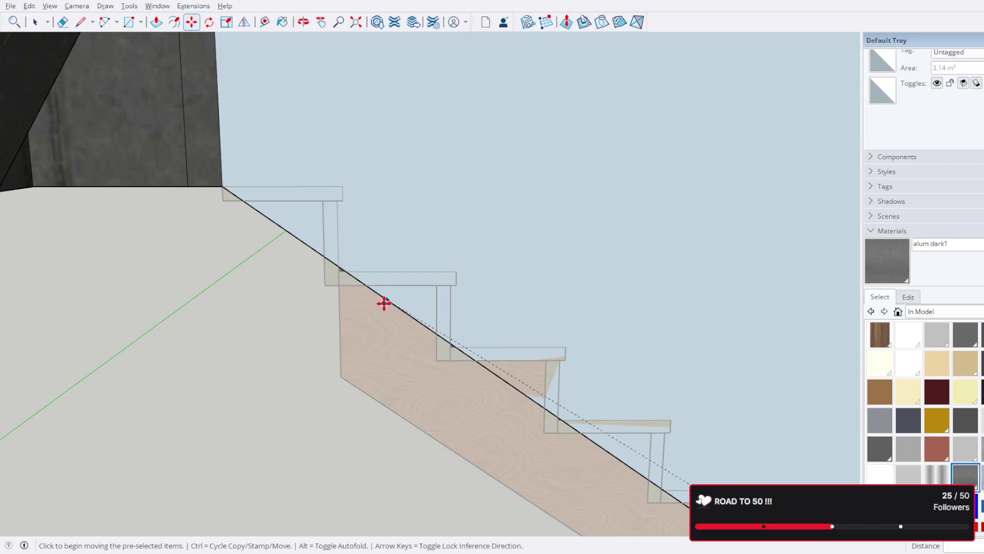
{"action": "scroll", "coordinate": [384, 303], "scroll_direction": "up", "scroll_amount": 5}
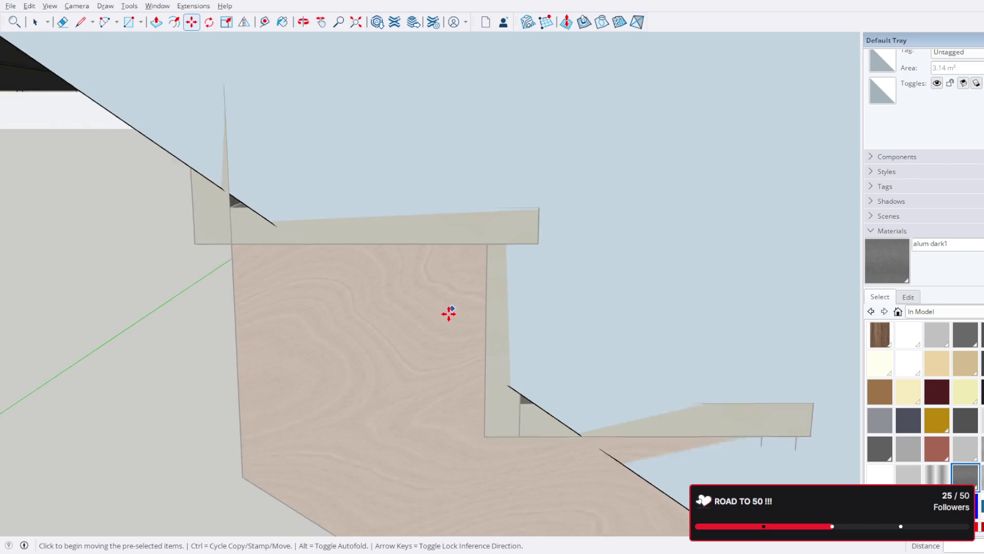
{"action": "scroll", "coordinate": [449, 311], "scroll_direction": "down", "scroll_amount": 5}
{"action": "mouse_move", "coordinate": [430, 319]}
{"action": "middle_mouse_down"}
{"action": "mouse_move", "coordinate": [436, 332]}
{"action": "mouse_move", "coordinate": [578, 398]}
{"action": "mouse_move", "coordinate": [534, 360]}
{"action": "mouse_move", "coordinate": [255, 263]}
{"action": "mouse_move", "coordinate": [321, 233]}
{"action": "mouse_move", "coordinate": [452, 257]}
{"action": "mouse_move", "coordinate": [506, 279]}
{"action": "mouse_move", "coordinate": [555, 334]}
{"action": "mouse_move", "coordinate": [571, 395]}
{"action": "mouse_move", "coordinate": [275, 246]}
{"action": "mouse_move", "coordinate": [395, 268]}
{"action": "middle_mouse_up"}
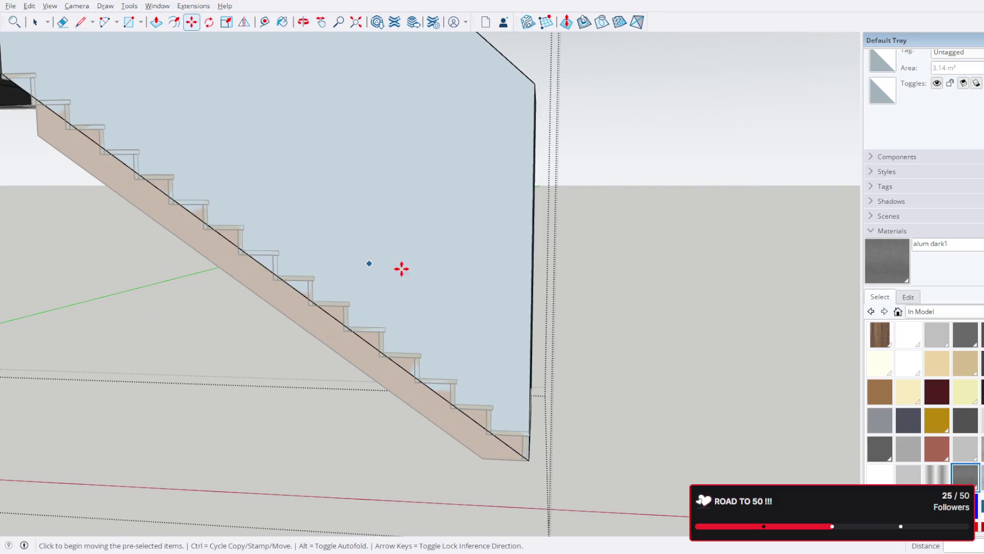
{"action": "mouse_move", "coordinate": [492, 444]}
{"action": "middle_mouse_down"}
{"action": "mouse_move", "coordinate": [228, 161]}
{"action": "mouse_move", "coordinate": [435, 279]}
{"action": "middle_mouse_up"}
{"action": "mouse_move", "coordinate": [329, 246]}
{"action": "middle_mouse_down"}
{"action": "mouse_move", "coordinate": [275, 155]}
{"action": "mouse_move", "coordinate": [313, 175]}
{"action": "middle_mouse_up"}
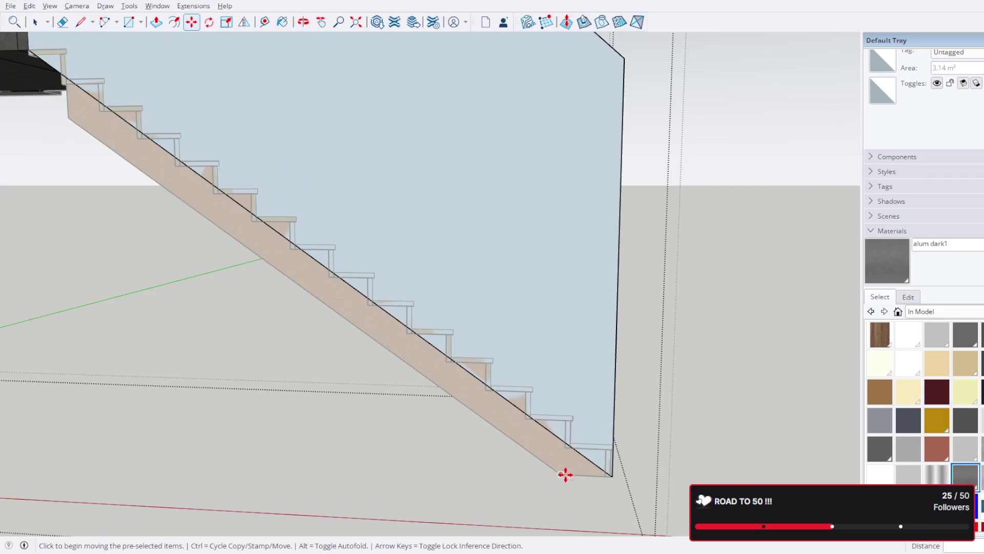
{"action": "middle_click_drag", "start_coordinate": [137, 230], "coordinate": [197, 238]}
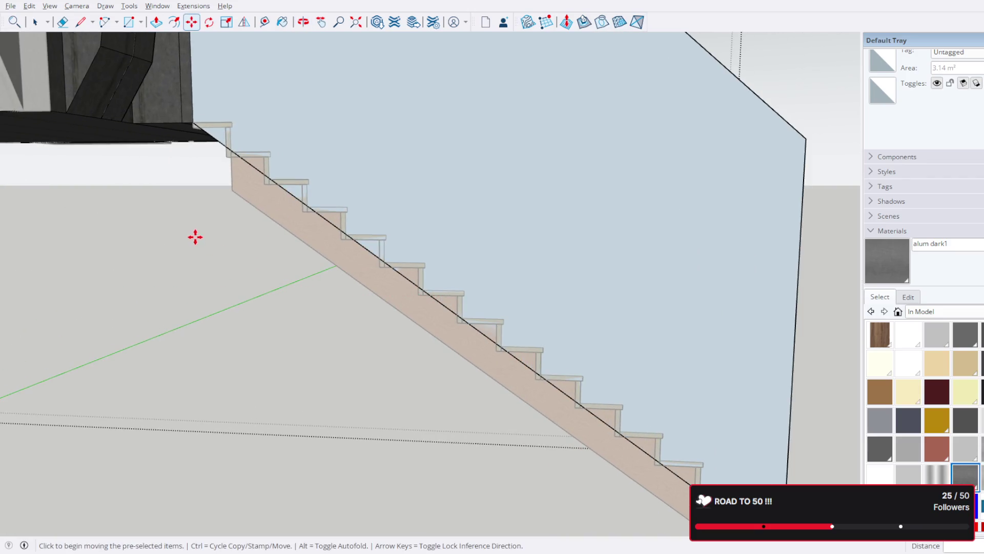
- Undo the accidental sideways wall shift and pick up the wall to move it
{"action": "left_click_drag", "start_coordinate": [194, 236], "coordinate": [275, 256]}
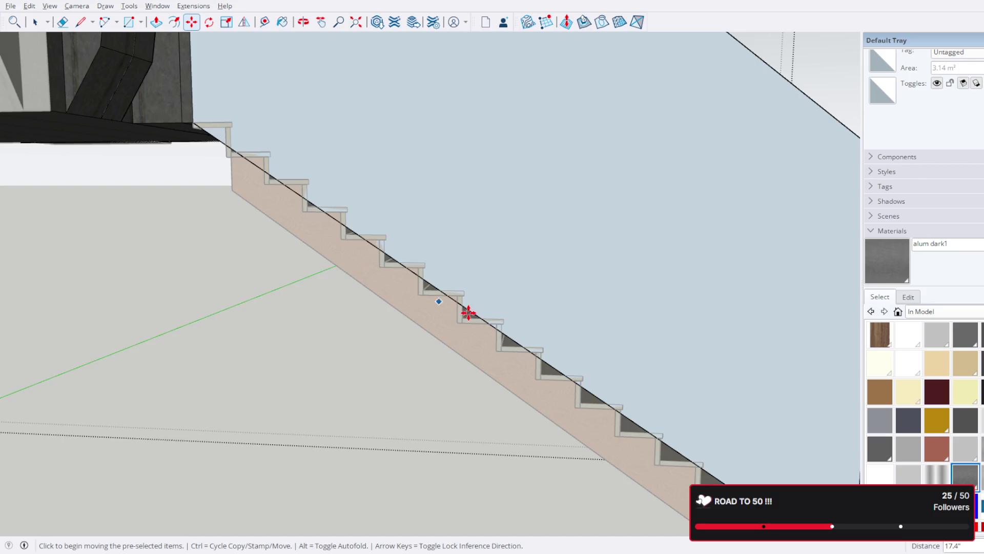
{"action": "scroll", "coordinate": [465, 311], "scroll_direction": "down", "scroll_amount": 5}
{"action": "mouse_move", "coordinate": [652, 363]}
{"action": "middle_mouse_down", "text": "shift"}
{"action": "mouse_move", "coordinate": [558, 301]}
{"action": "mouse_move", "coordinate": [556, 265]}
{"action": "middle_mouse_up", "text": "shift"}
{"action": "key", "text": "ctrl+z"}
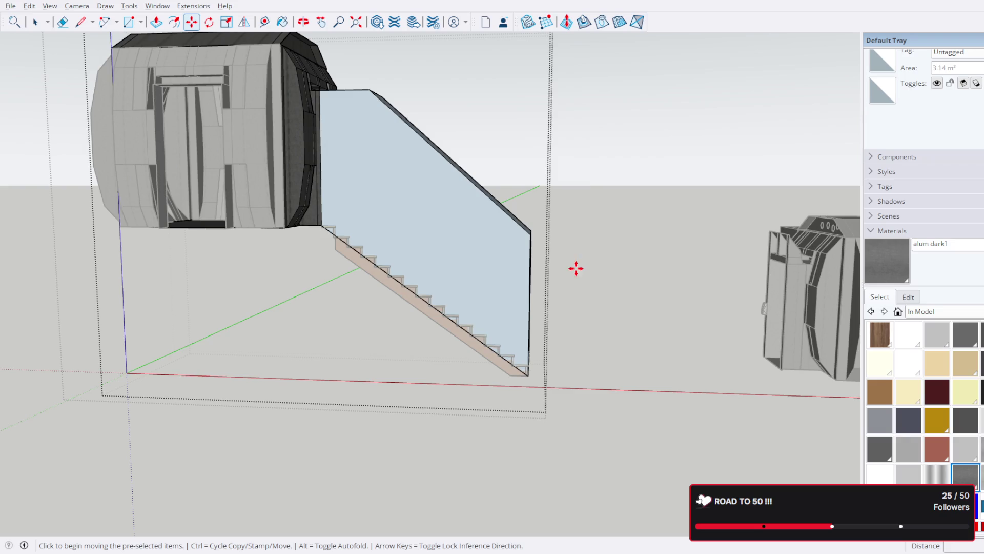
{"action": "mouse_move", "coordinate": [439, 195]}
{"action": "middle_mouse_down"}
{"action": "mouse_move", "coordinate": [420, 210]}
{"action": "mouse_move", "coordinate": [492, 343]}
{"action": "middle_mouse_up"}
{"action": "left_click", "coordinate": [503, 324]}
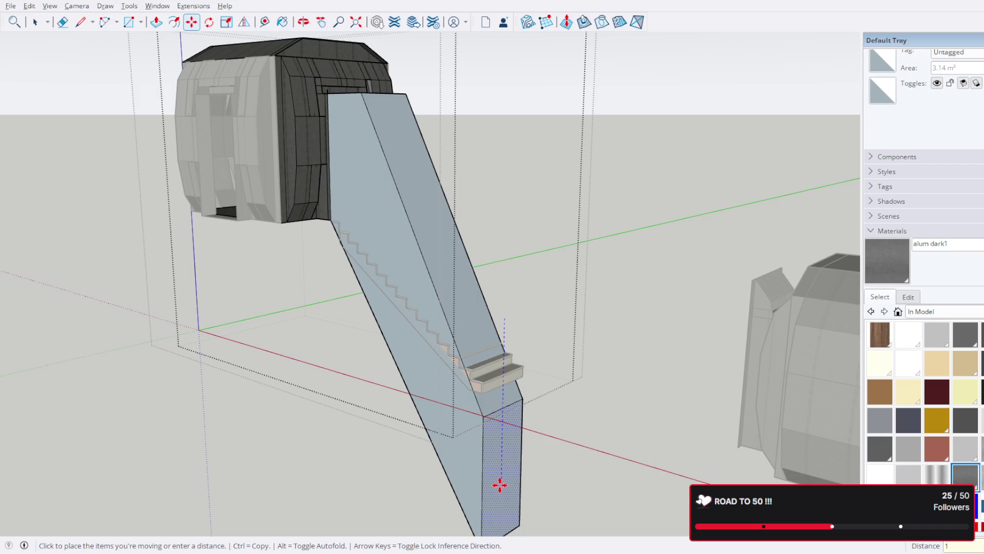
- Cancel the pending move and slide the blue stair wall 3' sideways off the treads
{"action": "key", "text": "Escape"}
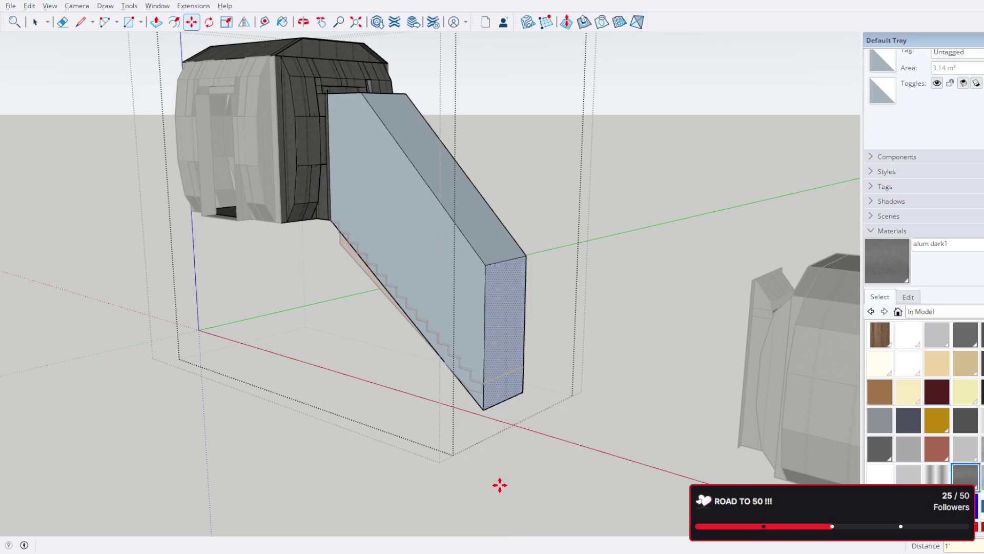
{"action": "mouse_move", "coordinate": [488, 437]}
{"action": "middle_mouse_down"}
{"action": "mouse_move", "coordinate": [562, 463]}
{"action": "mouse_move", "coordinate": [545, 360]}
{"action": "middle_mouse_up"}
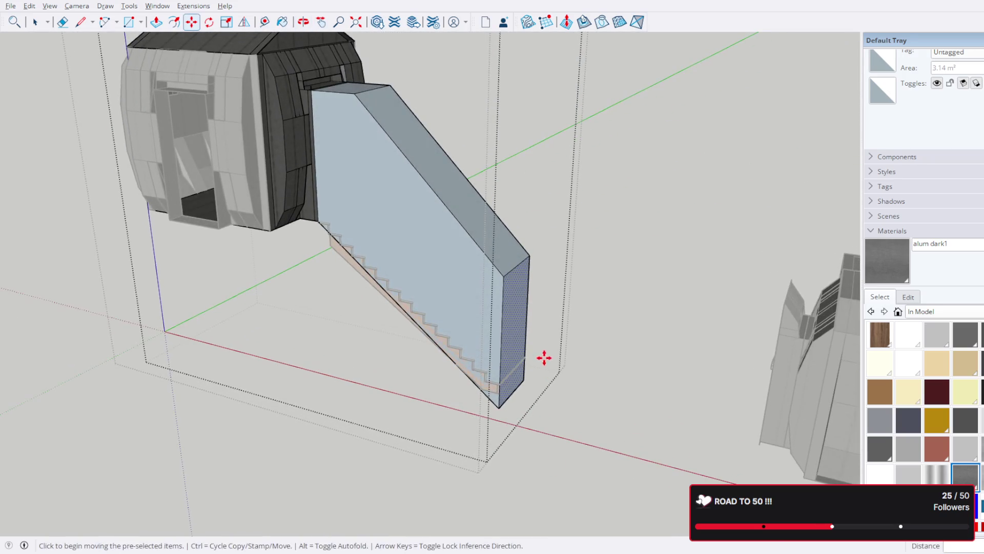
{"action": "left_click", "coordinate": [516, 333]}
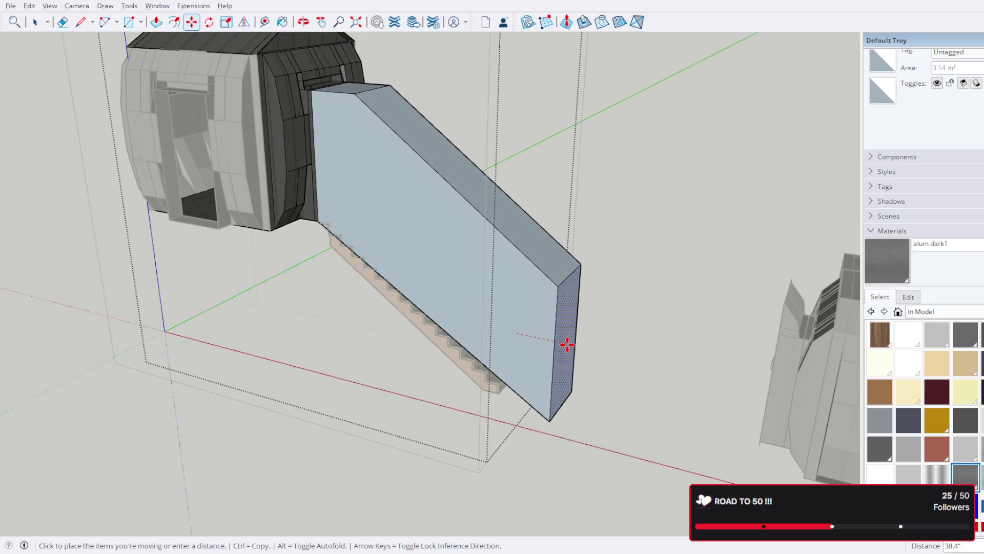
{"action": "type", "text": "3'"}
{"action": "key", "text": "Return"}
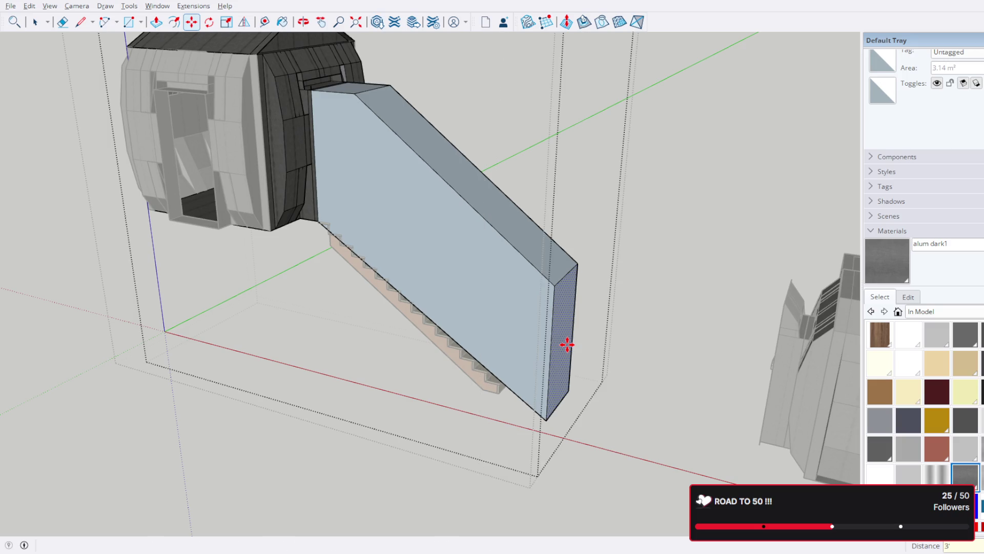
{"action": "mouse_move", "coordinate": [586, 358]}
{"action": "middle_mouse_down"}
{"action": "mouse_move", "coordinate": [573, 259]}
{"action": "mouse_move", "coordinate": [675, 208]}
{"action": "mouse_move", "coordinate": [547, 297]}
{"action": "mouse_move", "coordinate": [551, 321]}
{"action": "mouse_move", "coordinate": [487, 358]}
{"action": "middle_mouse_up"}
{"action": "scroll", "coordinate": [547, 297], "scroll_direction": "up", "scroll_amount": 3}
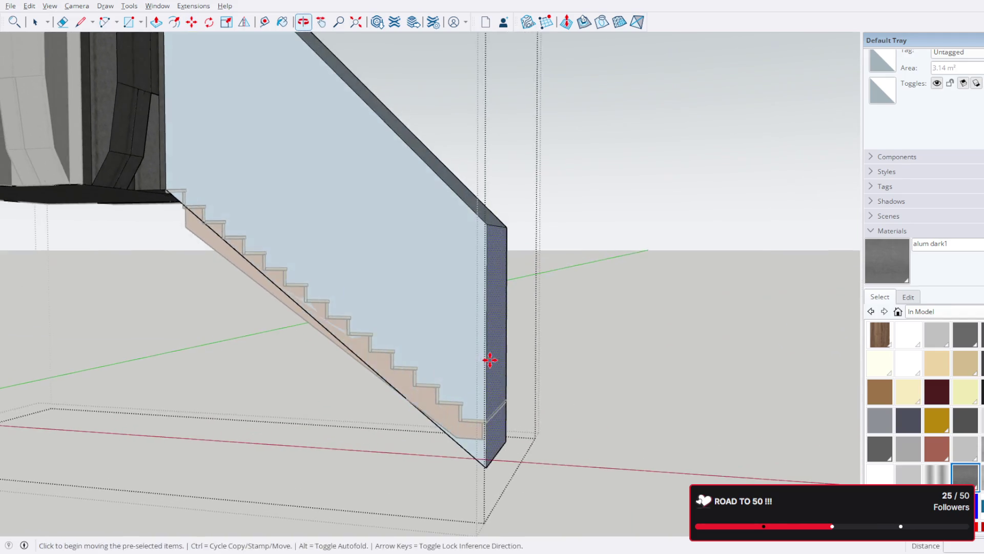
{"action": "left_click", "coordinate": [499, 341]}
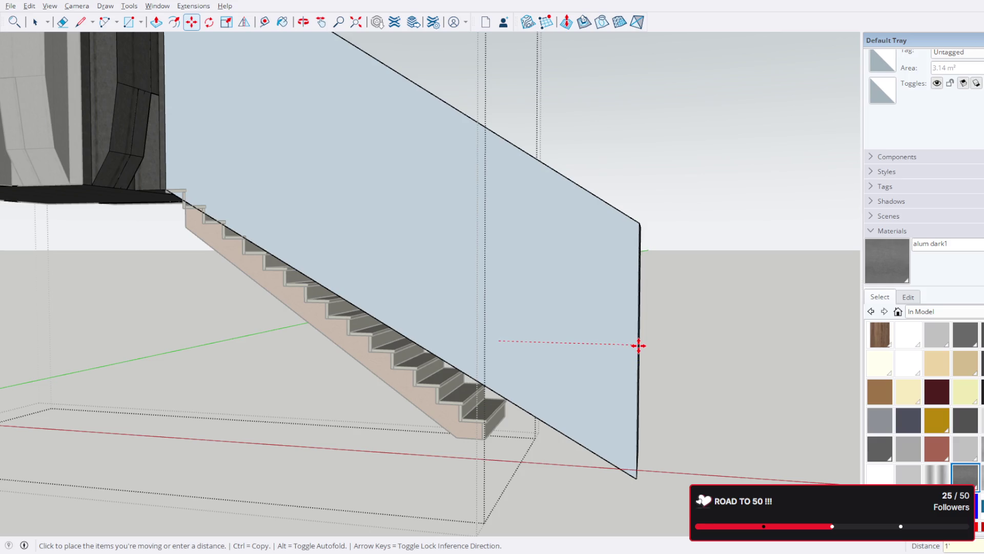
{"action": "key", "text": "Return"}
{"action": "mouse_move", "coordinate": [639, 346]}
{"action": "middle_mouse_down"}
{"action": "mouse_move", "coordinate": [622, 334]}
{"action": "mouse_move", "coordinate": [679, 259]}
{"action": "mouse_move", "coordinate": [584, 422]}
{"action": "mouse_move", "coordinate": [551, 436]}
{"action": "mouse_move", "coordinate": [569, 389]}
{"action": "mouse_move", "coordinate": [632, 374]}
{"action": "mouse_move", "coordinate": [284, 306]}
{"action": "middle_mouse_up"}
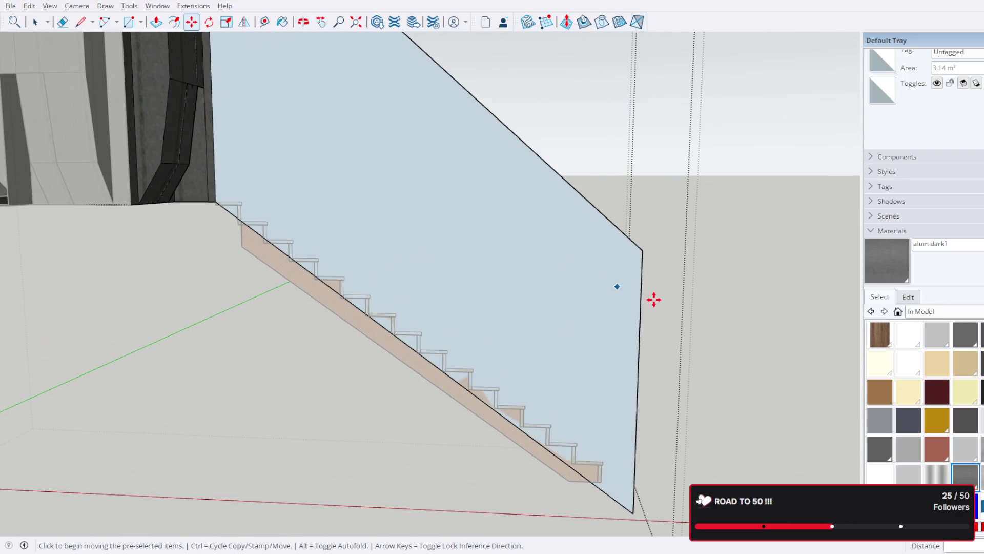
{"action": "mouse_move", "coordinate": [672, 310]}
{"action": "middle_mouse_down"}
{"action": "mouse_move", "coordinate": [618, 297]}
{"action": "mouse_move", "coordinate": [725, 189]}
{"action": "mouse_move", "coordinate": [764, 195]}
{"action": "middle_mouse_up"}
{"action": "scroll", "coordinate": [308, 205], "scroll_direction": "up", "scroll_amount": 3}
{"action": "scroll", "coordinate": [337, 212], "scroll_direction": "down", "scroll_amount": 3}
{"action": "mouse_move", "coordinate": [503, 331]}
{"action": "middle_mouse_down"}
{"action": "mouse_move", "coordinate": [407, 259]}
{"action": "mouse_move", "coordinate": [408, 387]}
{"action": "mouse_move", "coordinate": [451, 406]}
{"action": "mouse_move", "coordinate": [471, 392]}
{"action": "middle_mouse_up"}
{"action": "scroll", "coordinate": [579, 394], "scroll_direction": "up", "scroll_amount": 3}
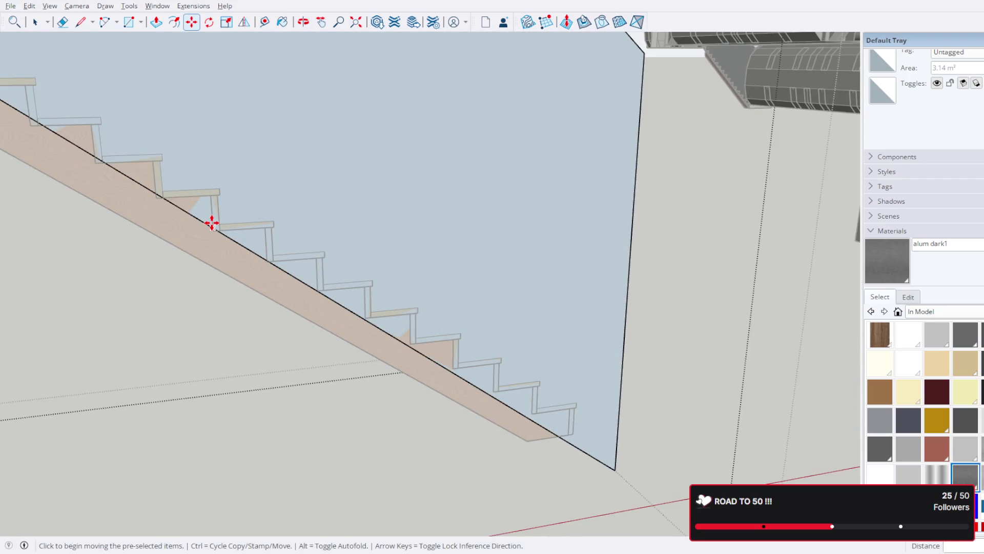
{"action": "scroll", "coordinate": [211, 223], "scroll_direction": "down", "scroll_amount": 4}
{"action": "middle_click_drag", "start_coordinate": [200, 237], "coordinate": [325, 264], "text": "shift"}
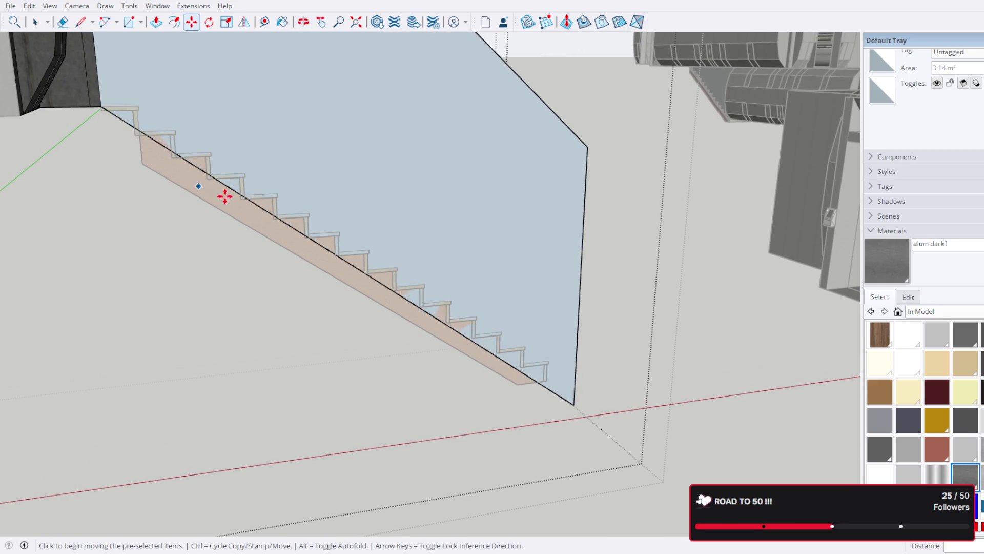
{"action": "mouse_move", "coordinate": [440, 308]}
{"action": "middle_mouse_down"}
{"action": "mouse_move", "coordinate": [374, 257]}
{"action": "mouse_move", "coordinate": [340, 209]}
{"action": "middle_mouse_up"}
{"action": "scroll", "coordinate": [466, 340], "scroll_direction": "up", "scroll_amount": 5}
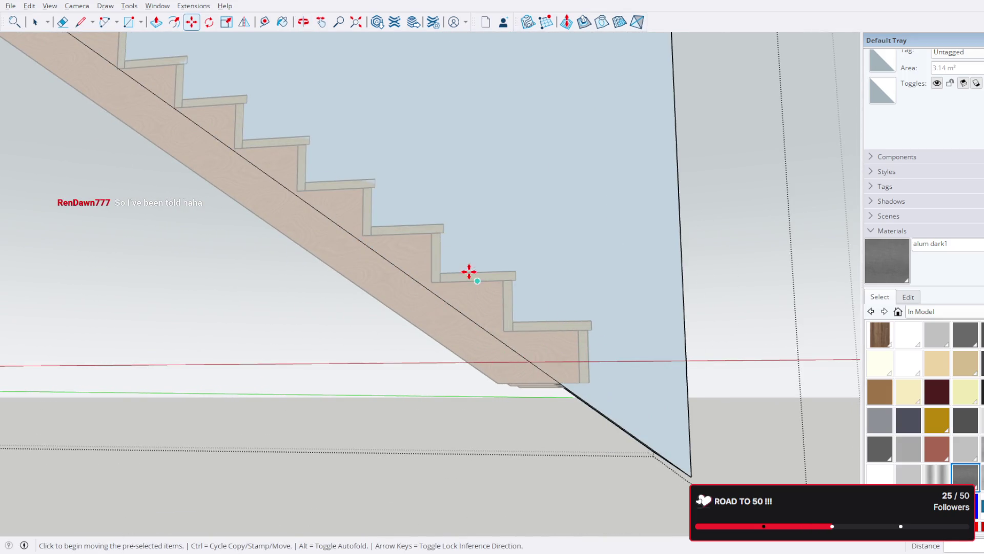
{"action": "mouse_move", "coordinate": [428, 303]}
{"action": "middle_mouse_down"}
{"action": "mouse_move", "coordinate": [512, 356]}
{"action": "mouse_move", "coordinate": [477, 374]}
{"action": "mouse_move", "coordinate": [530, 377]}
{"action": "middle_mouse_up"}
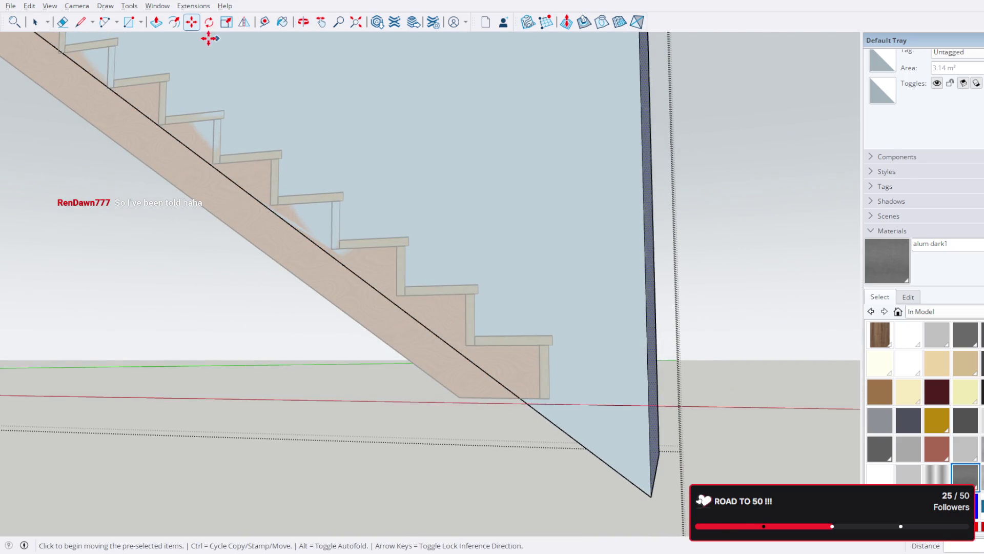
{"action": "key", "text": "t"}
- Place Tape Measure guides from the lower step corners to mark each riser's height
{"action": "scroll", "coordinate": [511, 393], "scroll_direction": "up", "scroll_amount": 3}
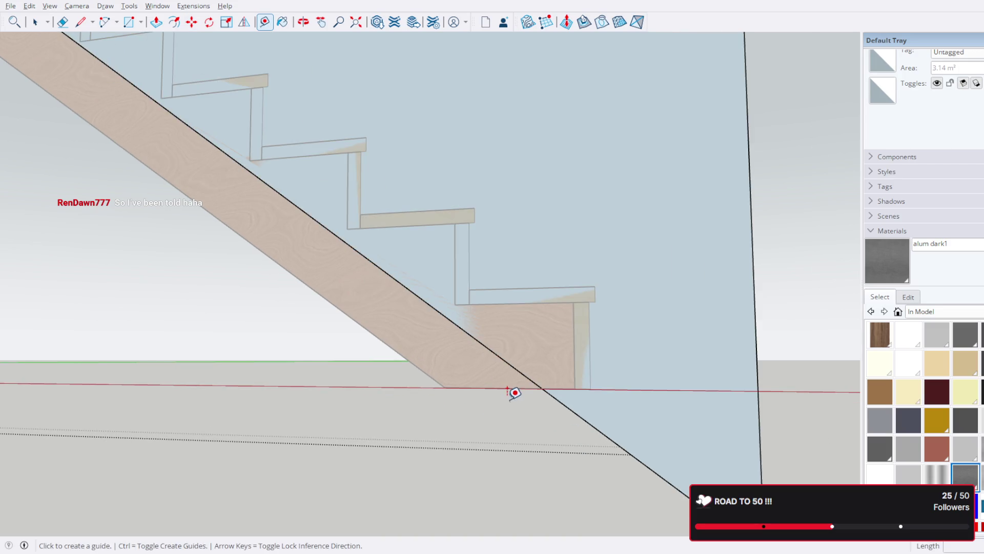
{"action": "left_click", "coordinate": [514, 378]}
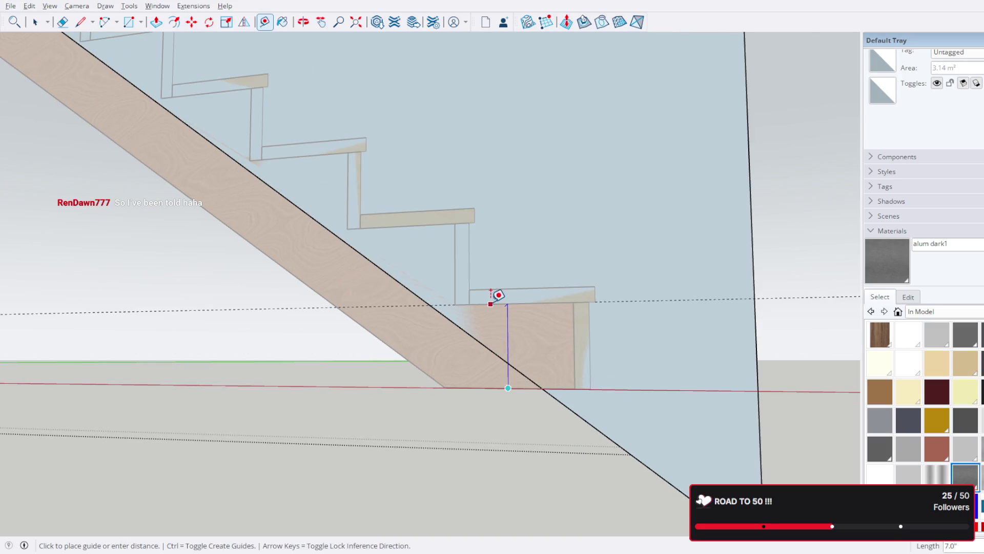
{"action": "key", "text": "Escape"}
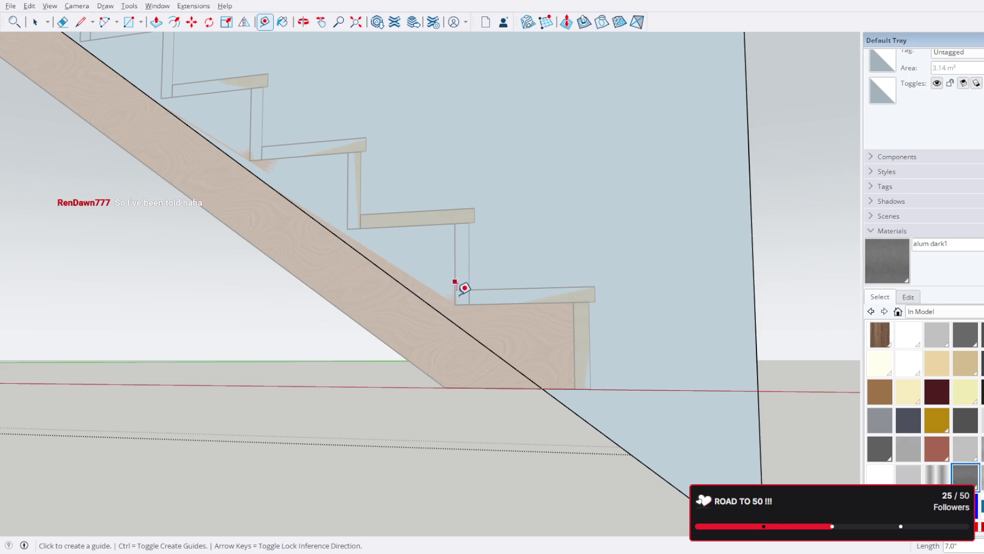
{"action": "left_click", "coordinate": [469, 297]}
{"action": "scroll", "coordinate": [468, 293], "scroll_direction": "up", "scroll_amount": 2}
{"action": "scroll", "coordinate": [468, 294], "scroll_direction": "down", "scroll_amount": 3}
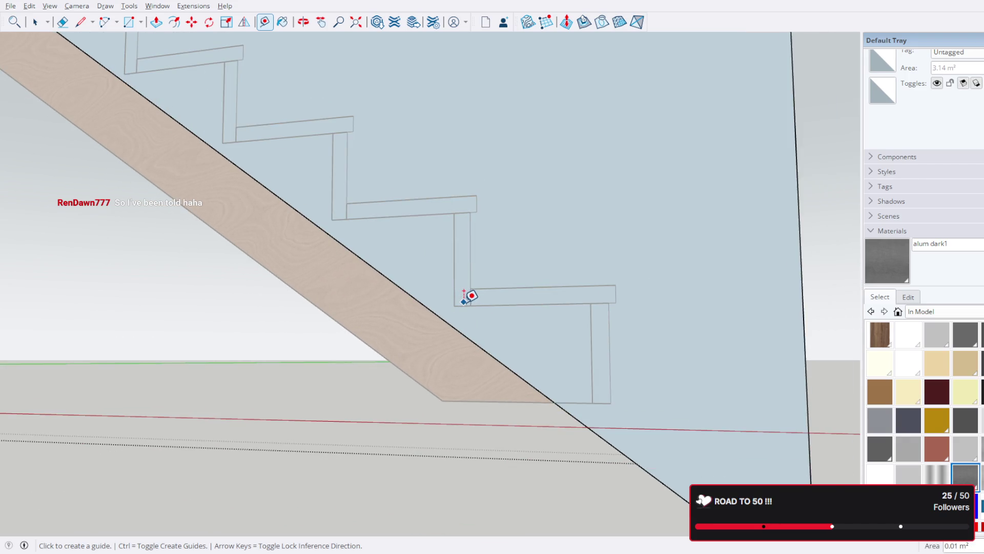
{"action": "left_click", "coordinate": [462, 305]}
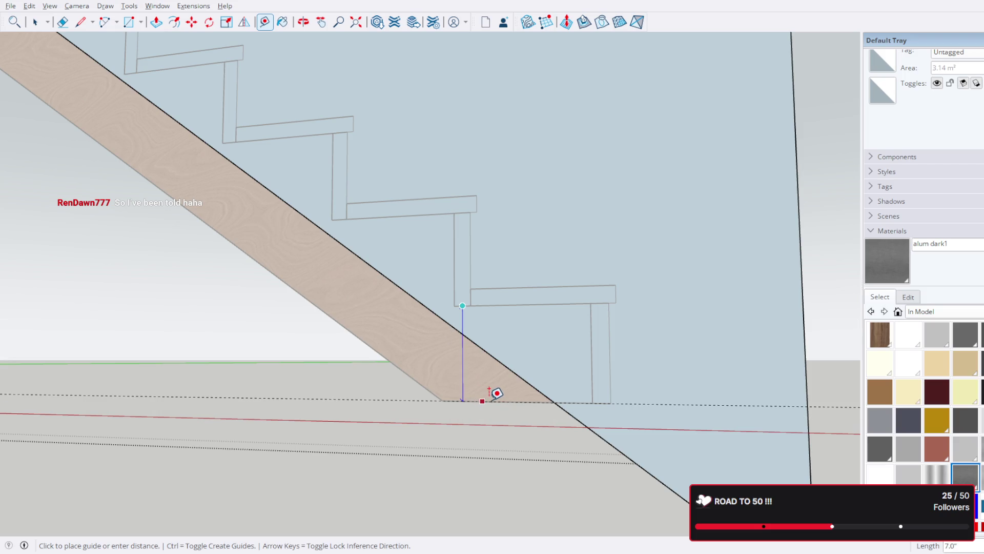
{"action": "left_click", "coordinate": [490, 390]}
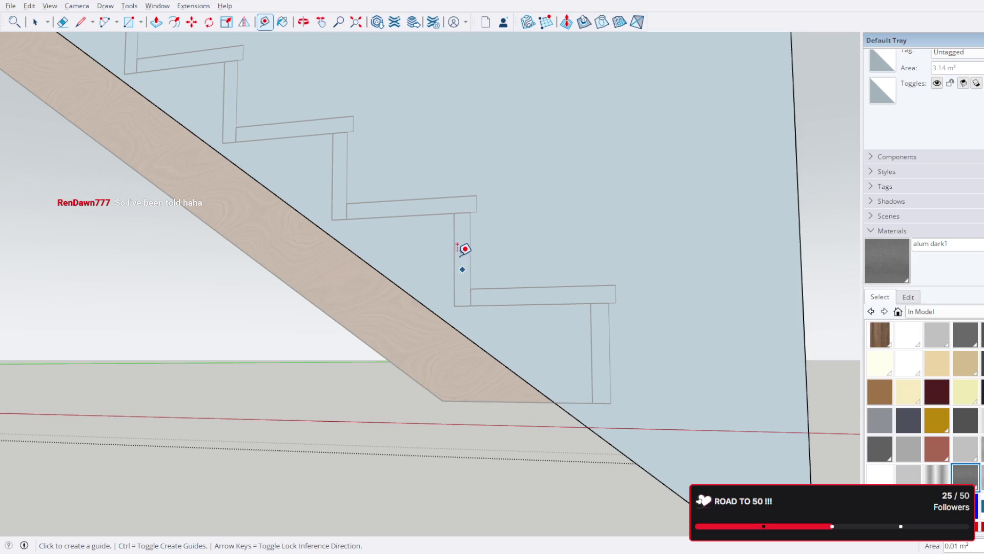
{"action": "left_click", "coordinate": [454, 235]}
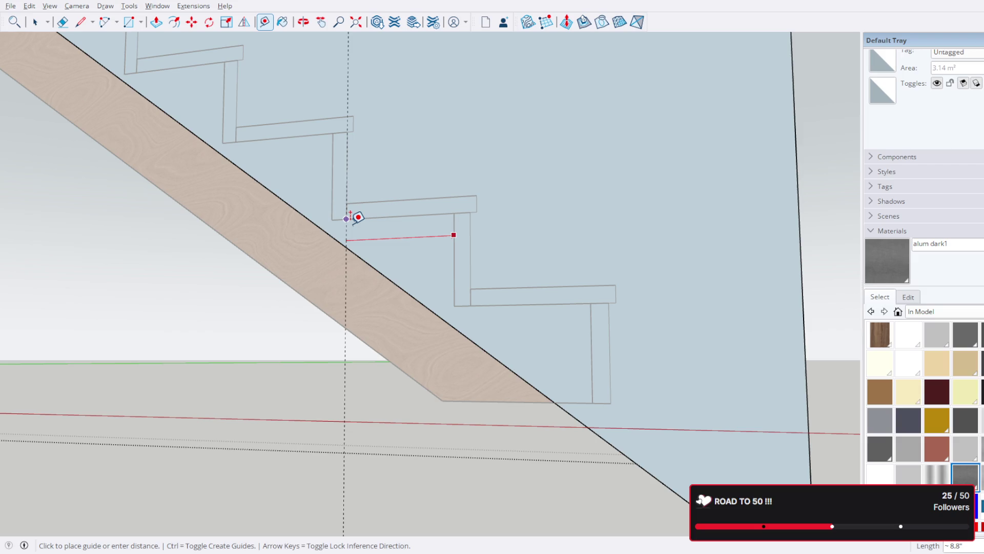
{"action": "mouse_move", "coordinate": [370, 205]}
{"action": "middle_mouse_down"}
{"action": "mouse_move", "coordinate": [380, 194]}
{"action": "mouse_move", "coordinate": [543, 238]}
{"action": "mouse_move", "coordinate": [503, 209]}
{"action": "mouse_move", "coordinate": [496, 235]}
{"action": "middle_mouse_up"}
{"action": "scroll", "coordinate": [547, 244], "scroll_direction": "down", "scroll_amount": 6}
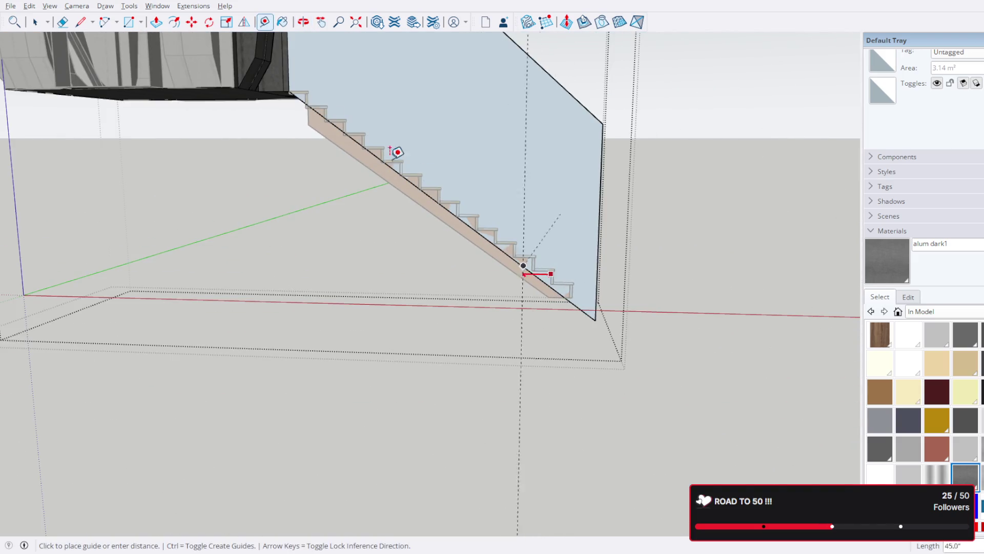
{"action": "left_click", "coordinate": [35, 22]}
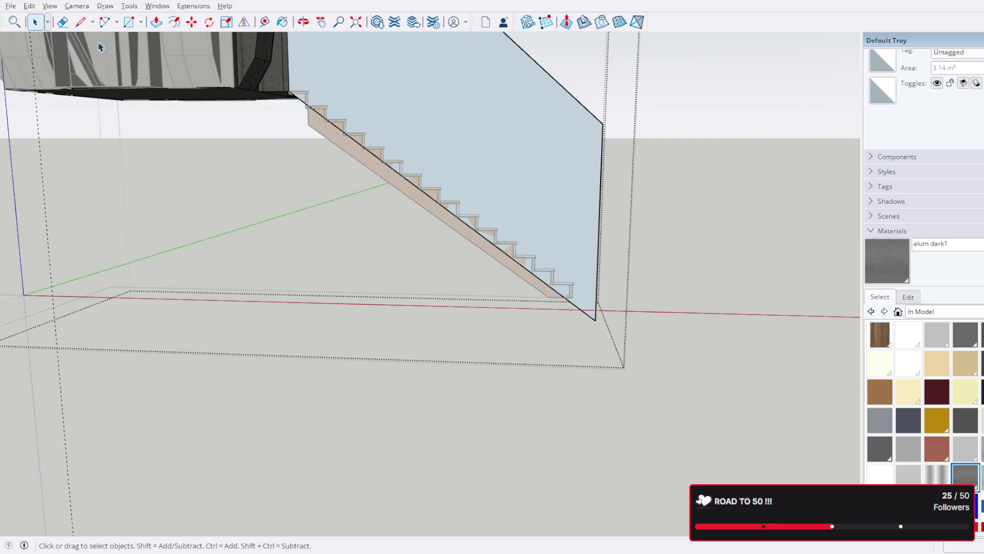
- Delete the wall box's light-blue front face, then orbit to view the exposed staircase
{"action": "scroll", "coordinate": [362, 250], "scroll_direction": "down", "scroll_amount": 2}
{"action": "mouse_move", "coordinate": [356, 248]}
{"action": "middle_mouse_down"}
{"action": "mouse_move", "coordinate": [259, 238]}
{"action": "mouse_move", "coordinate": [262, 263]}
{"action": "middle_mouse_up"}
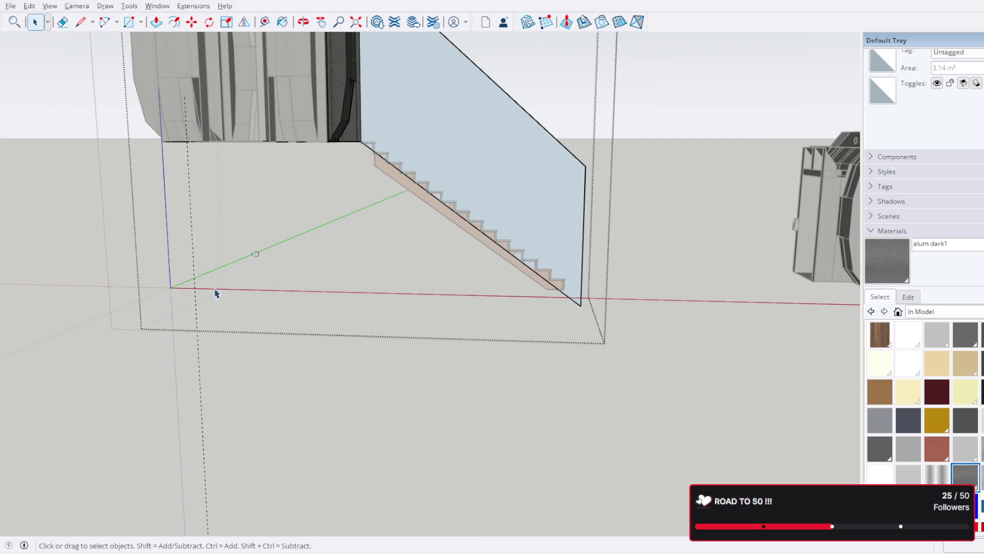
{"action": "left_click", "coordinate": [176, 330]}
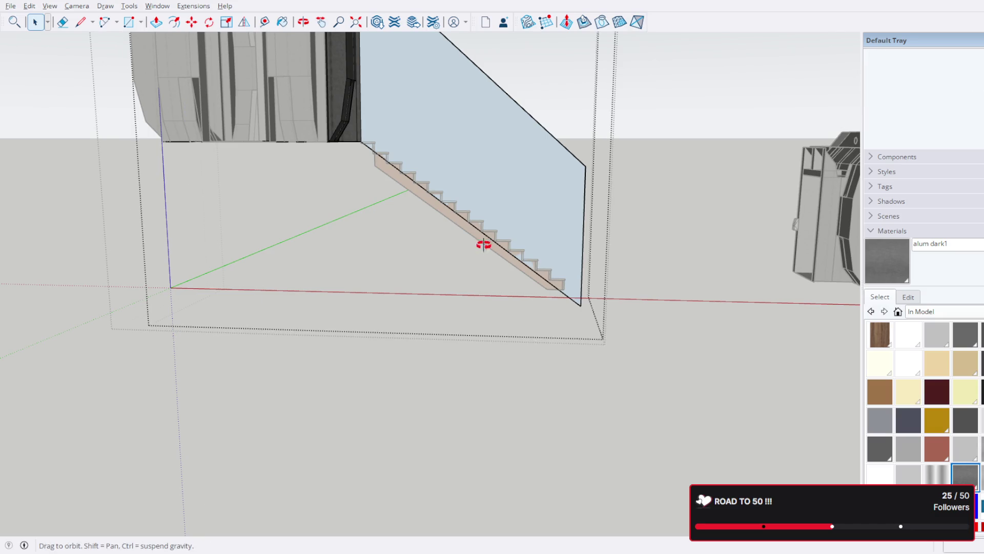
{"action": "middle_click_drag", "start_coordinate": [486, 248], "coordinate": [538, 290]}
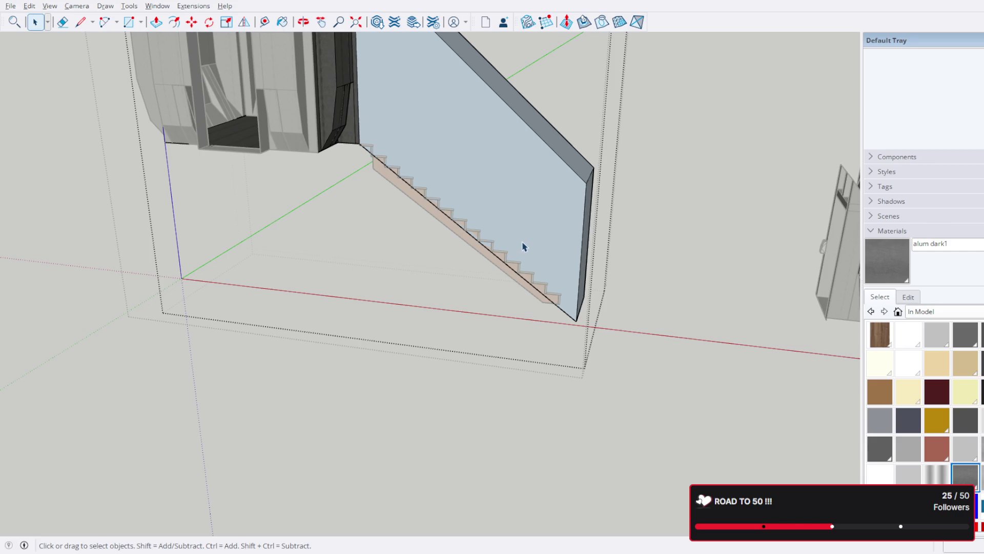
{"action": "scroll", "coordinate": [533, 243], "scroll_direction": "up", "scroll_amount": 2}
{"action": "mouse_move", "coordinate": [538, 242]}
{"action": "middle_mouse_down"}
{"action": "mouse_move", "coordinate": [521, 228]}
{"action": "mouse_move", "coordinate": [215, 202]}
{"action": "mouse_move", "coordinate": [425, 216]}
{"action": "middle_mouse_up"}
{"action": "key", "text": "space"}
{"action": "left_click", "coordinate": [485, 213]}
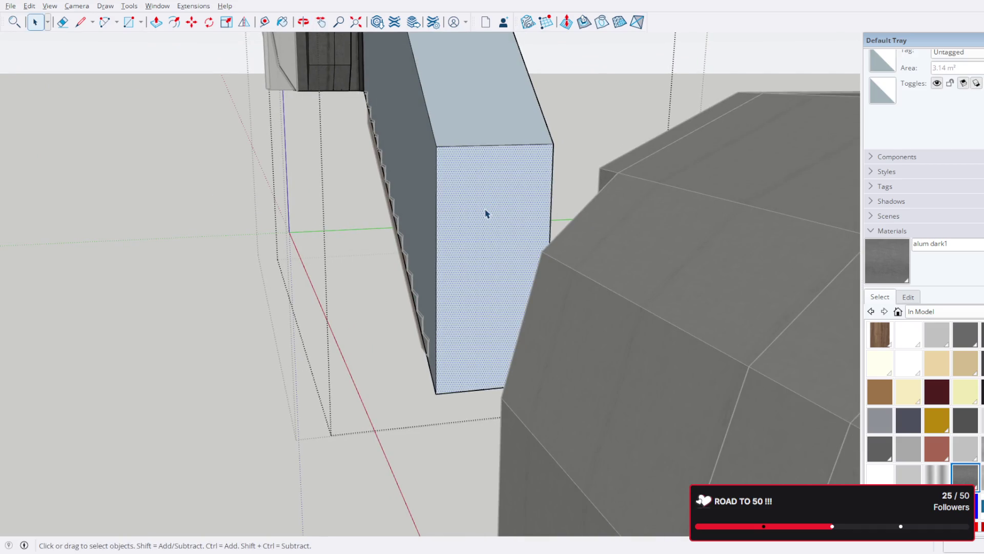
{"action": "key", "text": "Delete"}
{"action": "mouse_move", "coordinate": [453, 275]}
{"action": "middle_mouse_down"}
{"action": "mouse_move", "coordinate": [534, 255]}
{"action": "mouse_move", "coordinate": [512, 275]}
{"action": "mouse_move", "coordinate": [519, 290]}
{"action": "mouse_move", "coordinate": [554, 237]}
{"action": "mouse_move", "coordinate": [699, 244]}
{"action": "mouse_move", "coordinate": [582, 259]}
{"action": "mouse_move", "coordinate": [521, 250]}
{"action": "middle_mouse_up"}
{"action": "mouse_move", "coordinate": [350, 213]}
{"action": "middle_mouse_down"}
{"action": "mouse_move", "coordinate": [379, 211]}
{"action": "mouse_move", "coordinate": [507, 255]}
{"action": "mouse_move", "coordinate": [489, 285]}
{"action": "mouse_move", "coordinate": [431, 301]}
{"action": "mouse_move", "coordinate": [384, 334]}
{"action": "middle_mouse_up"}
{"action": "left_click", "coordinate": [355, 332]}
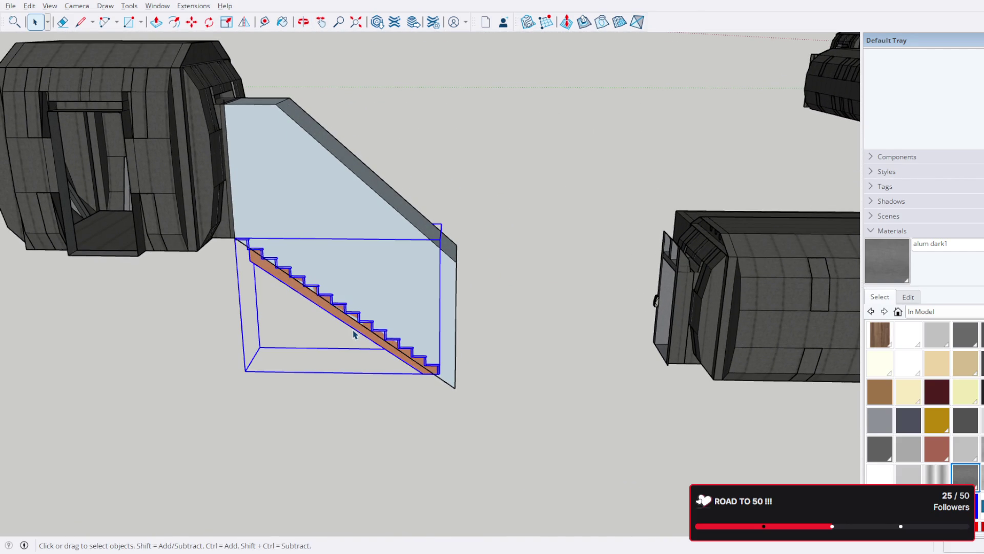
- Delete the staircase and select the right-hand module
{"action": "key", "text": "Delete"}
{"action": "mouse_move", "coordinate": [473, 295]}
{"action": "middle_mouse_down"}
{"action": "mouse_move", "coordinate": [292, 241]}
{"action": "mouse_move", "coordinate": [231, 128]}
{"action": "mouse_move", "coordinate": [149, 132]}
{"action": "mouse_move", "coordinate": [362, 119]}
{"action": "mouse_move", "coordinate": [508, 158]}
{"action": "mouse_move", "coordinate": [517, 308]}
{"action": "middle_mouse_up"}
{"action": "left_click", "coordinate": [661, 287]}
{"action": "mouse_move", "coordinate": [662, 287]}
{"action": "middle_mouse_down"}
{"action": "mouse_move", "coordinate": [466, 323]}
{"action": "mouse_move", "coordinate": [401, 237]}
{"action": "middle_mouse_up"}
{"action": "left_click", "coordinate": [215, 205]}
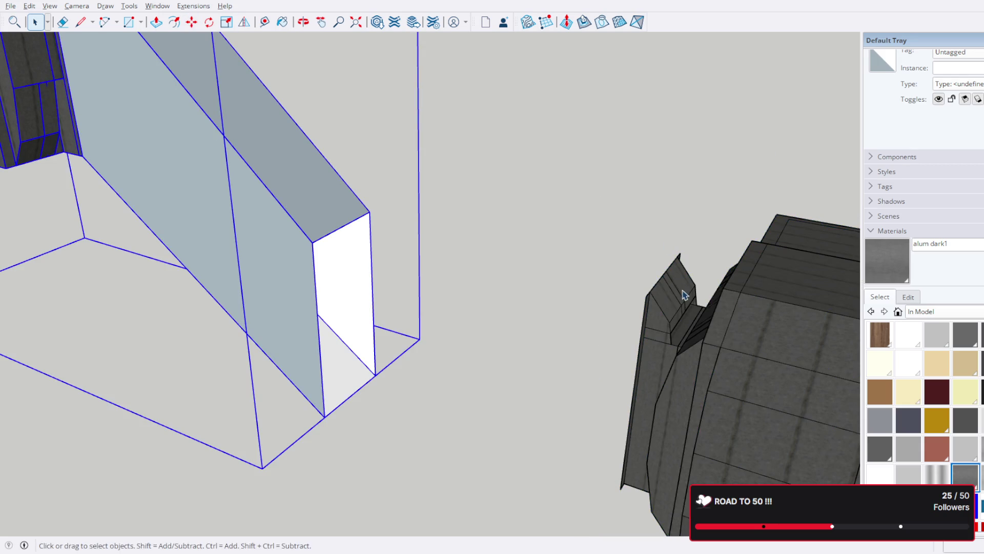
{"action": "scroll", "coordinate": [678, 296], "scroll_direction": "up", "scroll_amount": 2}
{"action": "left_click", "coordinate": [661, 318]}
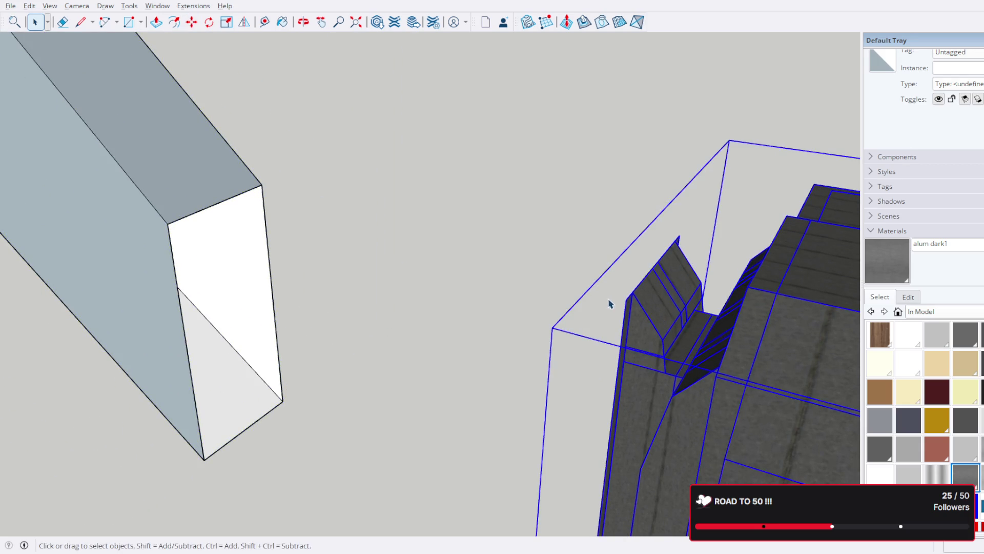
- Move the right-hand module flush against the wall block, closing the gap
{"action": "key", "text": "m"}
{"action": "left_click", "coordinate": [625, 299]}
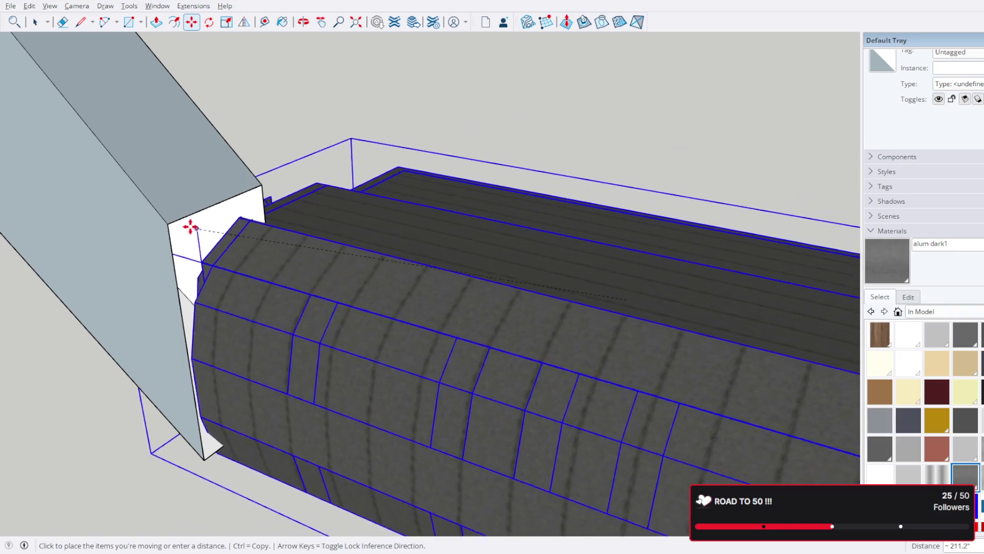
{"action": "left_click", "coordinate": [170, 224]}
{"action": "mouse_move", "coordinate": [170, 224]}
{"action": "middle_mouse_down"}
{"action": "mouse_move", "coordinate": [204, 202]}
{"action": "mouse_move", "coordinate": [272, 194]}
{"action": "mouse_move", "coordinate": [129, 233]}
{"action": "mouse_move", "coordinate": [343, 229]}
{"action": "mouse_move", "coordinate": [292, 254]}
{"action": "mouse_move", "coordinate": [279, 286]}
{"action": "middle_mouse_up"}
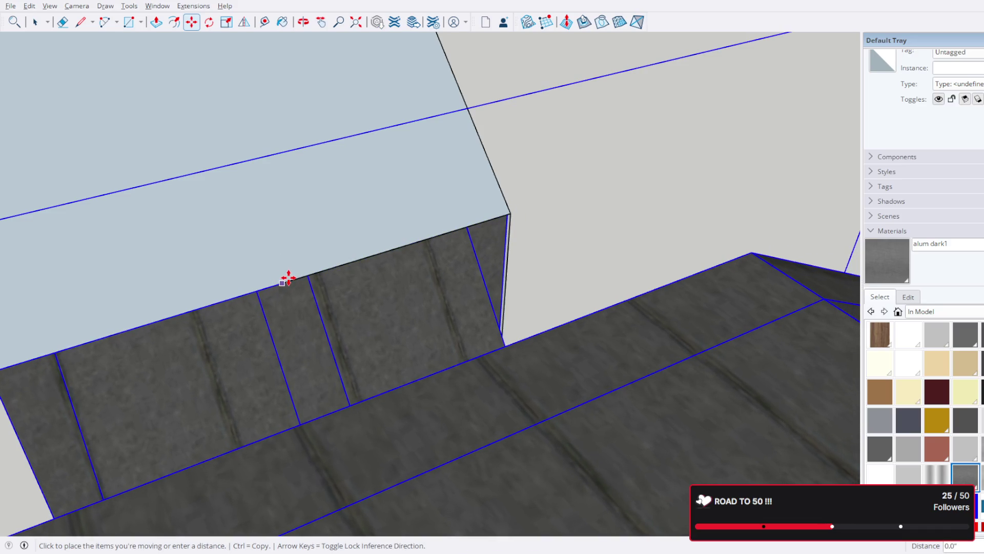
{"action": "left_click", "coordinate": [292, 278]}
{"action": "mouse_move", "coordinate": [292, 277]}
{"action": "middle_mouse_down"}
{"action": "mouse_move", "coordinate": [378, 169]}
{"action": "mouse_move", "coordinate": [408, 156]}
{"action": "middle_mouse_up"}
- Place a Tape Measure guide 24" in from the wall block's edge
{"action": "key", "text": "t"}
{"action": "left_click", "coordinate": [516, 165]}
{"action": "type", "text": "24"}
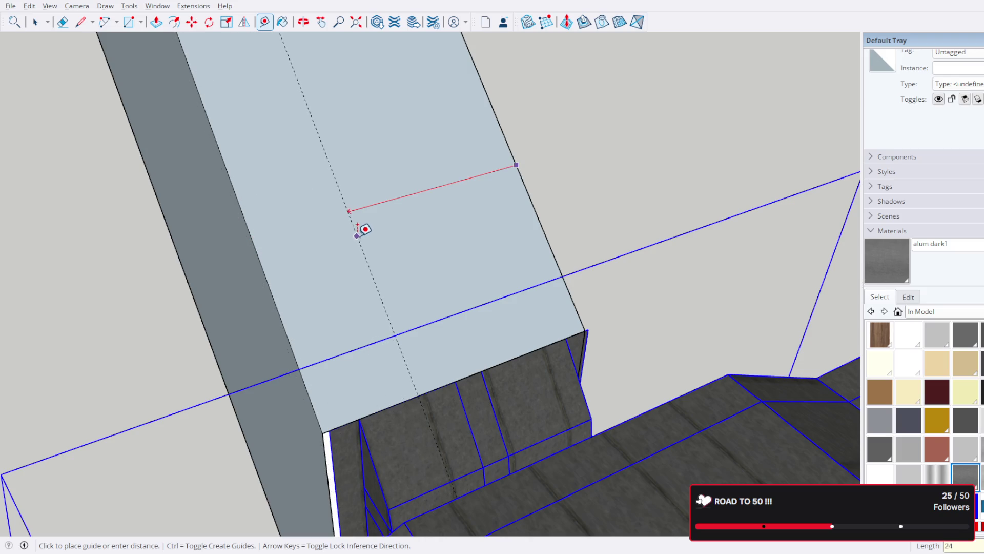
{"action": "key", "text": "Return"}
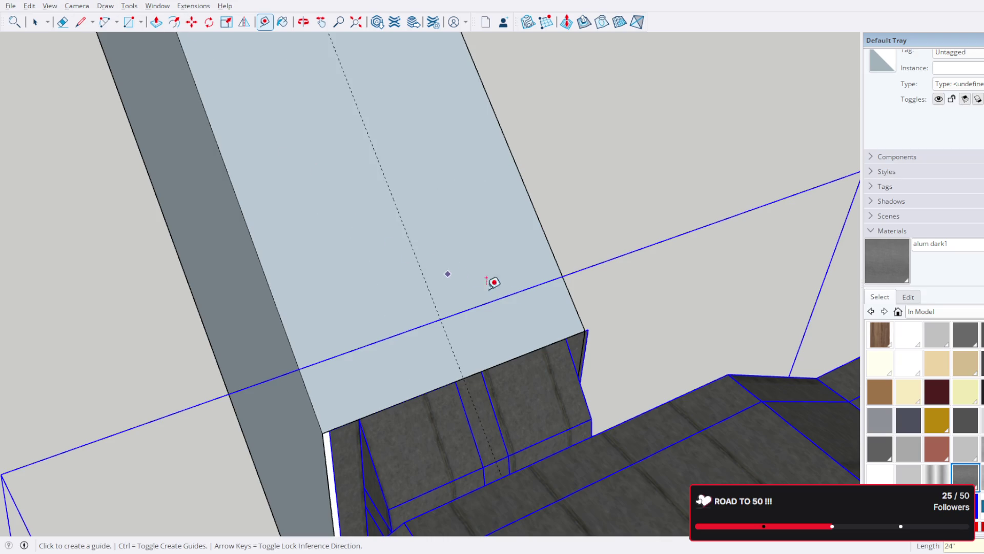
- Move the selected geometry onto the guide, then select the dashed guide line
{"action": "key", "text": "m"}
{"action": "left_click", "coordinate": [467, 376]}
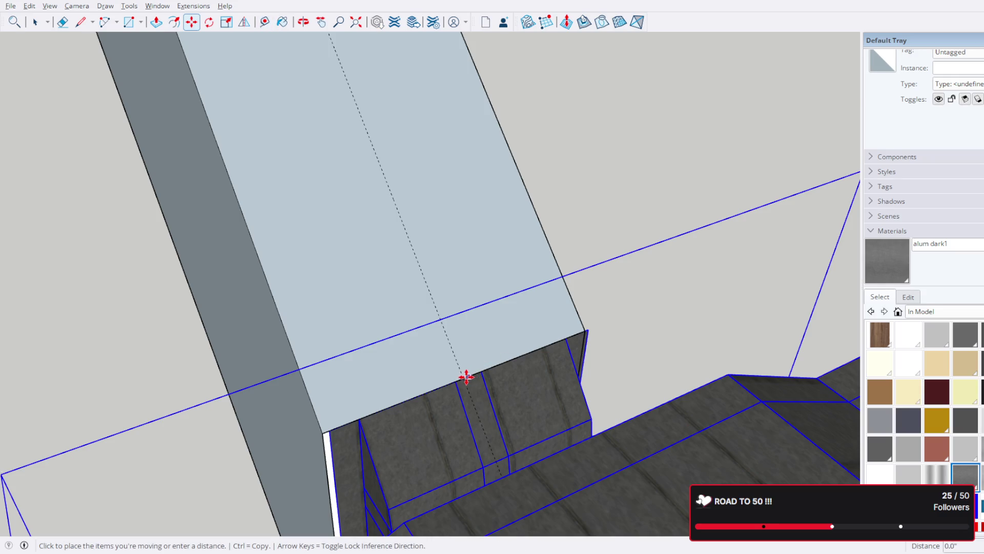
{"action": "left_click", "coordinate": [460, 379]}
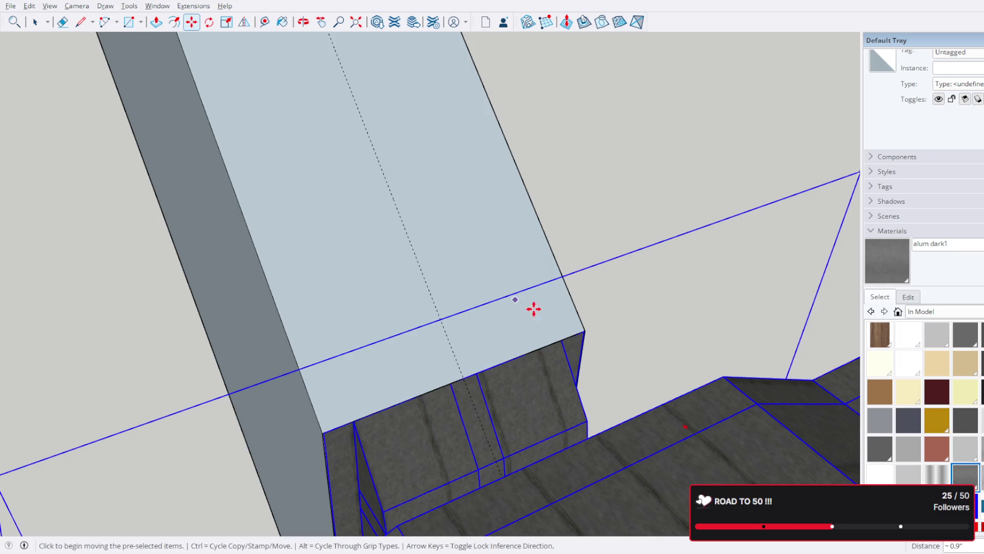
{"action": "left_click", "coordinate": [35, 21]}
{"action": "scroll", "coordinate": [663, 263], "scroll_direction": "down", "scroll_amount": 3}
{"action": "left_click", "coordinate": [648, 206]}
{"action": "left_click", "coordinate": [503, 226]}
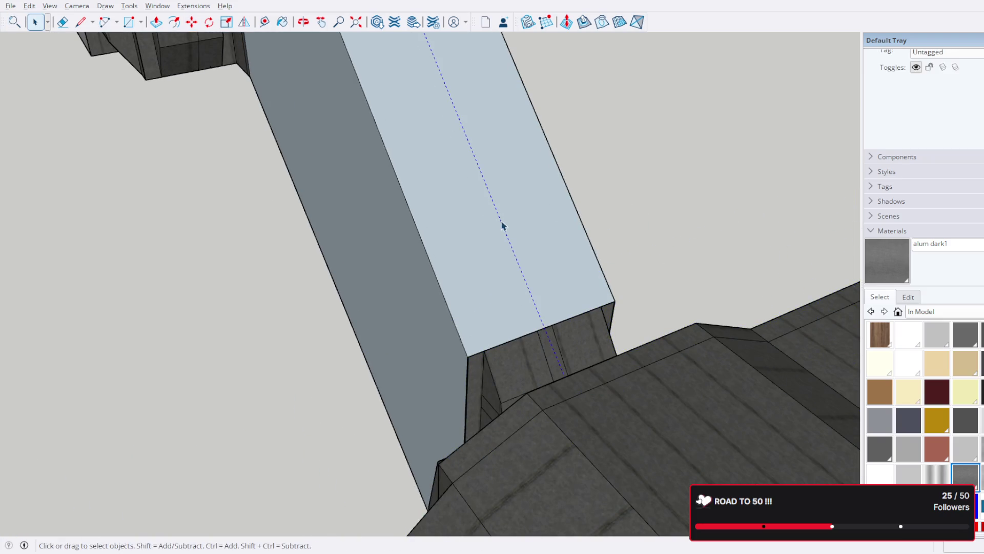
- Select the module groups from a diagonal view and undo the last change to the right box
{"action": "scroll", "coordinate": [532, 224], "scroll_direction": "down", "scroll_amount": 10}
{"action": "left_click", "coordinate": [468, 281]}
{"action": "left_click", "coordinate": [470, 224], "text": "shift"}
{"action": "mouse_move", "coordinate": [470, 224]}
{"action": "middle_mouse_down"}
{"action": "mouse_move", "coordinate": [490, 281]}
{"action": "mouse_move", "coordinate": [472, 178]}
{"action": "middle_mouse_up"}
{"action": "scroll", "coordinate": [490, 281], "scroll_direction": "up", "scroll_amount": 5}
{"action": "scroll", "coordinate": [472, 179], "scroll_direction": "down", "scroll_amount": 6}
{"action": "scroll", "coordinate": [371, 140], "scroll_direction": "up", "scroll_amount": 3}
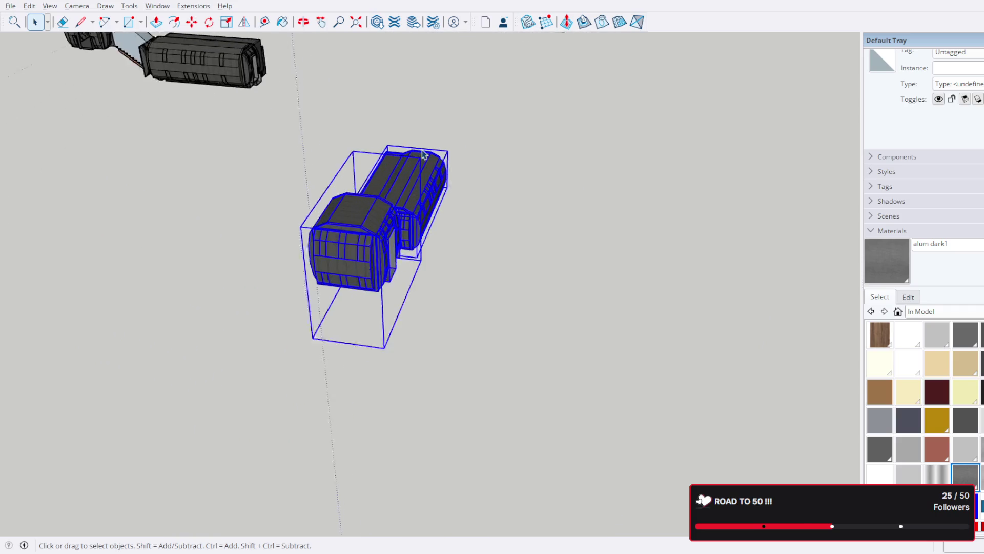
{"action": "scroll", "coordinate": [371, 140], "scroll_direction": "down", "scroll_amount": 2}
{"action": "middle_click_drag", "start_coordinate": [371, 140], "coordinate": [355, 246]}
{"action": "left_click", "coordinate": [342, 240]}
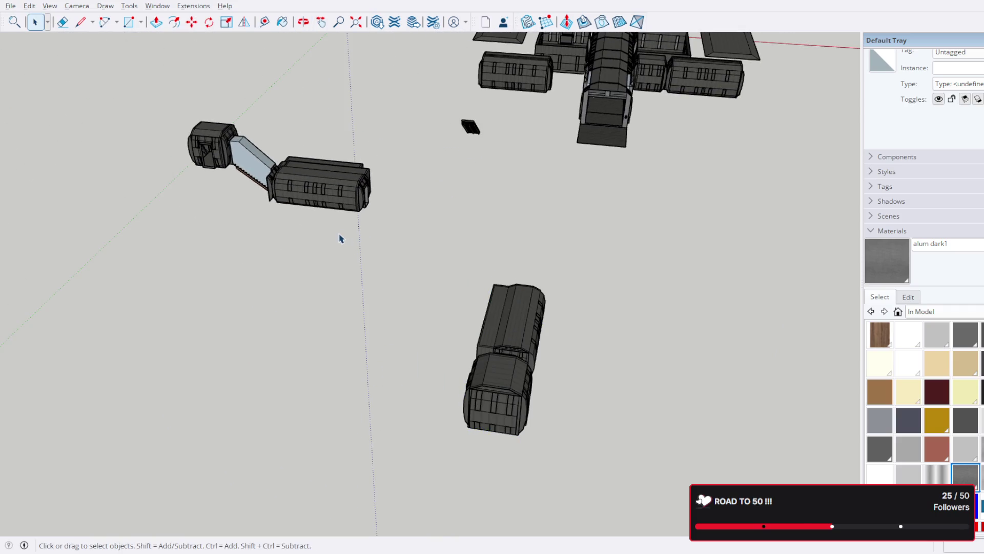
{"action": "left_click", "coordinate": [332, 186]}
{"action": "key", "text": "ctrl+z"}
- Delete the motor-and-blade assembly and the leftover box beside it
{"action": "left_click", "coordinate": [272, 166]}
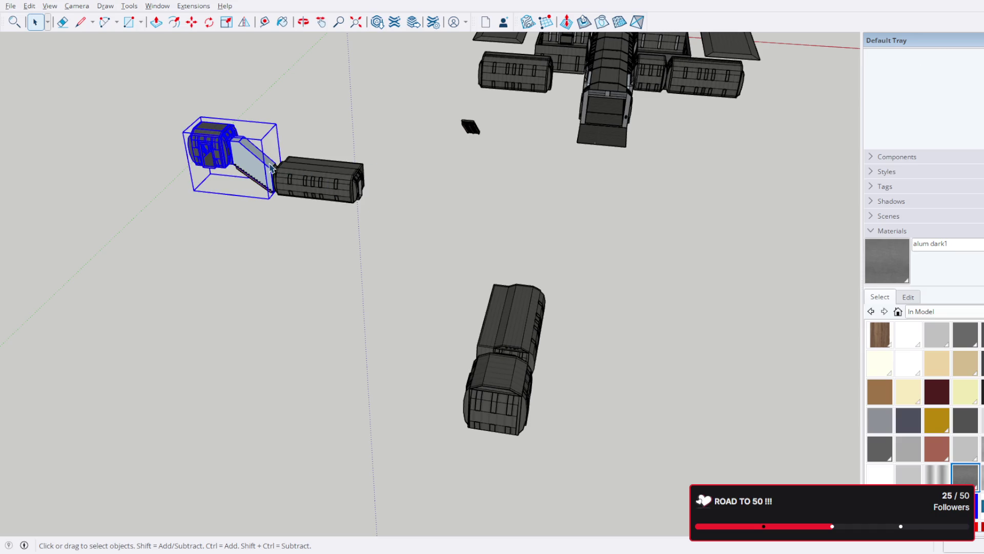
{"action": "key", "text": "Delete"}
{"action": "left_click", "coordinate": [315, 177]}
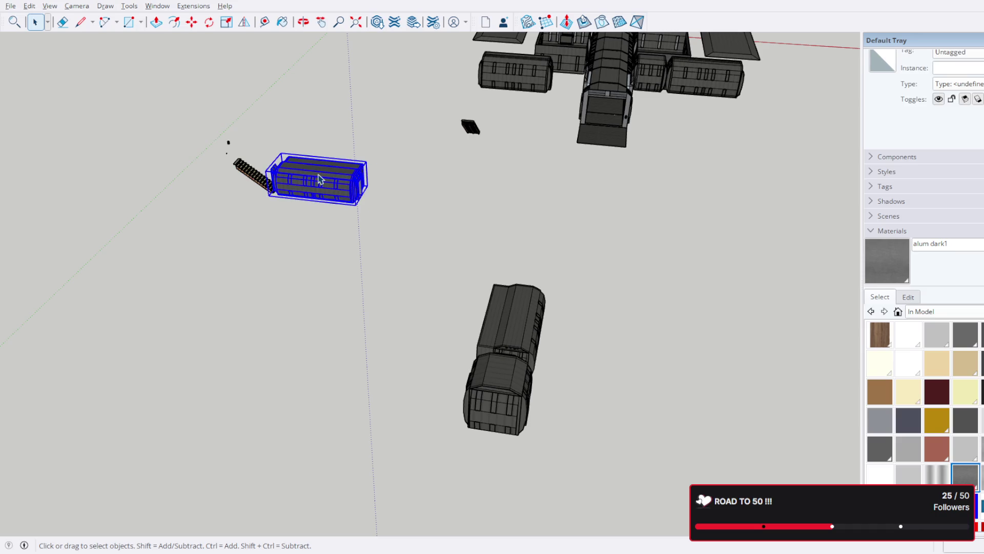
{"action": "key", "text": "Delete"}
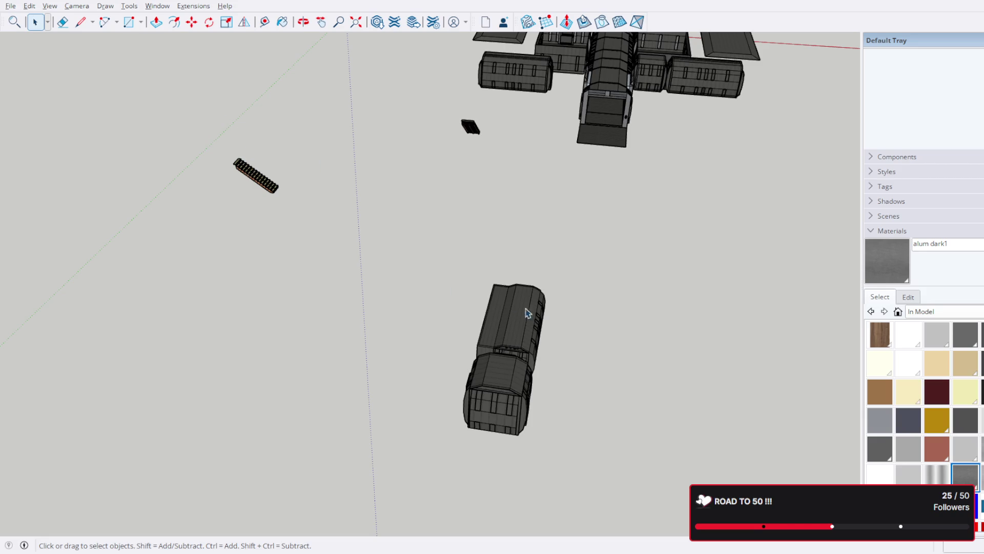
- Group the pair of docked modules and zoom in close to move them
{"action": "left_click_drag", "start_coordinate": [454, 459], "coordinate": [446, 309]}
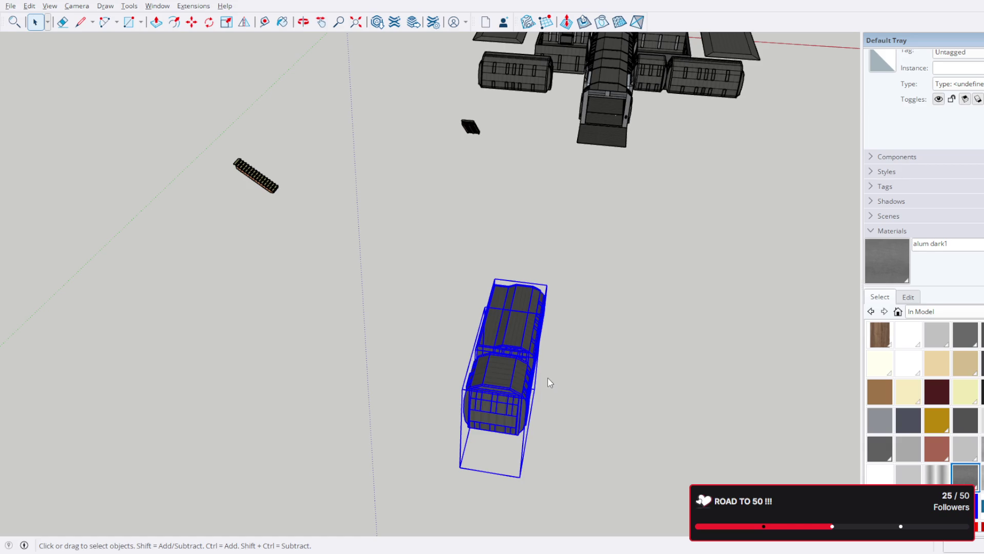
{"action": "key", "text": "ctrl+g"}
{"action": "key", "text": "m"}
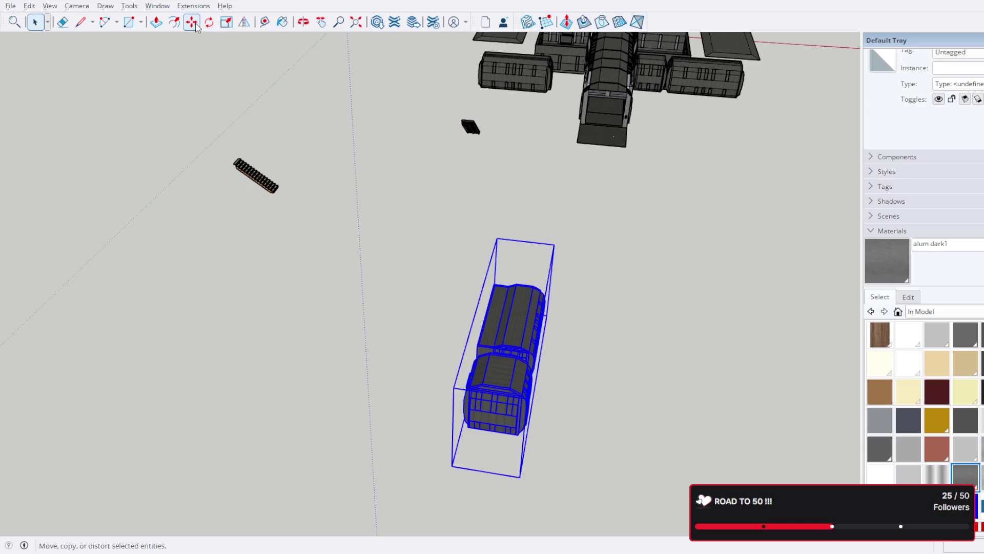
{"action": "scroll", "coordinate": [496, 402], "scroll_direction": "up", "scroll_amount": 3}
{"action": "middle_click_drag", "start_coordinate": [531, 404], "coordinate": [332, 371]}
{"action": "scroll", "coordinate": [369, 348], "scroll_direction": "up", "scroll_amount": 5}
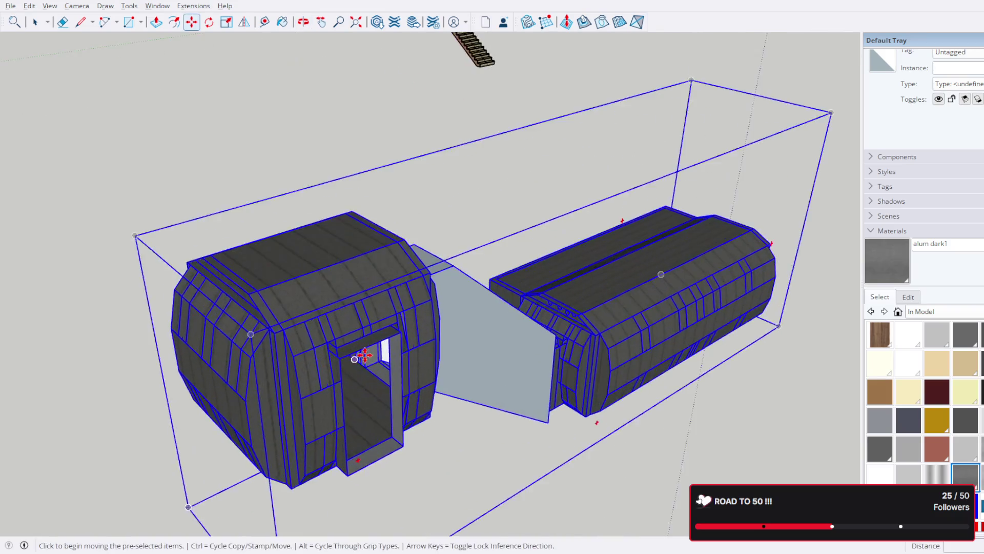
- Copy-move the docked module group with Ctrl and set it down in the scene
{"action": "left_click", "coordinate": [407, 314]}
{"action": "scroll", "coordinate": [479, 294], "scroll_direction": "down", "scroll_amount": 5}
{"action": "key", "text": "ctrl"}
{"action": "mouse_move", "coordinate": [653, 198]}
{"action": "middle_mouse_down"}
{"action": "mouse_move", "coordinate": [103, 510]}
{"action": "mouse_move", "coordinate": [551, 265]}
{"action": "mouse_move", "coordinate": [644, 257]}
{"action": "mouse_move", "coordinate": [455, 415]}
{"action": "mouse_move", "coordinate": [506, 398]}
{"action": "mouse_move", "coordinate": [401, 363]}
{"action": "mouse_move", "coordinate": [457, 303]}
{"action": "mouse_move", "coordinate": [294, 248]}
{"action": "mouse_move", "coordinate": [164, 303]}
{"action": "mouse_move", "coordinate": [313, 290]}
{"action": "middle_mouse_up"}
{"action": "scroll", "coordinate": [551, 266], "scroll_direction": "up", "scroll_amount": 5}
{"action": "scroll", "coordinate": [455, 416], "scroll_direction": "up", "scroll_amount": 4}
{"action": "scroll", "coordinate": [164, 302], "scroll_direction": "up", "scroll_amount": 3}
{"action": "scroll", "coordinate": [229, 352], "scroll_direction": "down", "scroll_amount": 3}
{"action": "middle_click_drag", "start_coordinate": [228, 352], "coordinate": [211, 369]}
{"action": "left_click", "coordinate": [228, 358]}
- Orbit to a wide side view, then a low close-up beneath the modules
{"action": "scroll", "coordinate": [394, 348], "scroll_direction": "down", "scroll_amount": 2}
{"action": "scroll", "coordinate": [394, 349], "scroll_direction": "down", "scroll_amount": 3}
{"action": "mouse_move", "coordinate": [394, 348]}
{"action": "middle_mouse_down"}
{"action": "mouse_move", "coordinate": [259, 268]}
{"action": "mouse_move", "coordinate": [165, 248]}
{"action": "mouse_move", "coordinate": [169, 308]}
{"action": "mouse_move", "coordinate": [97, 259]}
{"action": "mouse_move", "coordinate": [308, 308]}
{"action": "mouse_move", "coordinate": [330, 176]}
{"action": "middle_mouse_up"}
{"action": "scroll", "coordinate": [164, 248], "scroll_direction": "down", "scroll_amount": 2}
{"action": "scroll", "coordinate": [336, 220], "scroll_direction": "up", "scroll_amount": 3}
{"action": "mouse_move", "coordinate": [337, 220]}
{"action": "middle_mouse_down"}
{"action": "mouse_move", "coordinate": [347, 227]}
{"action": "mouse_move", "coordinate": [487, 213]}
{"action": "mouse_move", "coordinate": [507, 241]}
{"action": "mouse_move", "coordinate": [528, 334]}
{"action": "middle_mouse_up"}
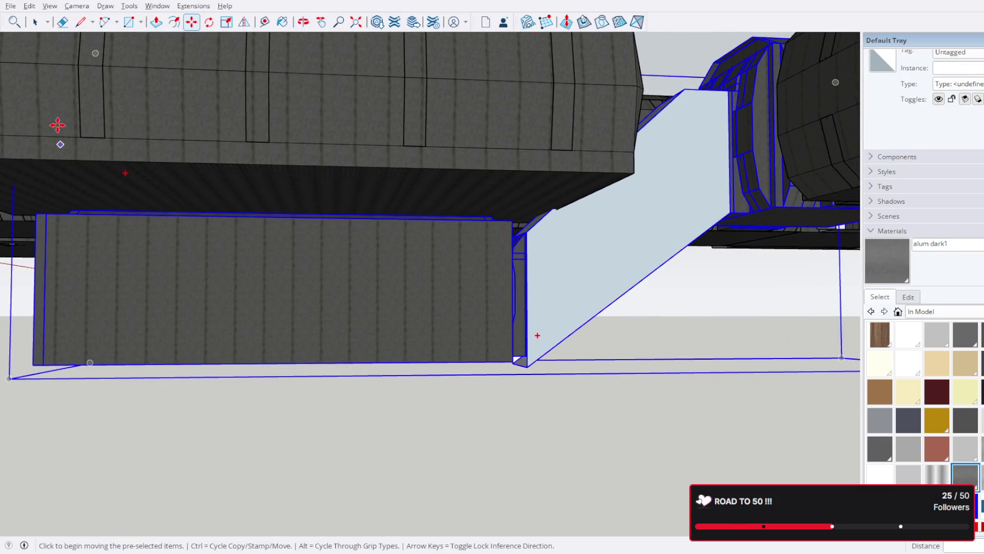
{"action": "left_click", "coordinate": [35, 22]}
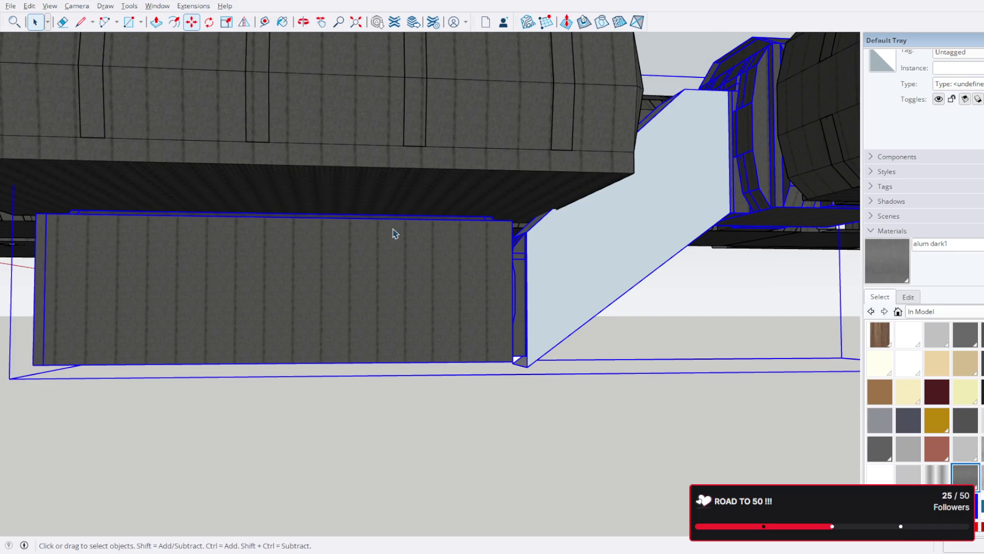
- Slide the inner box of the module group about 80 inches (79.7") left
{"action": "double_click", "coordinate": [410, 289]}
{"action": "key", "text": "m"}
{"action": "left_click", "coordinate": [405, 319]}
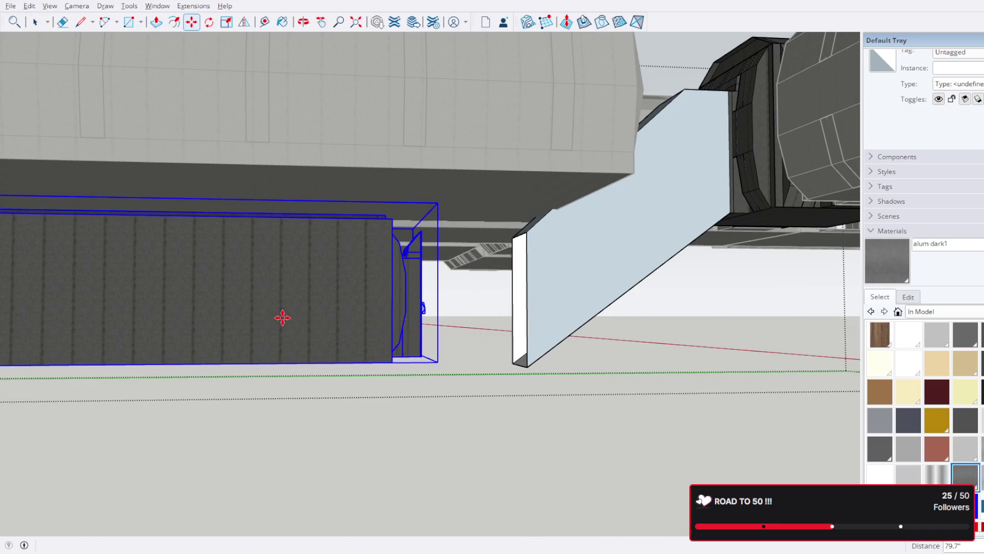
{"action": "left_click", "coordinate": [283, 318]}
{"action": "middle_click_drag", "start_coordinate": [451, 282], "coordinate": [359, 205]}
- Draw an edge from the top to the bottom corner of the panel's white end face
{"action": "left_click", "coordinate": [81, 21]}
{"action": "scroll", "coordinate": [231, 247], "scroll_direction": "up", "scroll_amount": 3}
{"action": "mouse_move", "coordinate": [227, 251]}
{"action": "middle_mouse_down"}
{"action": "mouse_move", "coordinate": [200, 336]}
{"action": "mouse_move", "coordinate": [392, 244]}
{"action": "mouse_move", "coordinate": [460, 229]}
{"action": "middle_mouse_up"}
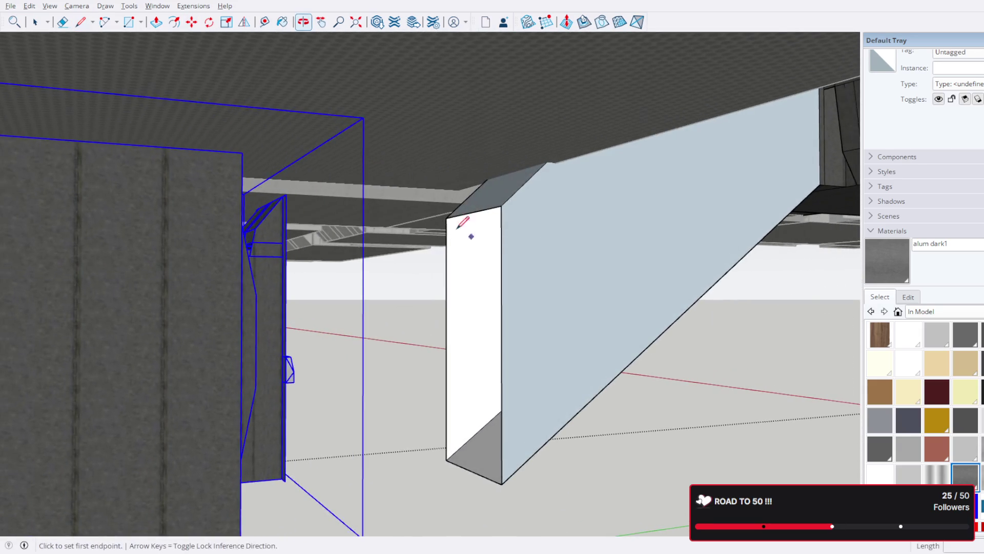
{"action": "left_click", "coordinate": [501, 206]}
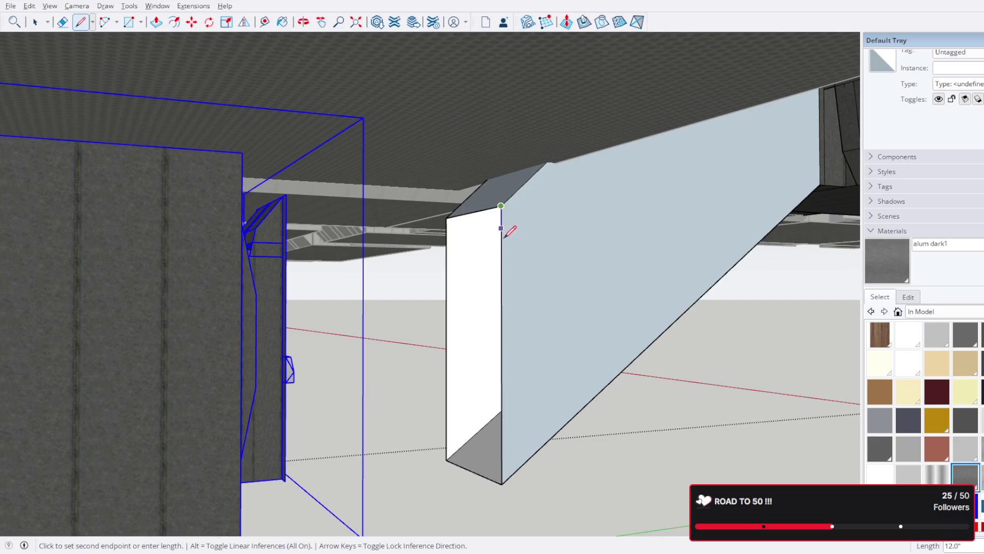
{"action": "left_click", "coordinate": [506, 481]}
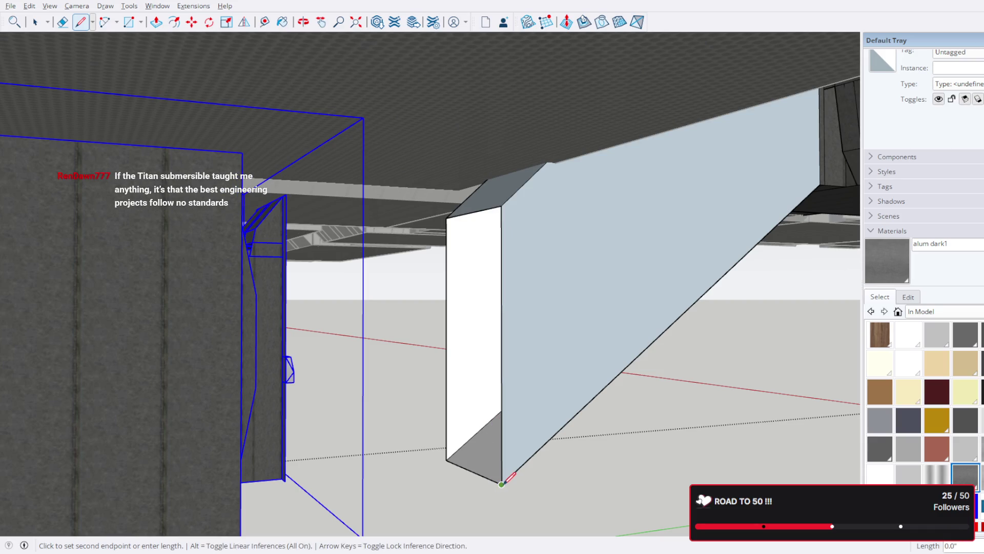
{"action": "key", "text": "Escape"}
- Select the blue wall panel and inspect its side faces from inside the corridor
{"action": "left_click", "coordinate": [35, 21]}
{"action": "left_click", "coordinate": [574, 264]}
{"action": "scroll", "coordinate": [550, 248], "scroll_direction": "up", "scroll_amount": 2}
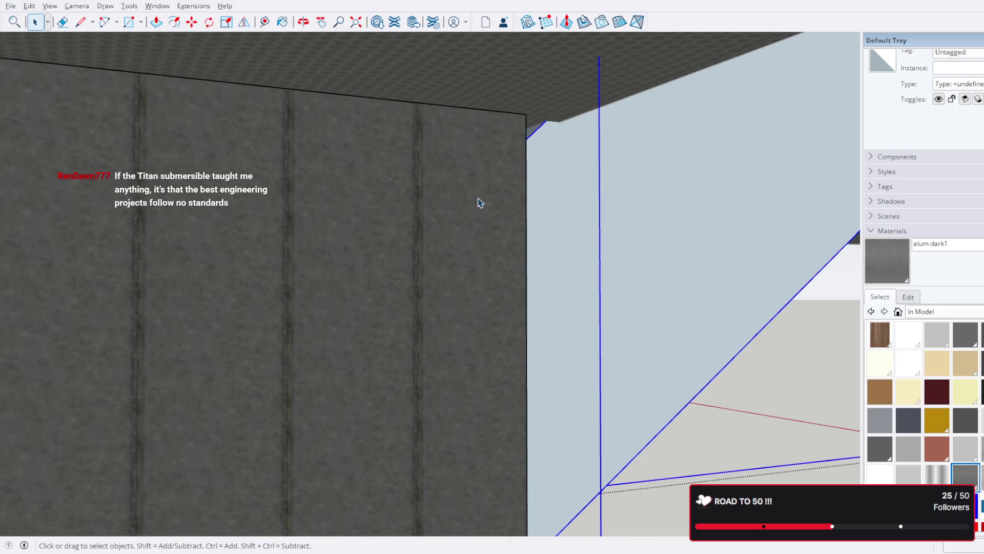
{"action": "mouse_move", "coordinate": [479, 202]}
{"action": "middle_mouse_down"}
{"action": "mouse_move", "coordinate": [508, 207]}
{"action": "mouse_move", "coordinate": [430, 182]}
{"action": "middle_mouse_up"}
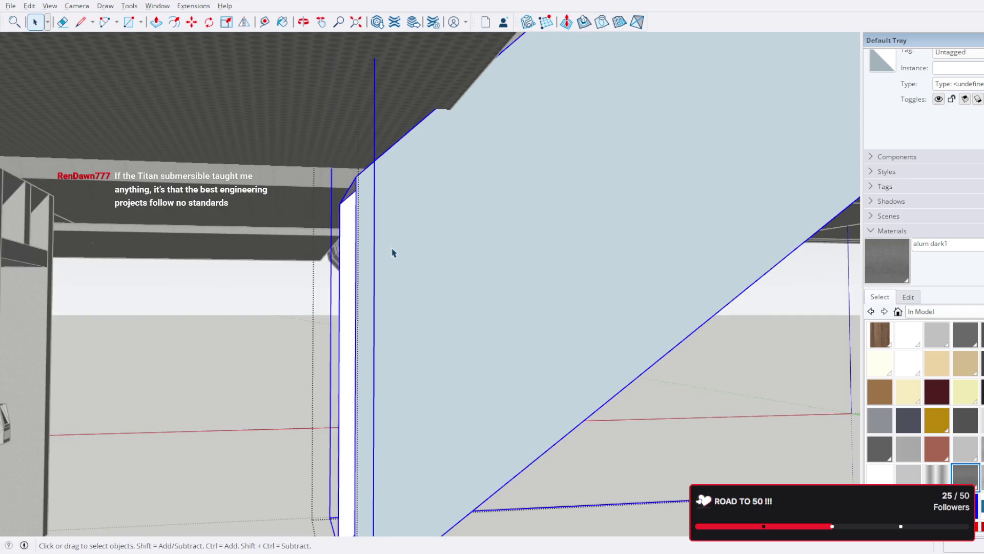
{"action": "mouse_move", "coordinate": [392, 259]}
{"action": "middle_mouse_down"}
{"action": "mouse_move", "coordinate": [428, 266]}
{"action": "mouse_move", "coordinate": [497, 225]}
{"action": "middle_mouse_up"}
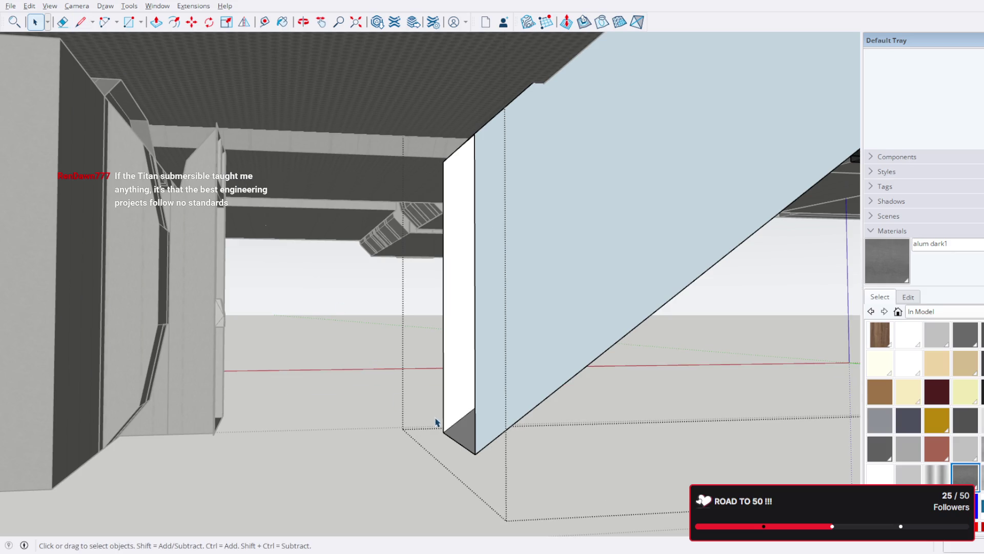
- Draw edges from the panel's corner along its base and up to the top corner
{"action": "left_click", "coordinate": [81, 22]}
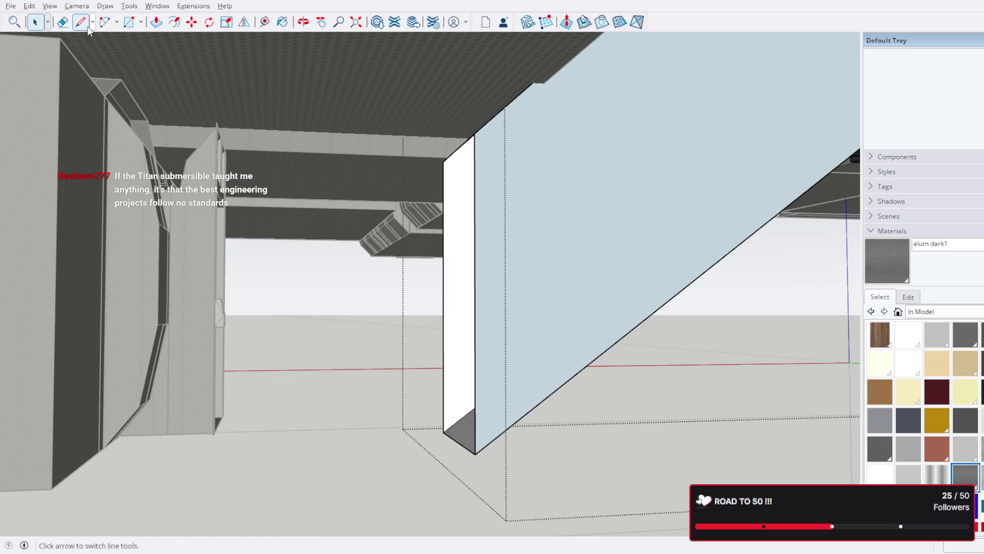
{"action": "left_click", "coordinate": [444, 432]}
{"action": "left_click", "coordinate": [475, 454]}
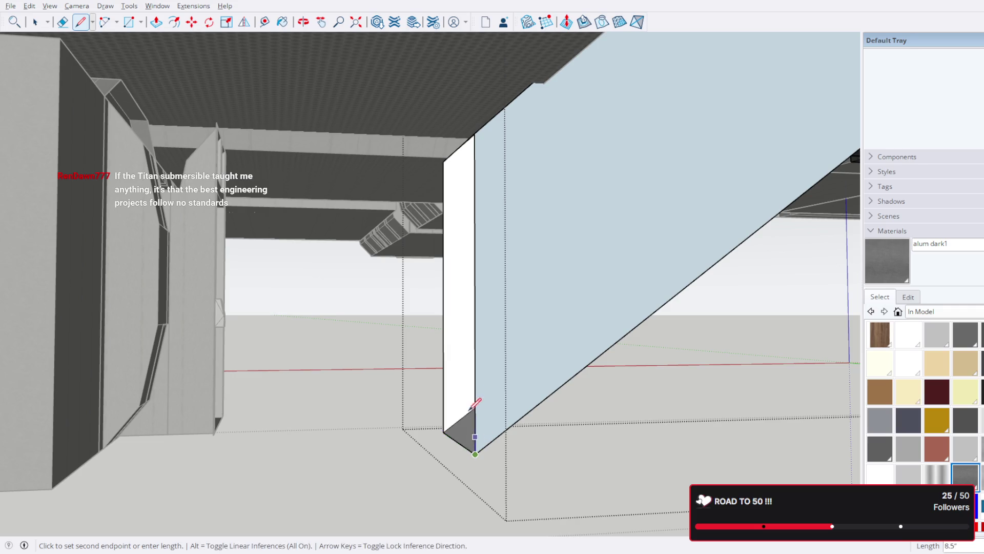
{"action": "left_click", "coordinate": [475, 136]}
{"action": "key", "text": "Escape"}
{"action": "left_click", "coordinate": [35, 22]}
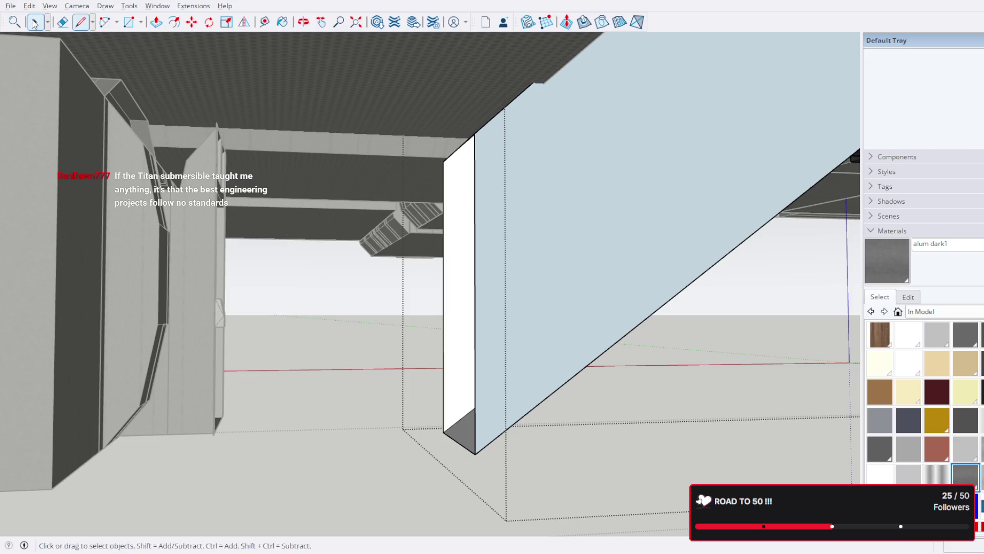
- Open the blue panel's group for editing and select its large face
{"action": "double_click", "coordinate": [615, 248]}
{"action": "scroll", "coordinate": [477, 453], "scroll_direction": "up", "scroll_amount": 3}
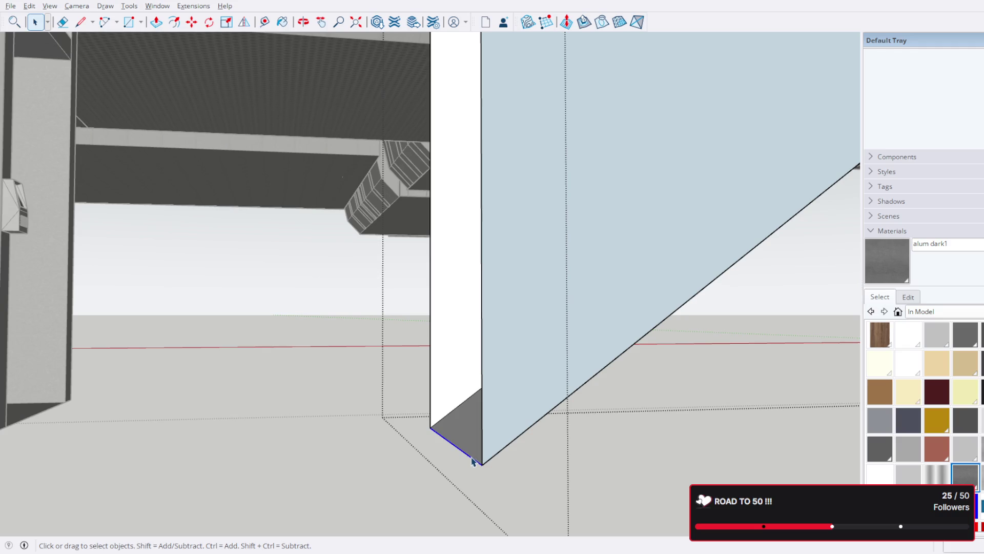
{"action": "double_click", "coordinate": [542, 357]}
{"action": "mouse_move", "coordinate": [534, 322]}
{"action": "middle_mouse_down"}
{"action": "mouse_move", "coordinate": [494, 282]}
{"action": "mouse_move", "coordinate": [374, 296]}
{"action": "middle_mouse_up"}
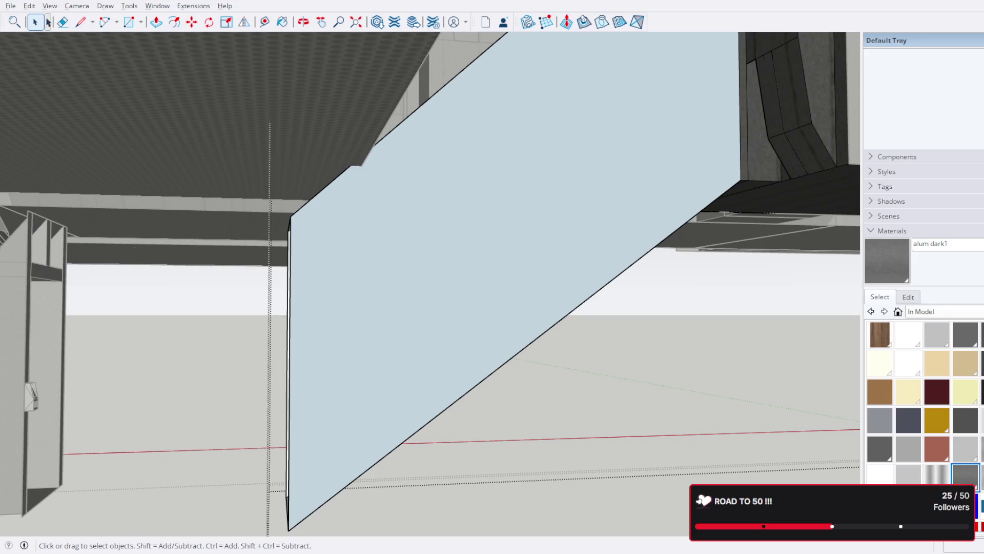
{"action": "middle_click_drag", "start_coordinate": [287, 106], "coordinate": [436, 197]}
{"action": "left_click", "coordinate": [451, 310]}
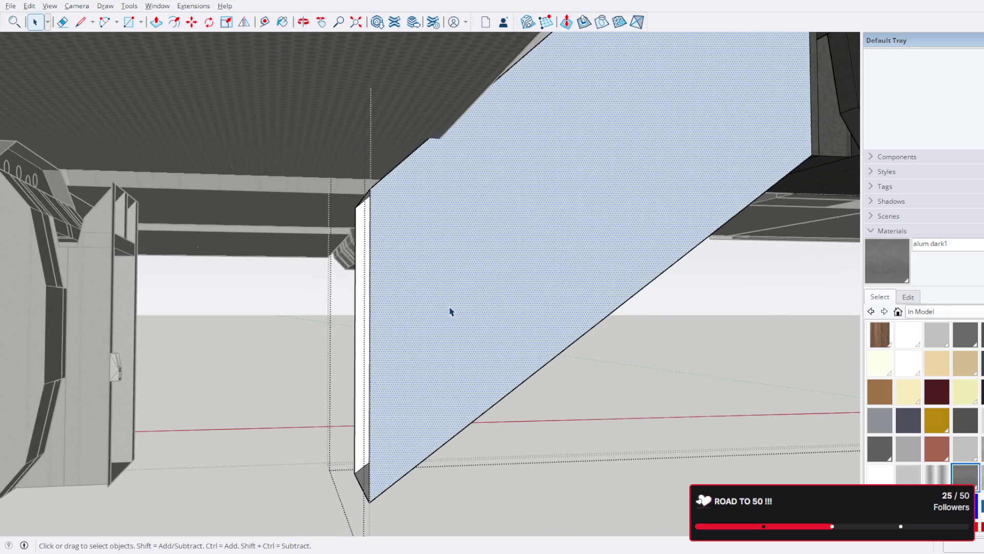
- Draw a closing line to form a narrow end face, then select that dark face
{"action": "left_click", "coordinate": [83, 23]}
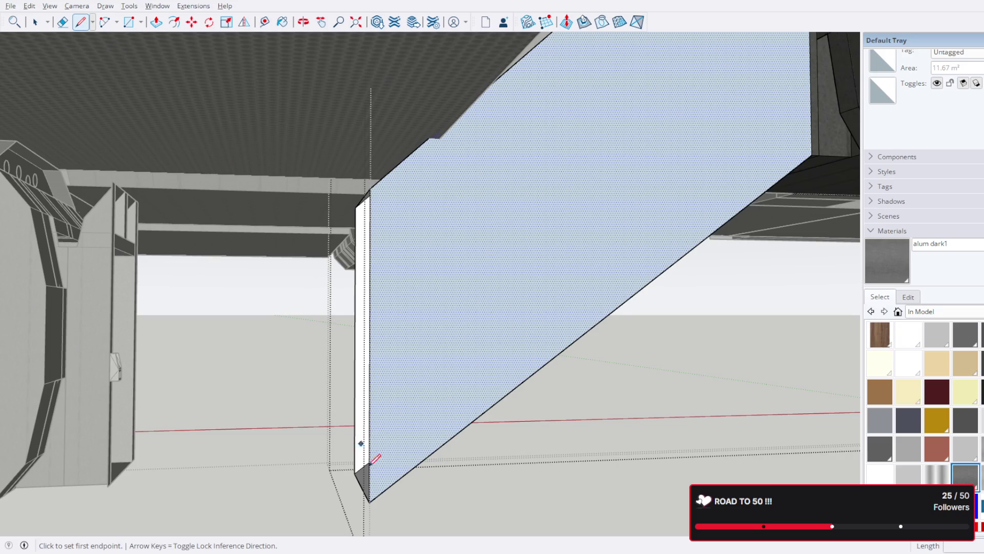
{"action": "left_click", "coordinate": [354, 473]}
{"action": "left_click", "coordinate": [369, 502]}
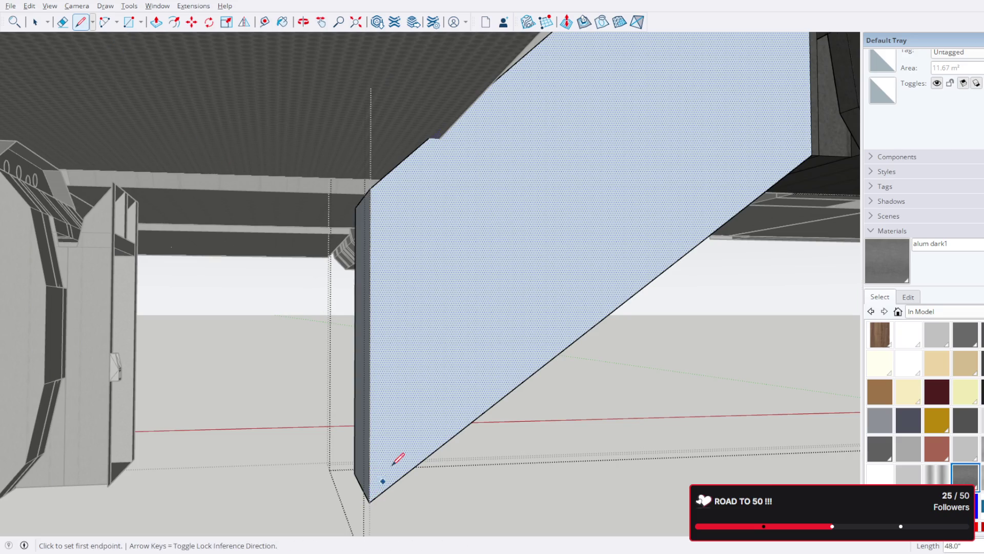
{"action": "left_click", "coordinate": [35, 22]}
{"action": "mouse_move", "coordinate": [374, 231]}
{"action": "middle_mouse_down"}
{"action": "mouse_move", "coordinate": [503, 182]}
{"action": "mouse_move", "coordinate": [525, 222]}
{"action": "mouse_move", "coordinate": [323, 106]}
{"action": "middle_mouse_up"}
{"action": "left_click", "coordinate": [515, 214]}
{"action": "scroll", "coordinate": [512, 215], "scroll_direction": "down", "scroll_amount": 3}
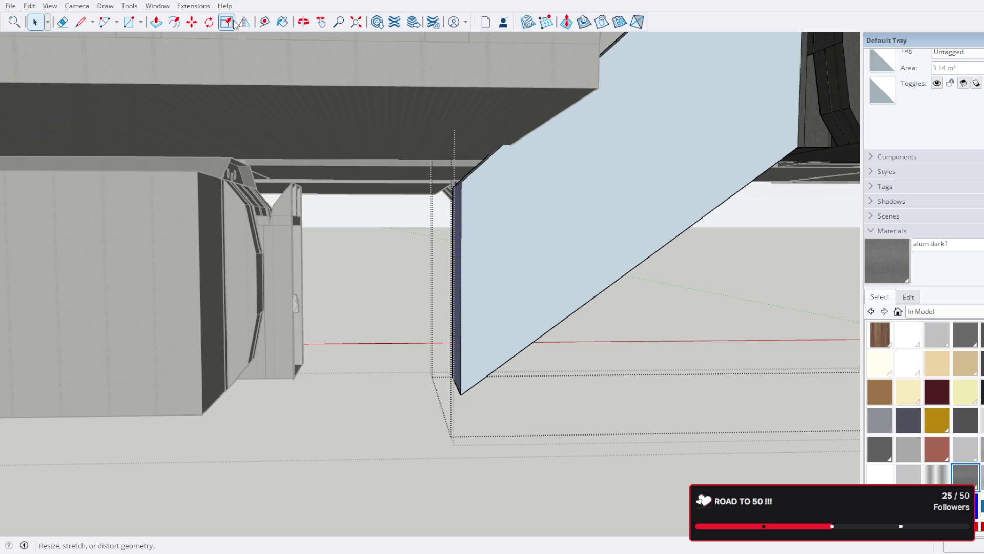
- Push the narrow end face out 1' and orbit to check it
{"action": "left_click", "coordinate": [192, 22]}
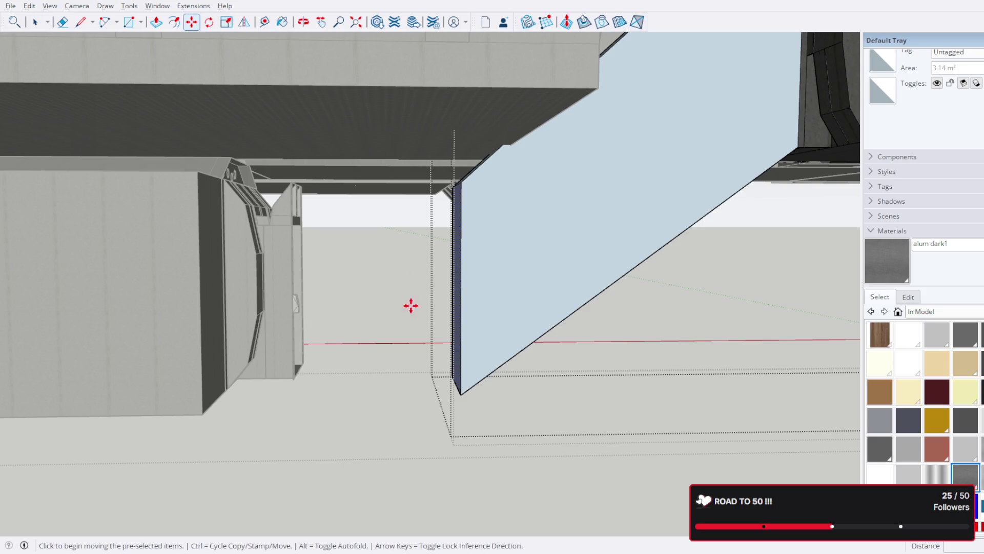
{"action": "left_click", "coordinate": [466, 390]}
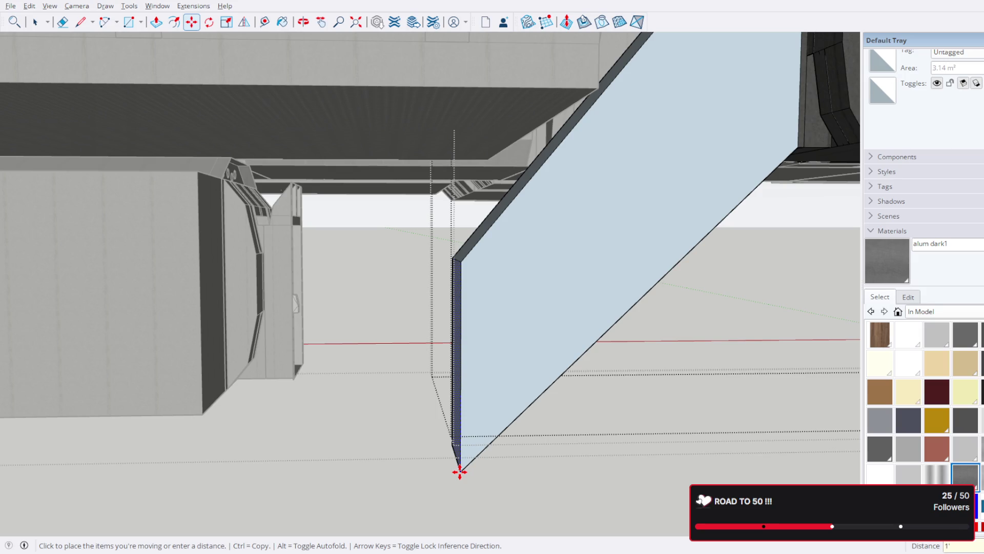
{"action": "key", "text": "Return"}
{"action": "key", "text": "o"}
{"action": "mouse_move", "coordinate": [553, 389]}
{"action": "left_mouse_down"}
{"action": "mouse_move", "coordinate": [479, 361]}
{"action": "mouse_move", "coordinate": [549, 386]}
{"action": "mouse_move", "coordinate": [540, 391]}
{"action": "mouse_move", "coordinate": [578, 329]}
{"action": "mouse_move", "coordinate": [564, 354]}
{"action": "mouse_move", "coordinate": [522, 305]}
{"action": "mouse_move", "coordinate": [593, 323]}
{"action": "mouse_move", "coordinate": [570, 333]}
{"action": "left_mouse_up"}
- Start moving the panel left, then cancel that move
{"action": "key", "text": "m"}
{"action": "left_click", "coordinate": [502, 325]}
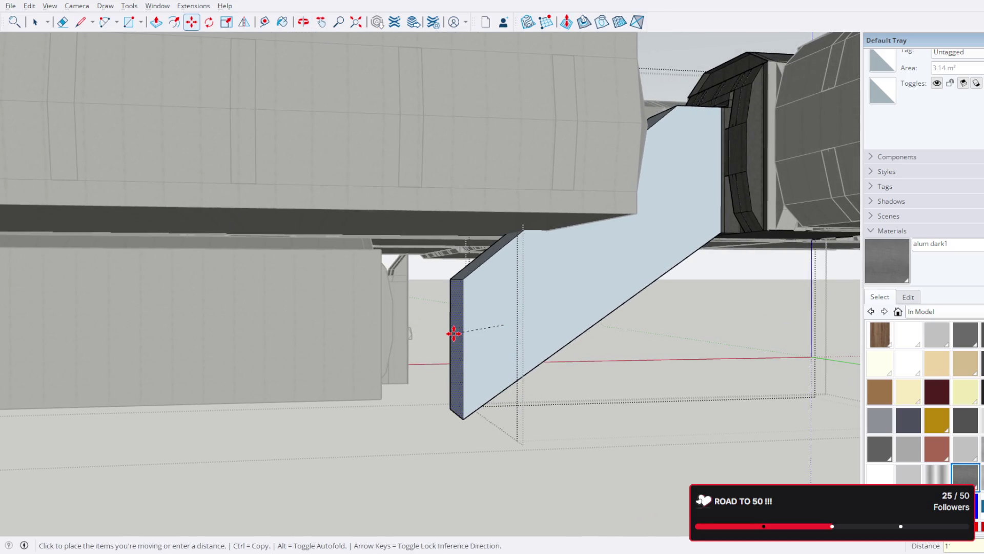
{"action": "key", "text": "Escape"}
{"action": "mouse_move", "coordinate": [454, 334]}
{"action": "middle_mouse_down"}
{"action": "mouse_move", "coordinate": [466, 321]}
{"action": "mouse_move", "coordinate": [405, 312]}
{"action": "mouse_move", "coordinate": [402, 332]}
{"action": "mouse_move", "coordinate": [424, 335]}
{"action": "mouse_move", "coordinate": [541, 336]}
{"action": "mouse_move", "coordinate": [527, 332]}
{"action": "middle_mouse_up"}
- Move the panel face 1' and then 1' sideways, undoing the last move
{"action": "key", "text": "m"}
{"action": "left_click", "coordinate": [527, 332]}
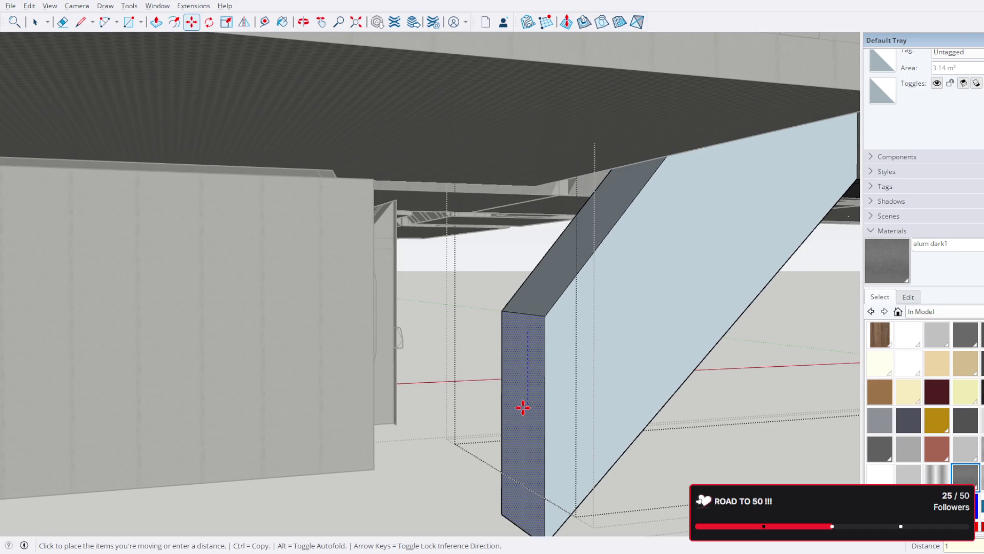
{"action": "key", "text": "Return"}
{"action": "left_click", "coordinate": [541, 374]}
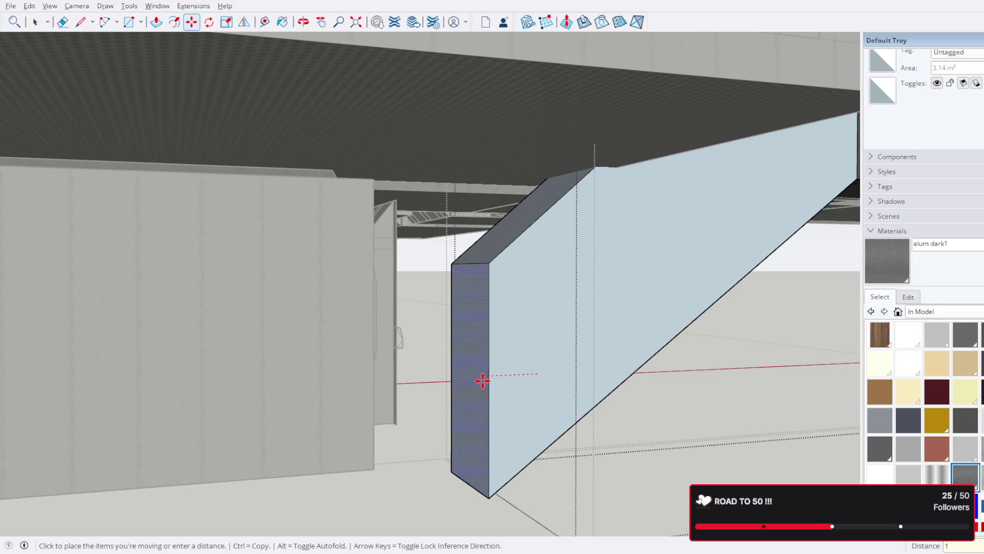
{"action": "type", "text": "'"}
{"action": "key", "text": "Return"}
{"action": "mouse_move", "coordinate": [483, 380]}
{"action": "middle_mouse_down"}
{"action": "mouse_move", "coordinate": [567, 358]}
{"action": "mouse_move", "coordinate": [492, 343]}
{"action": "mouse_move", "coordinate": [483, 371]}
{"action": "middle_mouse_up"}
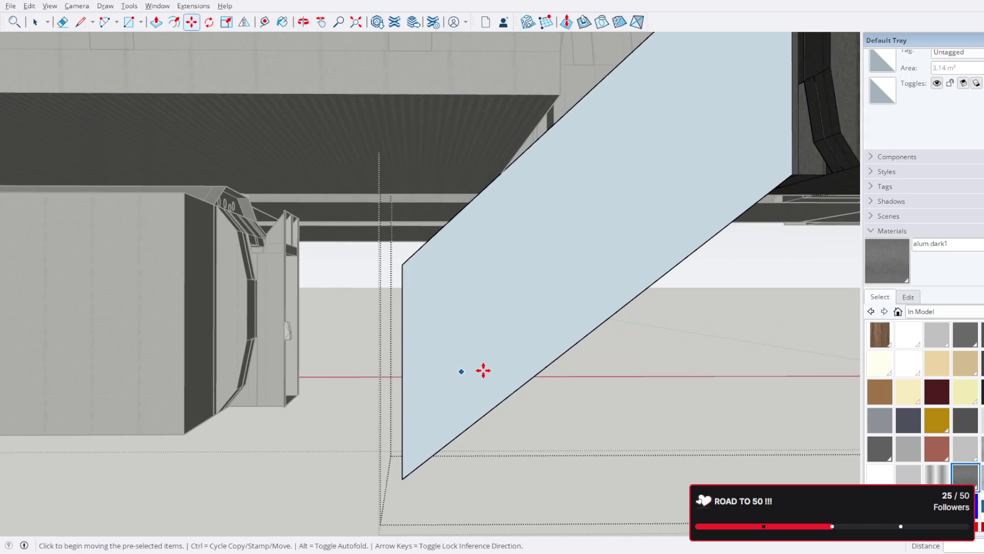
{"action": "key", "text": "ctrl+z"}
{"action": "key", "text": "ctrl+z"}
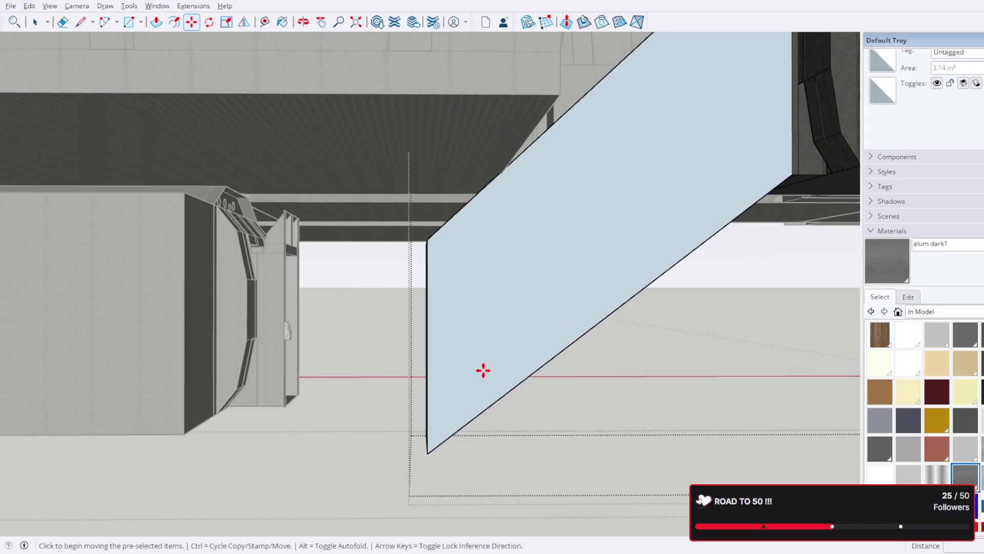
{"action": "mouse_move", "coordinate": [477, 371]}
{"action": "middle_mouse_down"}
{"action": "mouse_move", "coordinate": [569, 396]}
{"action": "mouse_move", "coordinate": [491, 366]}
{"action": "middle_mouse_up"}
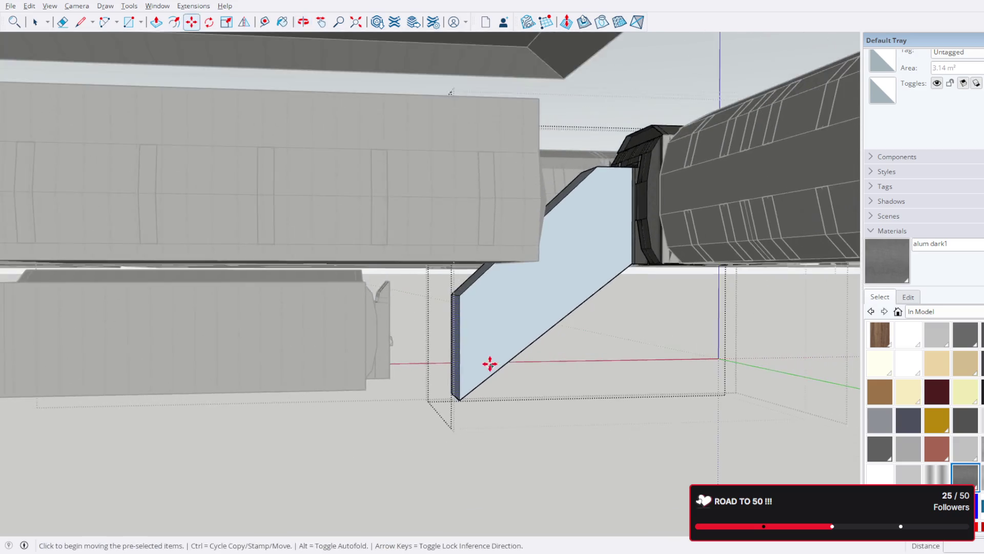
{"action": "mouse_move", "coordinate": [546, 319]}
{"action": "middle_mouse_down"}
{"action": "mouse_move", "coordinate": [490, 268]}
{"action": "mouse_move", "coordinate": [672, 481]}
{"action": "mouse_move", "coordinate": [484, 295]}
{"action": "mouse_move", "coordinate": [543, 294]}
{"action": "mouse_move", "coordinate": [512, 301]}
{"action": "mouse_move", "coordinate": [555, 308]}
{"action": "middle_mouse_up"}
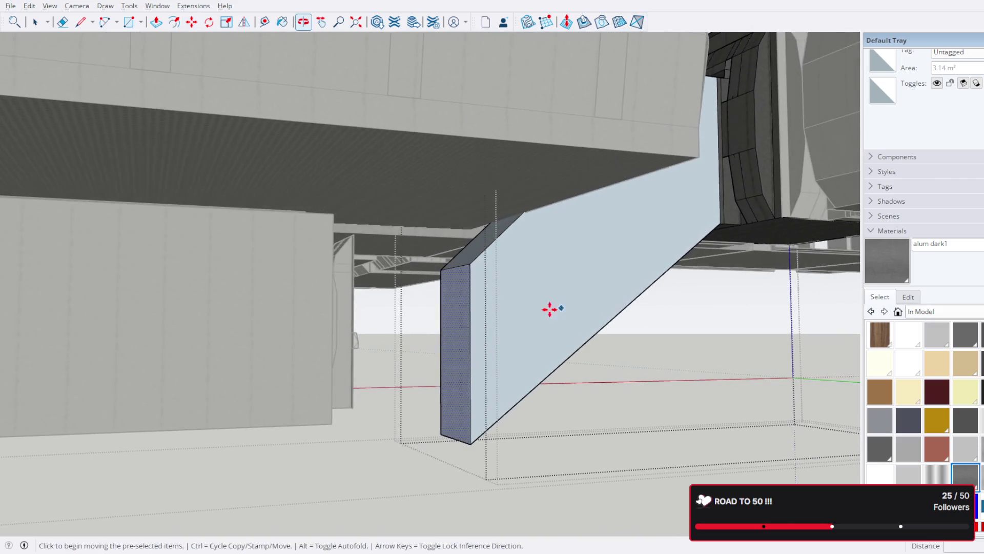
- Lower the light-blue slanted panel 3' and shift it 1' sideways, orbiting to check
{"action": "left_click", "coordinate": [454, 320]}
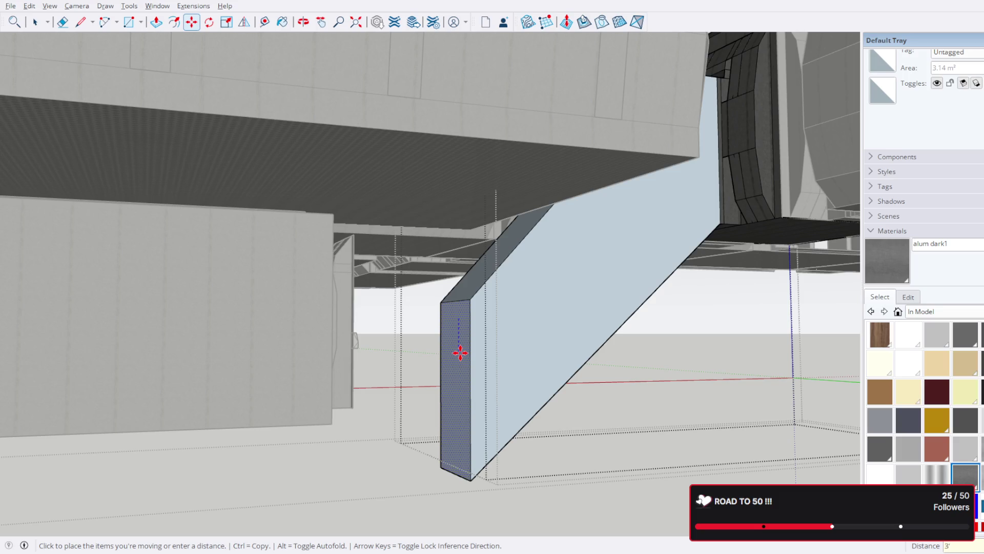
{"action": "key", "text": "Return"}
{"action": "left_click", "coordinate": [460, 353]}
{"action": "type", "text": "1"}
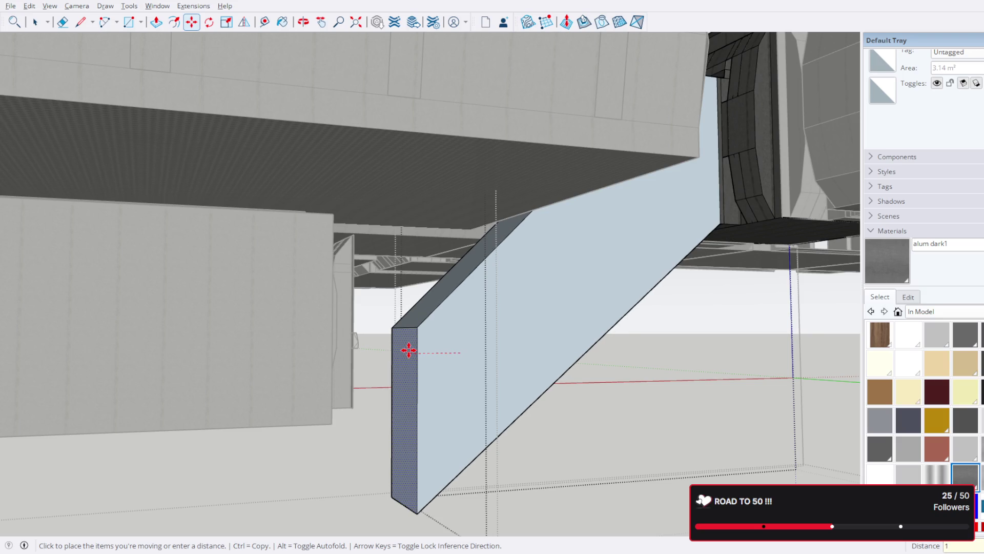
{"action": "key", "text": "Return"}
{"action": "mouse_move", "coordinate": [446, 413]}
{"action": "middle_mouse_down"}
{"action": "mouse_move", "coordinate": [591, 343]}
{"action": "mouse_move", "coordinate": [512, 305]}
{"action": "mouse_move", "coordinate": [496, 363]}
{"action": "mouse_move", "coordinate": [513, 366]}
{"action": "mouse_move", "coordinate": [514, 310]}
{"action": "mouse_move", "coordinate": [534, 306]}
{"action": "mouse_move", "coordinate": [533, 202]}
{"action": "mouse_move", "coordinate": [704, 162]}
{"action": "mouse_move", "coordinate": [710, 198]}
{"action": "mouse_move", "coordinate": [463, 285]}
{"action": "middle_mouse_up"}
{"action": "scroll", "coordinate": [463, 286], "scroll_direction": "up", "scroll_amount": 5}
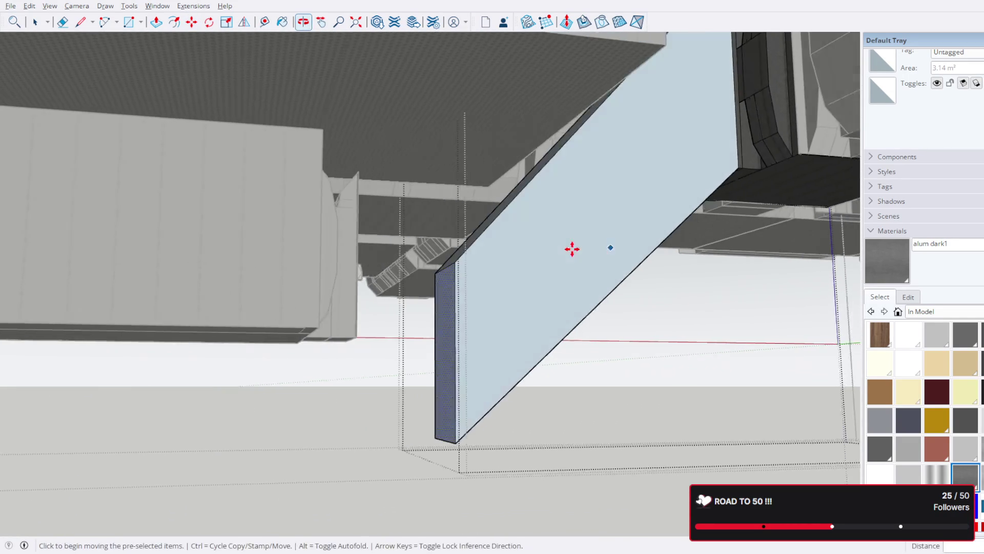
{"action": "mouse_move", "coordinate": [584, 241]}
{"action": "middle_mouse_down"}
{"action": "mouse_move", "coordinate": [562, 226]}
{"action": "mouse_move", "coordinate": [524, 304]}
{"action": "mouse_move", "coordinate": [494, 309]}
{"action": "mouse_move", "coordinate": [514, 173]}
{"action": "mouse_move", "coordinate": [545, 185]}
{"action": "mouse_move", "coordinate": [627, 151]}
{"action": "mouse_move", "coordinate": [640, 114]}
{"action": "mouse_move", "coordinate": [580, 95]}
{"action": "mouse_move", "coordinate": [475, 154]}
{"action": "mouse_move", "coordinate": [461, 219]}
{"action": "mouse_move", "coordinate": [326, 102]}
{"action": "middle_mouse_up"}
{"action": "left_click", "coordinate": [41, 22]}
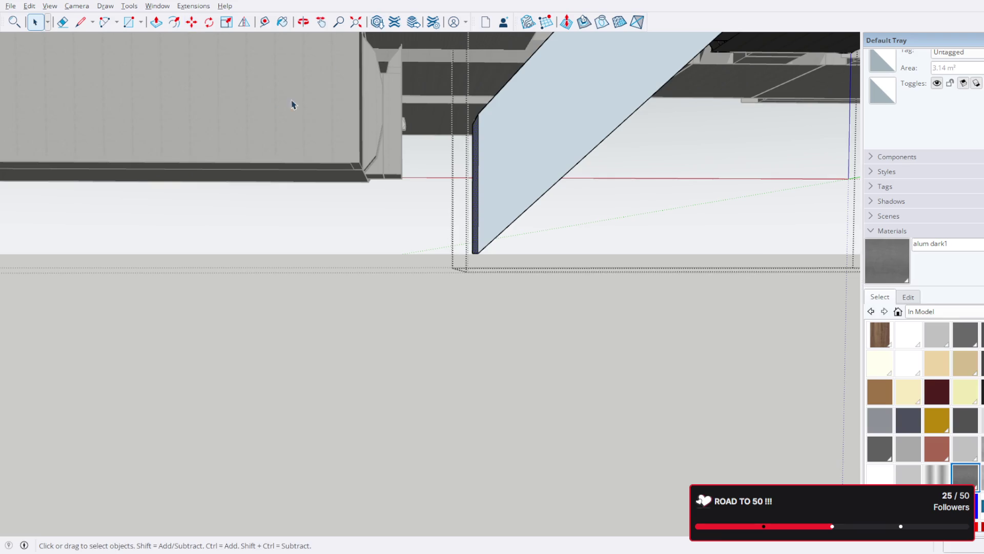
- Exit the group and snap the dark textured module's end against the slanted panel
{"action": "left_click", "coordinate": [429, 137]}
{"action": "left_click", "coordinate": [395, 131]}
{"action": "scroll", "coordinate": [410, 148], "scroll_direction": "up", "scroll_amount": 4}
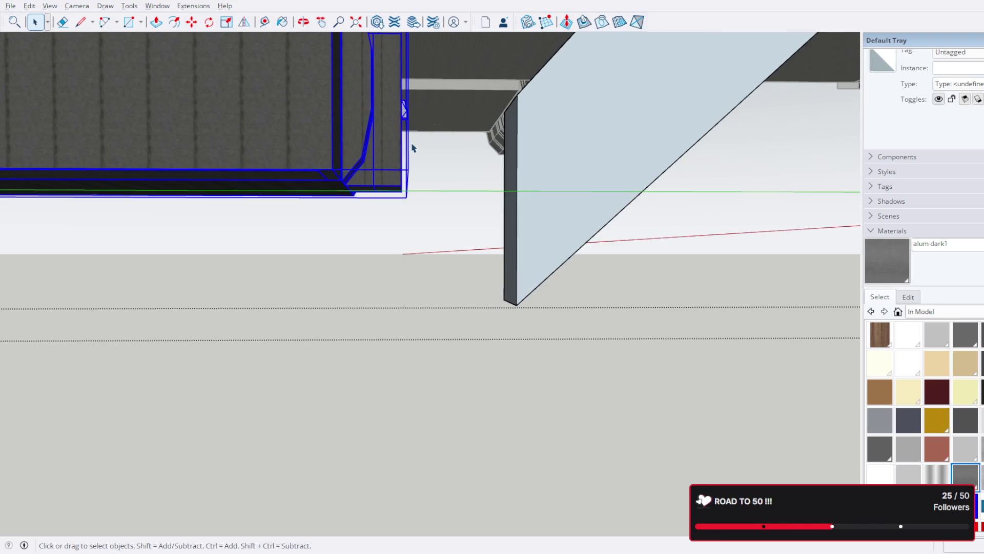
{"action": "left_click", "coordinate": [192, 27]}
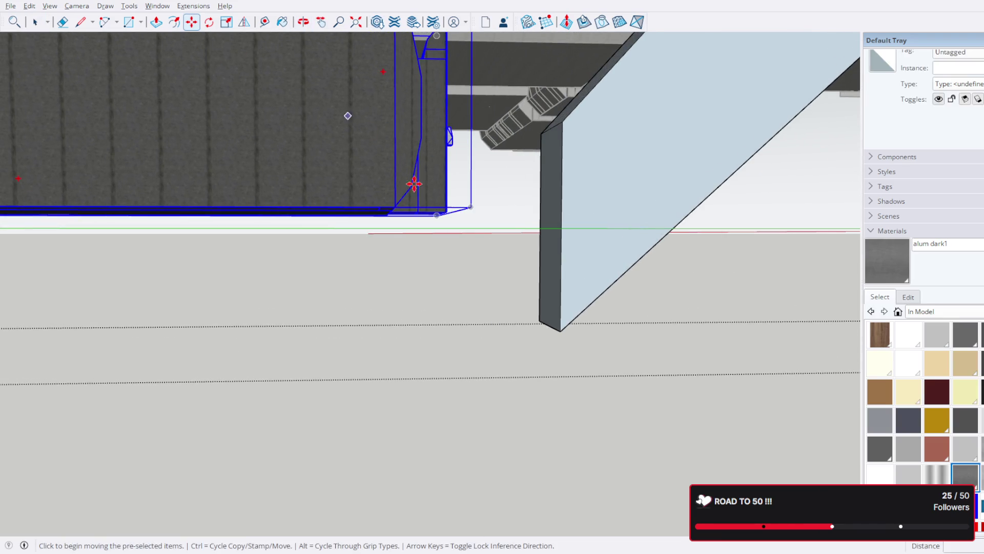
{"action": "left_click", "coordinate": [447, 208]}
{"action": "left_click", "coordinate": [565, 328]}
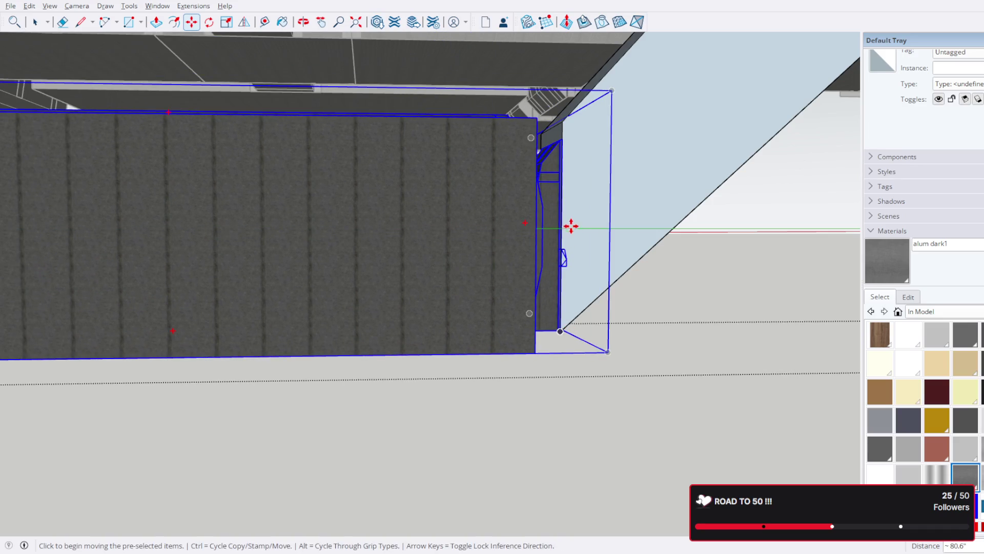
{"action": "scroll", "coordinate": [571, 228], "scroll_direction": "up", "scroll_amount": 10}
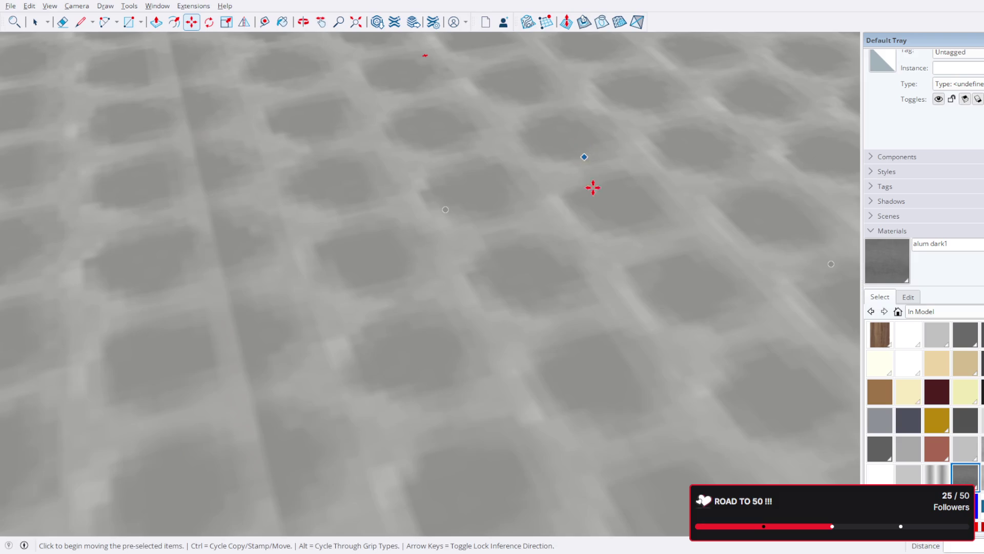
{"action": "middle_click_drag", "start_coordinate": [589, 177], "coordinate": [565, 103]}
{"action": "scroll", "coordinate": [573, 222], "scroll_direction": "down", "scroll_amount": 5}
{"action": "mouse_move", "coordinate": [573, 221]}
{"action": "middle_mouse_down"}
{"action": "mouse_move", "coordinate": [501, 108]}
{"action": "mouse_move", "coordinate": [560, 222]}
{"action": "mouse_move", "coordinate": [655, 275]}
{"action": "mouse_move", "coordinate": [808, 288]}
{"action": "mouse_move", "coordinate": [626, 193]}
{"action": "mouse_move", "coordinate": [584, 245]}
{"action": "mouse_move", "coordinate": [601, 225]}
{"action": "middle_mouse_up"}
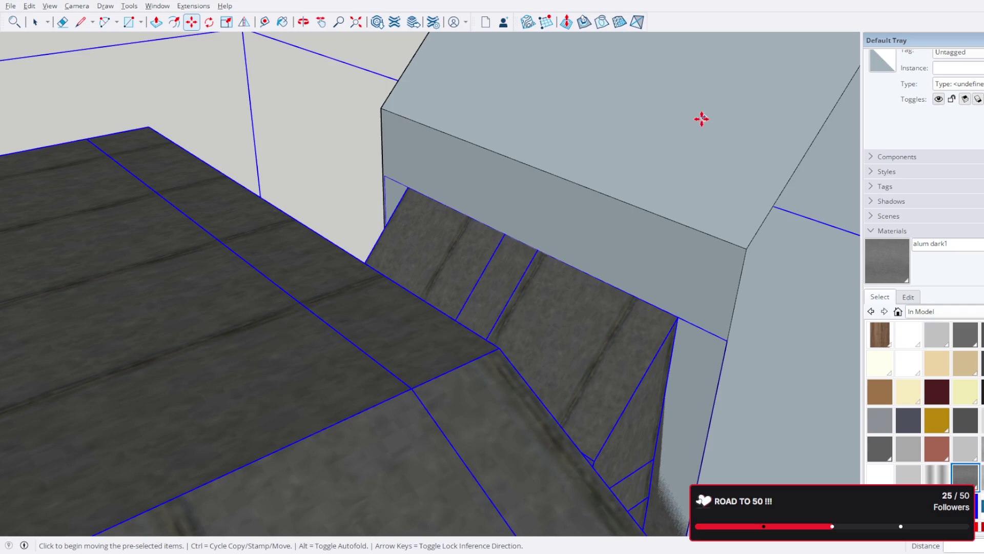
{"action": "scroll", "coordinate": [519, 162], "scroll_direction": "down", "scroll_amount": 2}
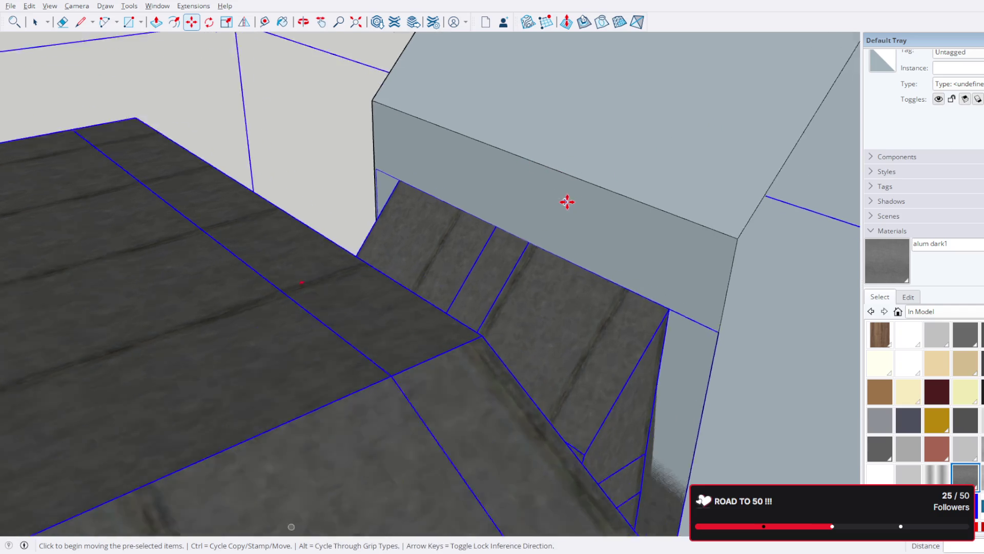
{"action": "scroll", "coordinate": [569, 200], "scroll_direction": "up", "scroll_amount": 2}
{"action": "scroll", "coordinate": [587, 198], "scroll_direction": "down", "scroll_amount": 1}
{"action": "mouse_move", "coordinate": [589, 200]}
{"action": "middle_mouse_down"}
{"action": "mouse_move", "coordinate": [382, 174]}
{"action": "mouse_move", "coordinate": [378, 131]}
{"action": "mouse_move", "coordinate": [411, 106]}
{"action": "middle_mouse_up"}
{"action": "scroll", "coordinate": [391, 200], "scroll_direction": "up", "scroll_amount": 4}
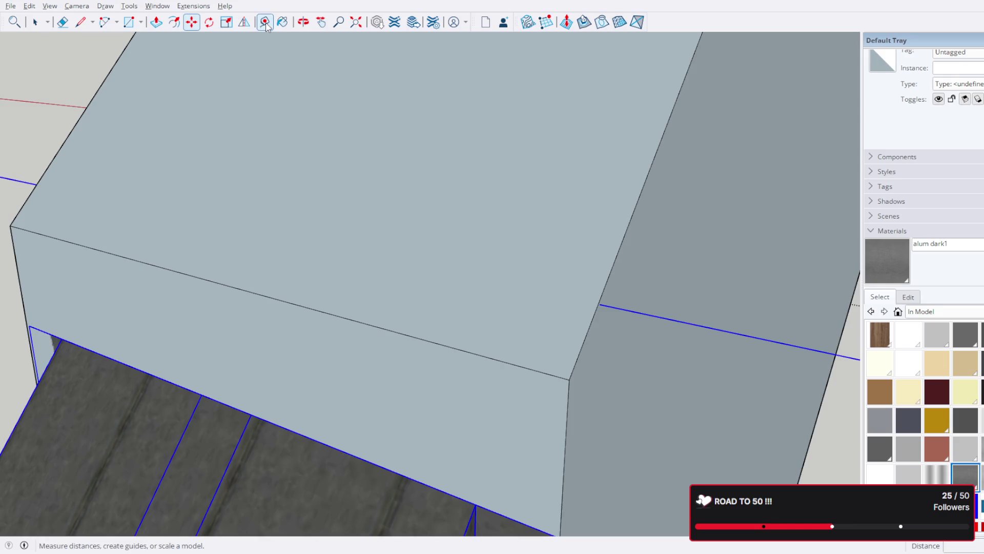
{"action": "left_click", "coordinate": [661, 169]}
{"action": "key", "text": "Escape"}
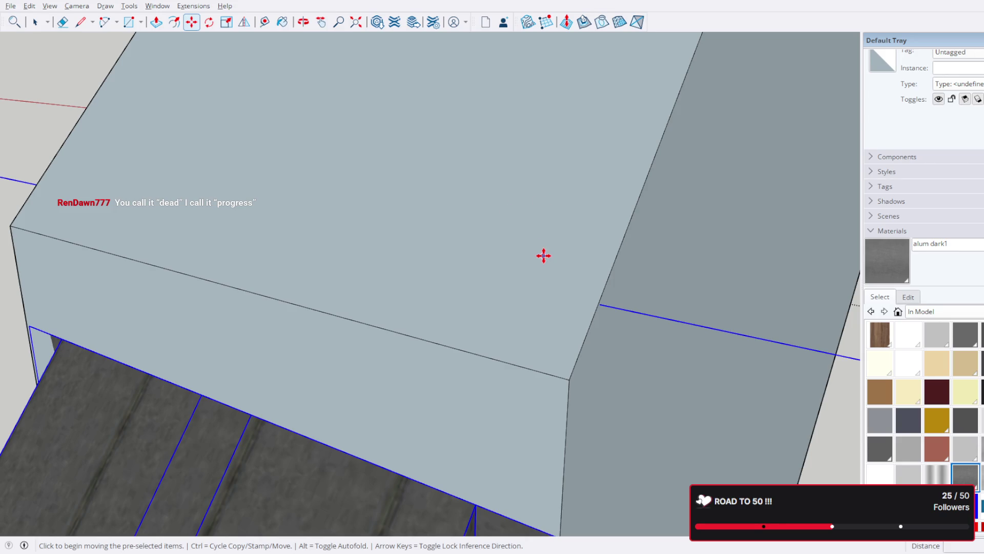
{"action": "mouse_move", "coordinate": [674, 398]}
{"action": "middle_mouse_down"}
{"action": "mouse_move", "coordinate": [735, 274]}
{"action": "mouse_move", "coordinate": [709, 279]}
{"action": "middle_mouse_up"}
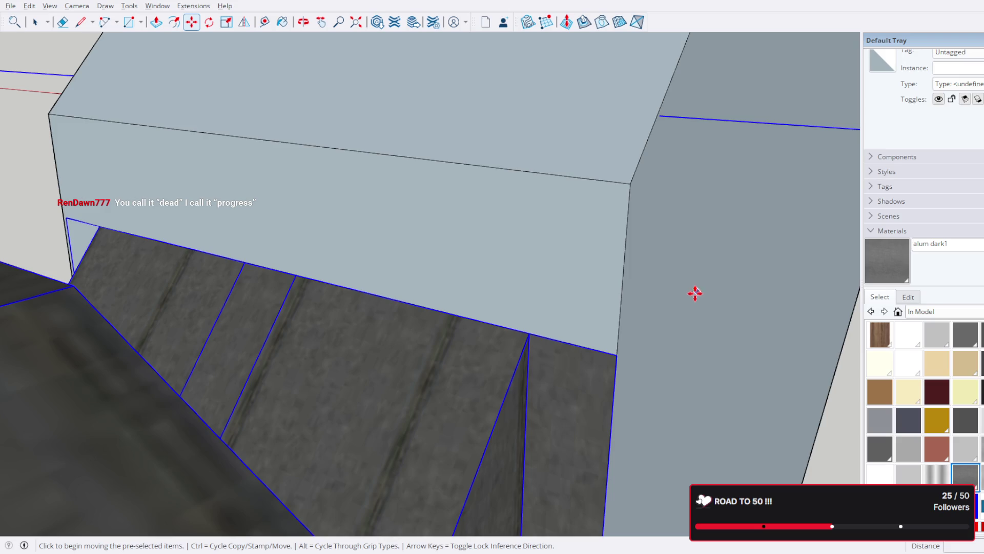
{"action": "middle_click_drag", "start_coordinate": [587, 288], "coordinate": [473, 320]}
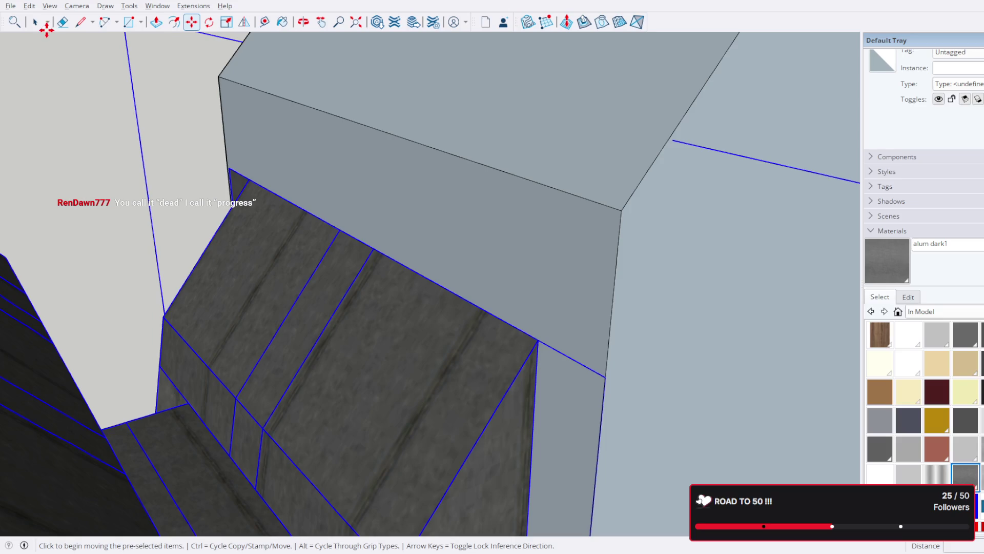
{"action": "middle_click_drag", "start_coordinate": [204, 61], "coordinate": [138, 50]}
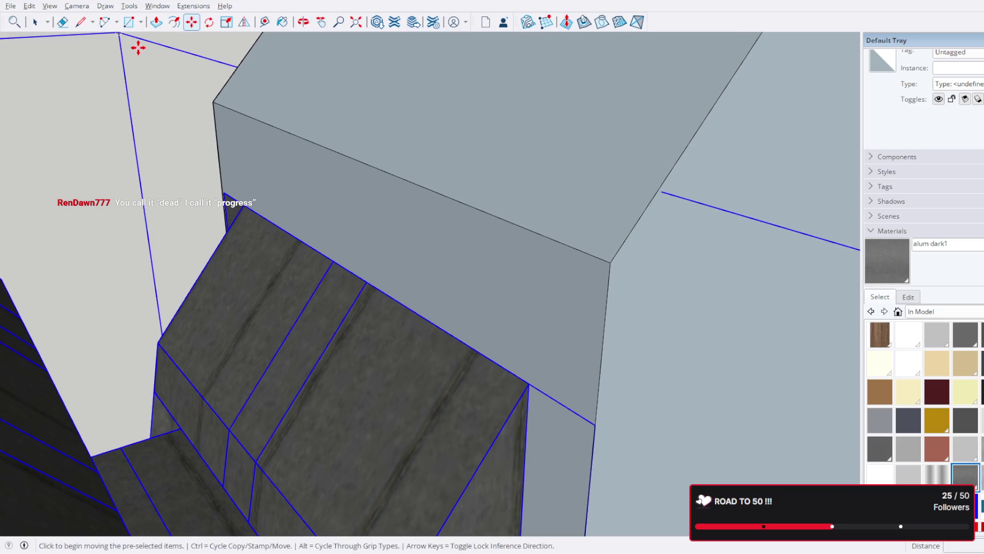
- Place a Tape Measure guide 24" in from the light-blue slab's top edge
{"action": "left_click", "coordinate": [264, 22]}
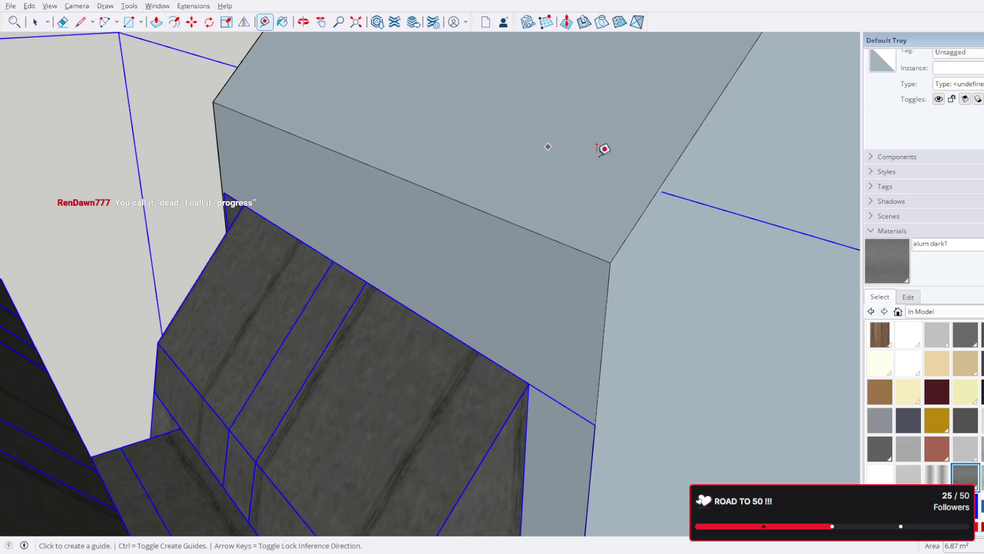
{"action": "left_click", "coordinate": [682, 152]}
{"action": "type", "text": "24\""}
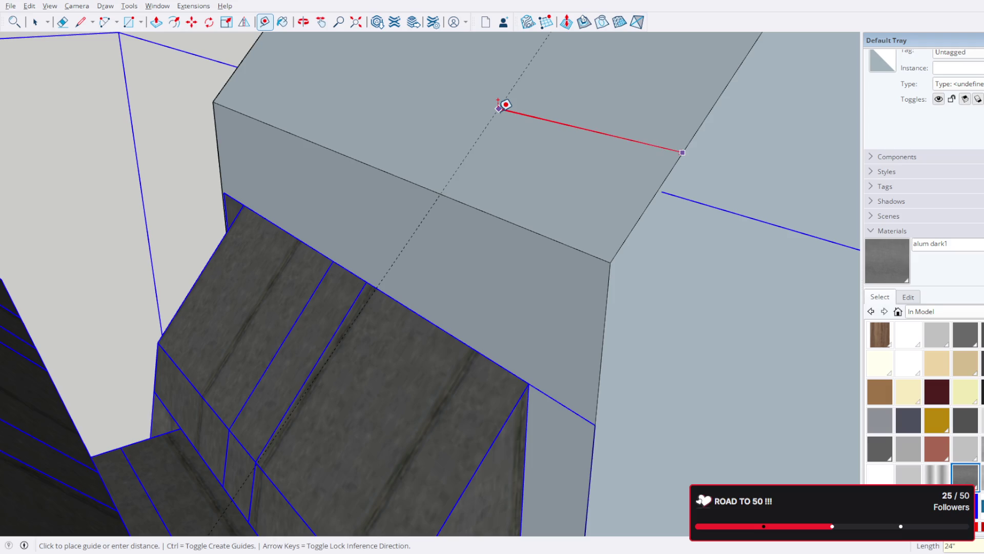
{"action": "key", "text": "Return"}
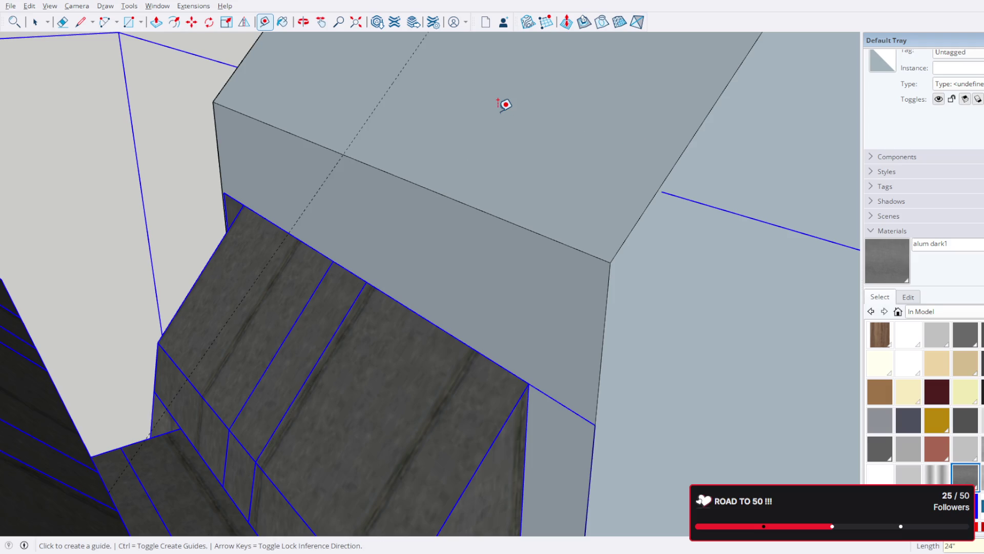
{"action": "left_click", "coordinate": [192, 21]}
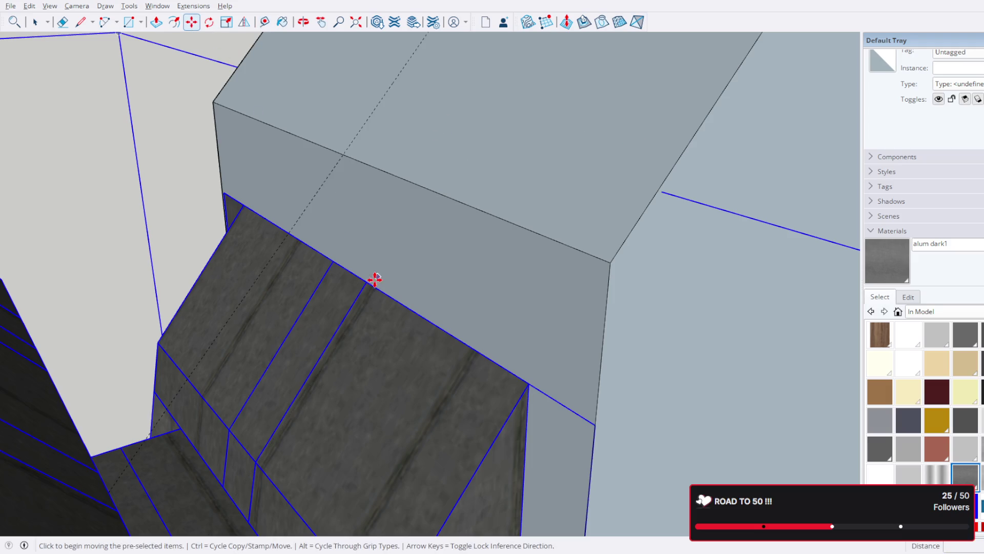
- Lift the textured recess faces with Move up to the 24-inch guide line
{"action": "left_click", "coordinate": [354, 271]}
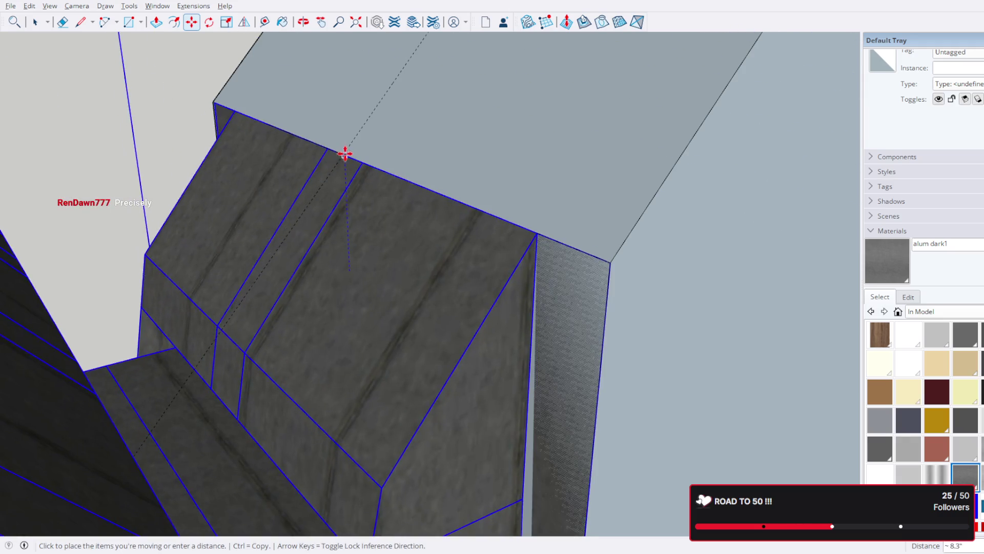
{"action": "left_click", "coordinate": [345, 155]}
{"action": "scroll", "coordinate": [345, 150], "scroll_direction": "up", "scroll_amount": 2}
{"action": "mouse_move", "coordinate": [345, 150]}
{"action": "middle_mouse_down"}
{"action": "mouse_move", "coordinate": [330, 154]}
{"action": "mouse_move", "coordinate": [308, 222]}
{"action": "mouse_move", "coordinate": [527, 163]}
{"action": "mouse_move", "coordinate": [717, 279]}
{"action": "middle_mouse_up"}
{"action": "scroll", "coordinate": [251, 172], "scroll_direction": "down", "scroll_amount": 3}
{"action": "scroll", "coordinate": [252, 172], "scroll_direction": "down", "scroll_amount": 2}
- Select the dashed edge and the light-blue panel group, viewing the panel edge-on
{"action": "left_click", "coordinate": [35, 23]}
{"action": "left_click", "coordinate": [450, 166]}
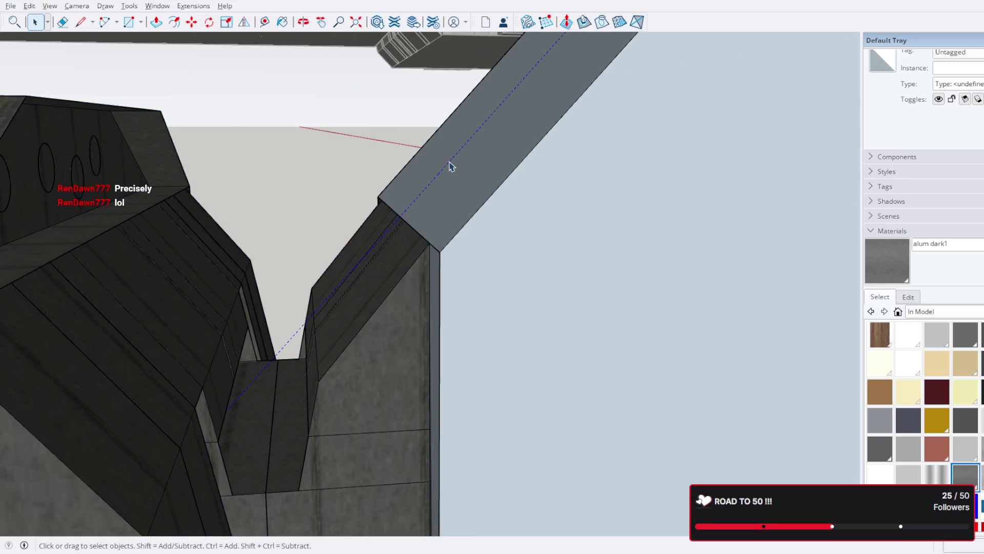
{"action": "mouse_move", "coordinate": [449, 165]}
{"action": "middle_mouse_down"}
{"action": "mouse_move", "coordinate": [437, 176]}
{"action": "mouse_move", "coordinate": [434, 414]}
{"action": "mouse_move", "coordinate": [461, 402]}
{"action": "mouse_move", "coordinate": [461, 345]}
{"action": "middle_mouse_up"}
{"action": "left_click", "coordinate": [437, 400]}
{"action": "mouse_move", "coordinate": [440, 402]}
{"action": "middle_mouse_down"}
{"action": "mouse_move", "coordinate": [479, 189]}
{"action": "mouse_move", "coordinate": [473, 345]}
{"action": "middle_mouse_up"}
{"action": "mouse_move", "coordinate": [472, 396]}
{"action": "middle_mouse_down"}
{"action": "mouse_move", "coordinate": [444, 285]}
{"action": "mouse_move", "coordinate": [323, 334]}
{"action": "mouse_move", "coordinate": [438, 228]}
{"action": "mouse_move", "coordinate": [536, 174]}
{"action": "mouse_move", "coordinate": [468, 248]}
{"action": "mouse_move", "coordinate": [439, 329]}
{"action": "mouse_move", "coordinate": [361, 349]}
{"action": "middle_mouse_up"}
{"action": "mouse_move", "coordinate": [361, 348]}
{"action": "left_mouse_down"}
{"action": "mouse_move", "coordinate": [352, 352]}
{"action": "mouse_move", "coordinate": [363, 363]}
{"action": "left_mouse_up"}
- Inspect the slanted panel from below, selecting its face and bottom edge, then deselect
{"action": "key", "text": "space"}
{"action": "mouse_move", "coordinate": [373, 367]}
{"action": "middle_mouse_down"}
{"action": "mouse_move", "coordinate": [448, 268]}
{"action": "mouse_move", "coordinate": [430, 323]}
{"action": "middle_mouse_up"}
{"action": "key", "text": "o"}
{"action": "left_click_drag", "start_coordinate": [430, 324], "coordinate": [400, 411]}
{"action": "key", "text": "space"}
{"action": "mouse_move", "coordinate": [400, 411]}
{"action": "middle_mouse_down"}
{"action": "mouse_move", "coordinate": [395, 429]}
{"action": "mouse_move", "coordinate": [424, 277]}
{"action": "mouse_move", "coordinate": [350, 290]}
{"action": "middle_mouse_up"}
{"action": "left_click", "coordinate": [347, 249]}
{"action": "left_click", "coordinate": [343, 247]}
{"action": "scroll", "coordinate": [337, 244], "scroll_direction": "up", "scroll_amount": 2}
{"action": "mouse_move", "coordinate": [338, 244]}
{"action": "middle_mouse_down"}
{"action": "mouse_move", "coordinate": [410, 293]}
{"action": "mouse_move", "coordinate": [368, 299]}
{"action": "middle_mouse_up"}
{"action": "left_click", "coordinate": [337, 250]}
{"action": "key", "text": "Escape"}
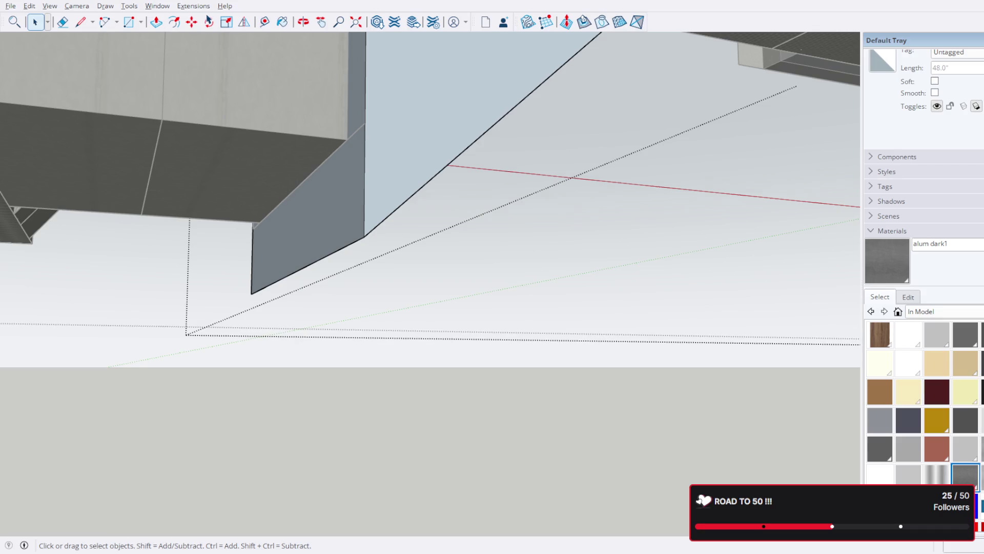
{"action": "double_click", "coordinate": [317, 227]}
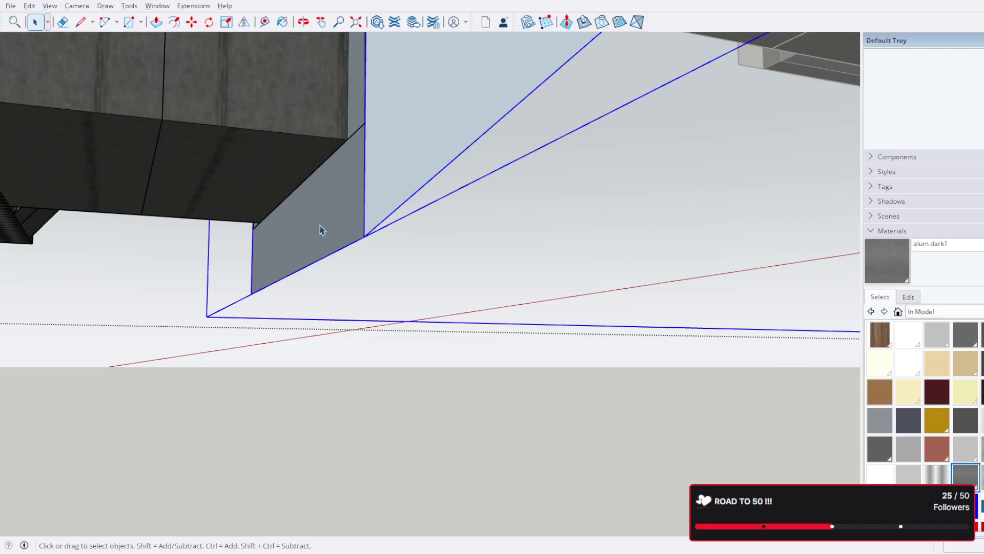
{"action": "double_click", "coordinate": [325, 262]}
{"action": "left_click", "coordinate": [326, 262]}
{"action": "key", "text": "m"}
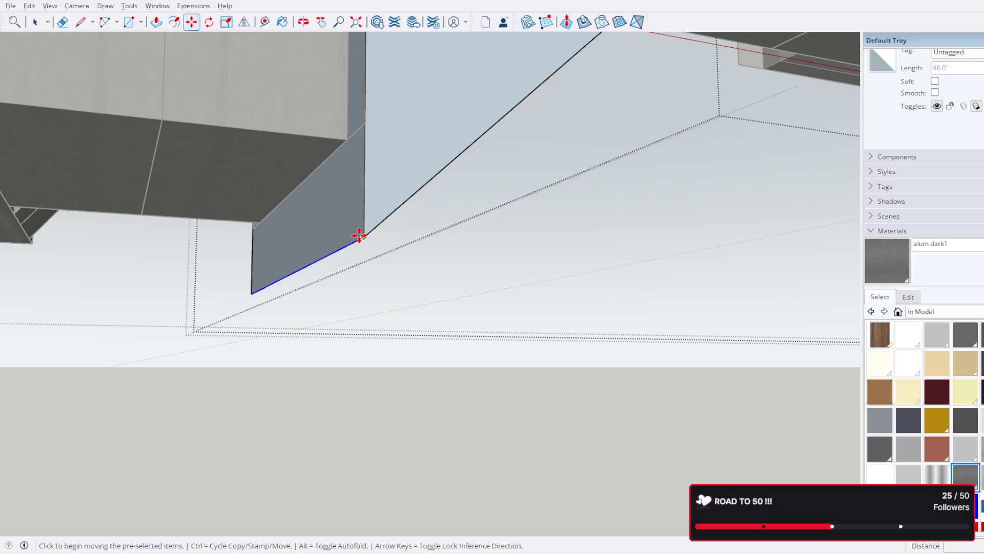
{"action": "left_click", "coordinate": [365, 236]}
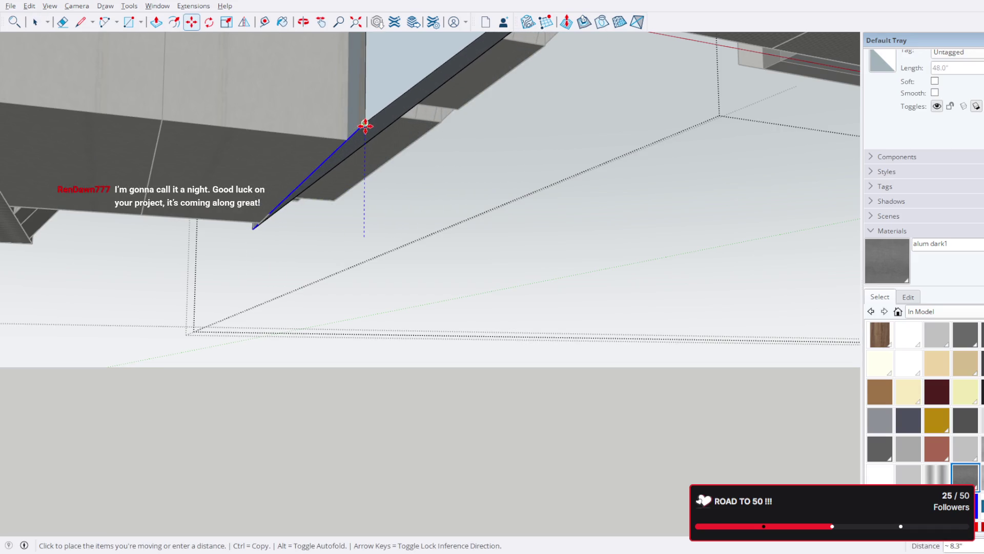
{"action": "left_click", "coordinate": [365, 124]}
{"action": "mouse_move", "coordinate": [364, 125]}
{"action": "middle_mouse_down"}
{"action": "mouse_move", "coordinate": [342, 157]}
{"action": "mouse_move", "coordinate": [248, 162]}
{"action": "mouse_move", "coordinate": [309, 168]}
{"action": "mouse_move", "coordinate": [359, 136]}
{"action": "mouse_move", "coordinate": [352, 347]}
{"action": "mouse_move", "coordinate": [461, 294]}
{"action": "mouse_move", "coordinate": [488, 270]}
{"action": "mouse_move", "coordinate": [362, 320]}
{"action": "mouse_move", "coordinate": [430, 301]}
{"action": "mouse_move", "coordinate": [359, 308]}
{"action": "middle_mouse_up"}
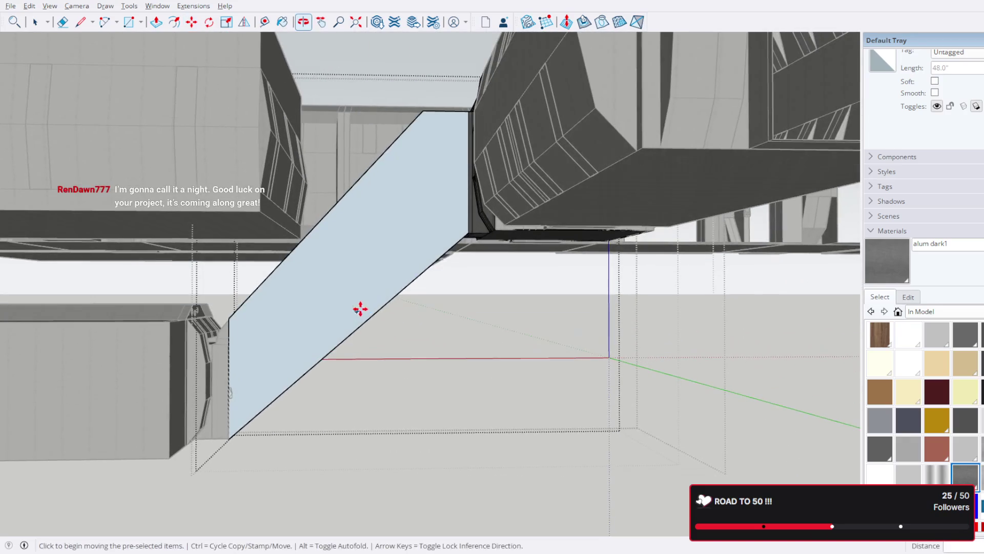
{"action": "left_click", "coordinate": [34, 24]}
{"action": "scroll", "coordinate": [382, 302], "scroll_direction": "down", "scroll_amount": 5}
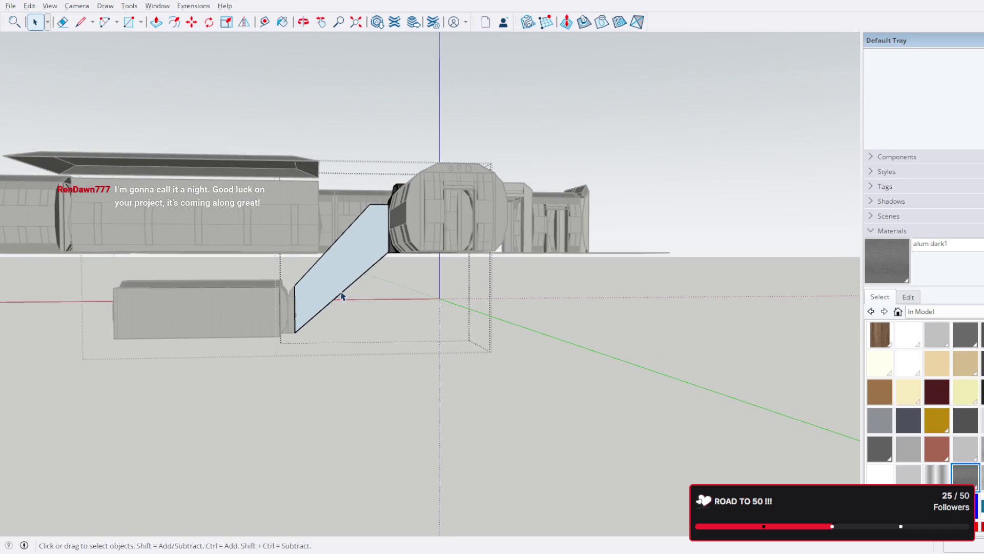
{"action": "double_click", "coordinate": [246, 323]}
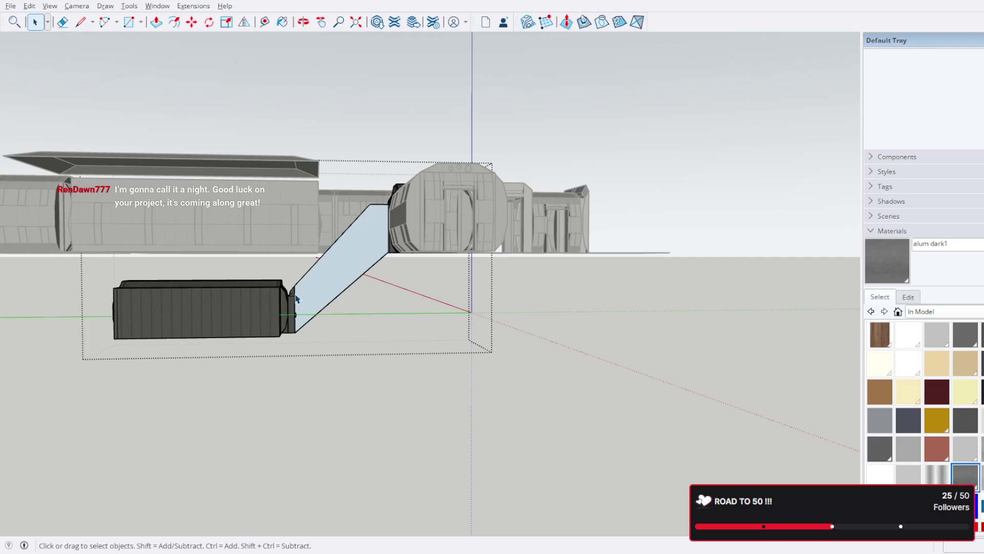
{"action": "scroll", "coordinate": [321, 302], "scroll_direction": "up", "scroll_amount": 4}
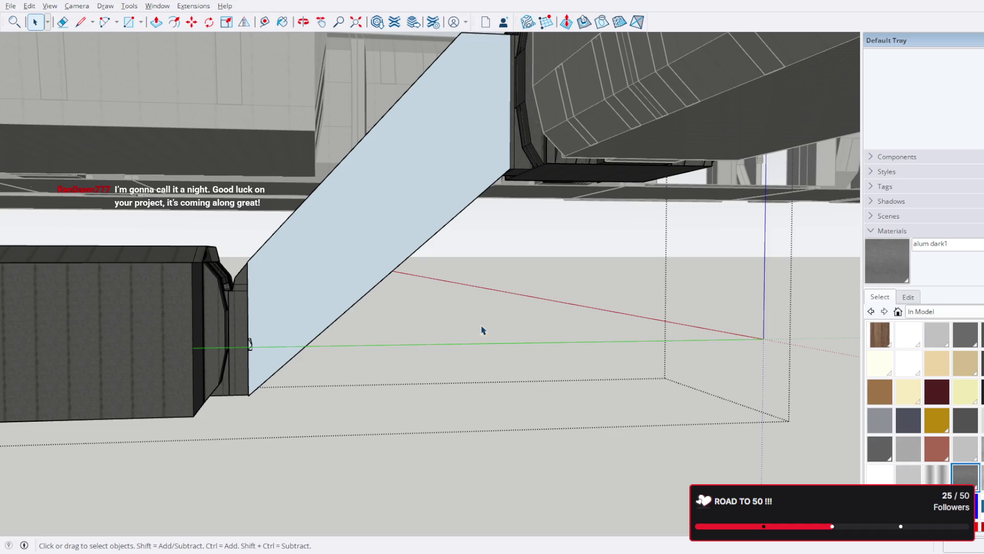
{"action": "mouse_move", "coordinate": [421, 306]}
{"action": "middle_mouse_down"}
{"action": "mouse_move", "coordinate": [411, 297]}
{"action": "mouse_move", "coordinate": [384, 337]}
{"action": "mouse_move", "coordinate": [242, 319]}
{"action": "mouse_move", "coordinate": [419, 233]}
{"action": "mouse_move", "coordinate": [333, 279]}
{"action": "mouse_move", "coordinate": [405, 277]}
{"action": "mouse_move", "coordinate": [359, 277]}
{"action": "middle_mouse_up"}
{"action": "left_click", "coordinate": [295, 286]}
{"action": "key", "text": "m"}
{"action": "left_click", "coordinate": [327, 277]}
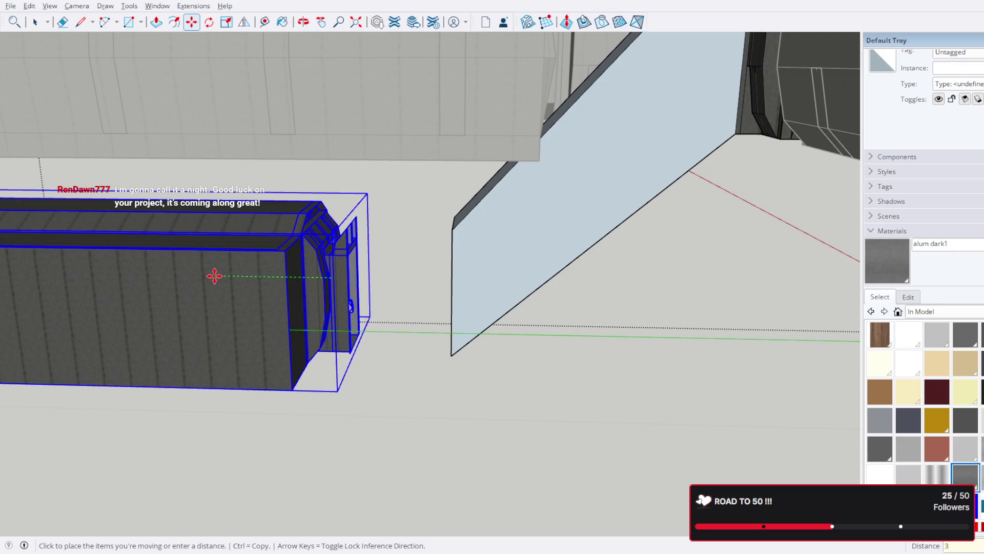
{"action": "key", "text": "Escape"}
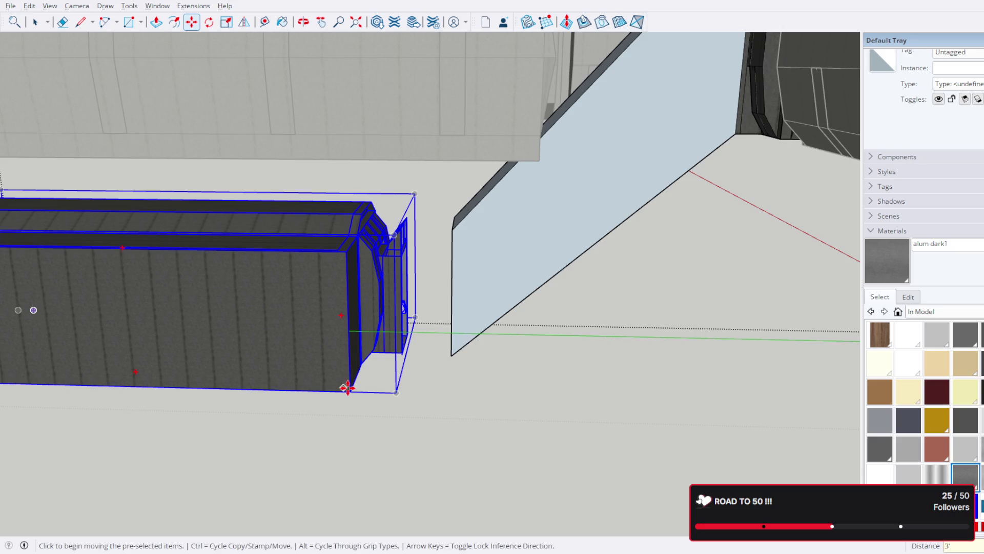
{"action": "key", "text": "space"}
{"action": "left_click", "coordinate": [496, 248]}
{"action": "scroll", "coordinate": [487, 251], "scroll_direction": "up", "scroll_amount": 3}
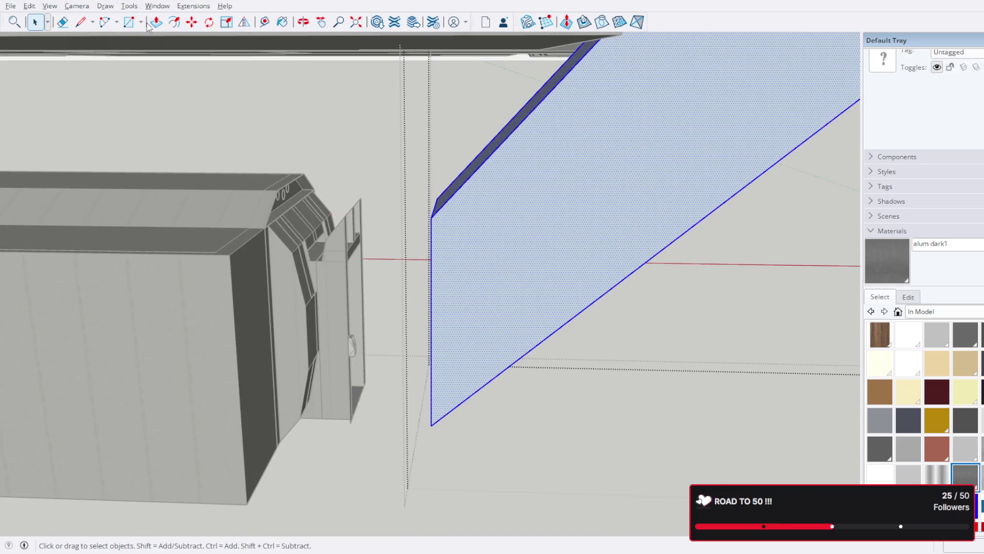
- Push/Pull the slanted panel's narrow dark face outward to thicken it into a block
{"action": "left_click", "coordinate": [81, 22]}
{"action": "mouse_move", "coordinate": [388, 386]}
{"action": "middle_mouse_down"}
{"action": "mouse_move", "coordinate": [482, 415]}
{"action": "mouse_move", "coordinate": [515, 405]}
{"action": "mouse_move", "coordinate": [390, 365]}
{"action": "mouse_move", "coordinate": [428, 417]}
{"action": "mouse_move", "coordinate": [422, 446]}
{"action": "mouse_move", "coordinate": [439, 478]}
{"action": "middle_mouse_up"}
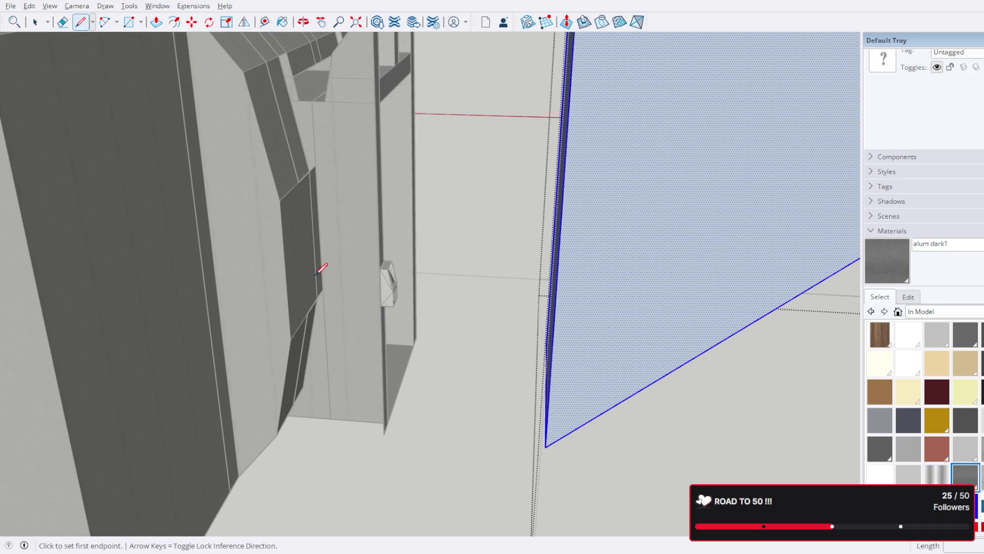
{"action": "left_click", "coordinate": [35, 21]}
{"action": "mouse_move", "coordinate": [500, 213]}
{"action": "middle_mouse_down"}
{"action": "mouse_move", "coordinate": [595, 243]}
{"action": "mouse_move", "coordinate": [585, 267]}
{"action": "middle_mouse_up"}
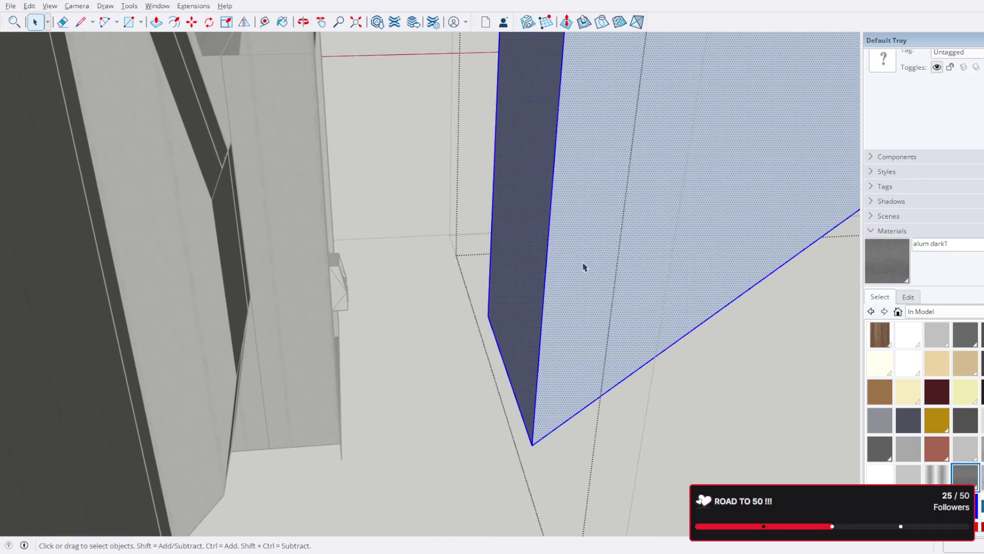
{"action": "left_click", "coordinate": [519, 199]}
{"action": "key", "text": "m"}
{"action": "key", "text": "p"}
{"action": "left_click", "coordinate": [533, 164]}
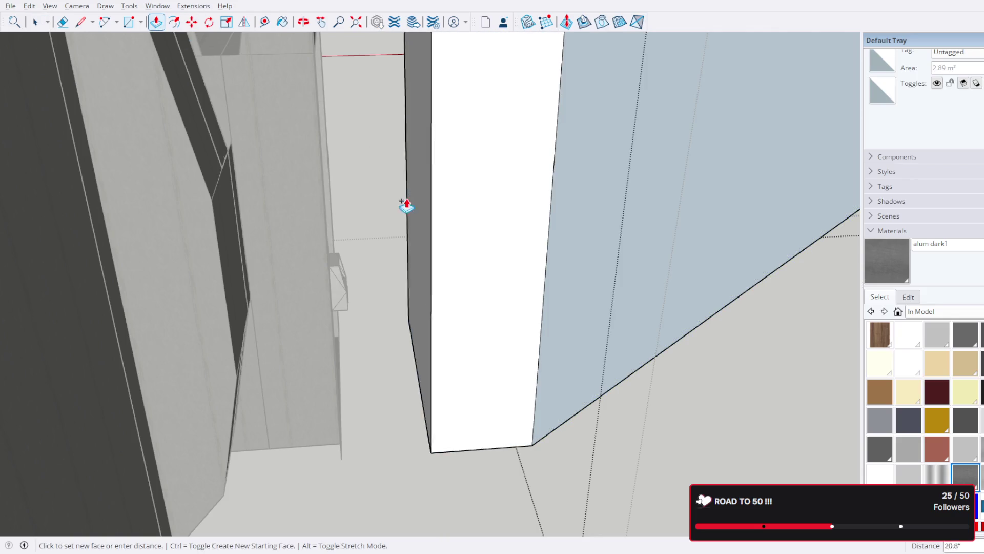
{"action": "mouse_move", "coordinate": [327, 259]}
{"action": "middle_mouse_down"}
{"action": "mouse_move", "coordinate": [356, 253]}
{"action": "mouse_move", "coordinate": [506, 297]}
{"action": "mouse_move", "coordinate": [495, 321]}
{"action": "middle_mouse_up"}
{"action": "scroll", "coordinate": [416, 297], "scroll_direction": "up", "scroll_amount": 5}
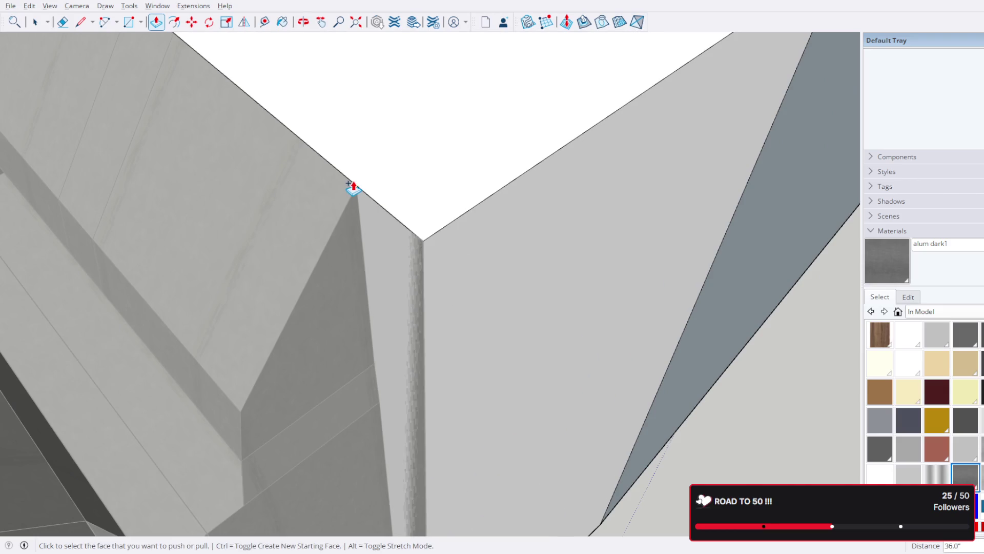
- Select the block's front and top faces and delete them
{"action": "left_click", "coordinate": [34, 23]}
{"action": "triple_click", "coordinate": [547, 267]}
{"action": "middle_click_drag", "start_coordinate": [553, 266], "coordinate": [484, 240]}
{"action": "left_click", "coordinate": [489, 254]}
{"action": "left_click", "coordinate": [496, 155], "text": "ctrl"}
{"action": "mouse_move", "coordinate": [610, 297]}
{"action": "middle_mouse_down"}
{"action": "mouse_move", "coordinate": [622, 310]}
{"action": "mouse_move", "coordinate": [586, 241]}
{"action": "mouse_move", "coordinate": [626, 325]}
{"action": "mouse_move", "coordinate": [443, 163]}
{"action": "middle_mouse_up"}
{"action": "mouse_move", "coordinate": [380, 138]}
{"action": "middle_mouse_down"}
{"action": "mouse_move", "coordinate": [507, 301]}
{"action": "mouse_move", "coordinate": [527, 266]}
{"action": "mouse_move", "coordinate": [210, 282]}
{"action": "mouse_move", "coordinate": [230, 347]}
{"action": "middle_mouse_up"}
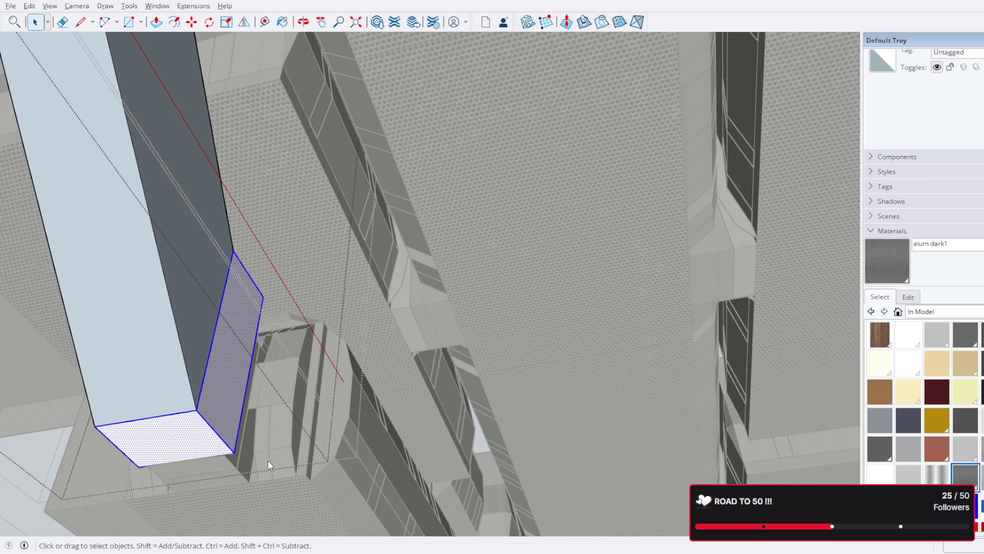
{"action": "scroll", "coordinate": [271, 497], "scroll_direction": "up", "scroll_amount": 2}
{"action": "mouse_move", "coordinate": [272, 497]}
{"action": "middle_mouse_down"}
{"action": "mouse_move", "coordinate": [668, 461]}
{"action": "mouse_move", "coordinate": [651, 448]}
{"action": "mouse_move", "coordinate": [444, 518]}
{"action": "mouse_move", "coordinate": [320, 354]}
{"action": "mouse_move", "coordinate": [330, 283]}
{"action": "mouse_move", "coordinate": [333, 382]}
{"action": "mouse_move", "coordinate": [346, 181]}
{"action": "mouse_move", "coordinate": [347, 380]}
{"action": "mouse_move", "coordinate": [385, 301]}
{"action": "middle_mouse_up"}
{"action": "scroll", "coordinate": [673, 447], "scroll_direction": "up", "scroll_amount": 3}
{"action": "scroll", "coordinate": [384, 301], "scroll_direction": "up", "scroll_amount": 1}
{"action": "key", "text": "Delete"}
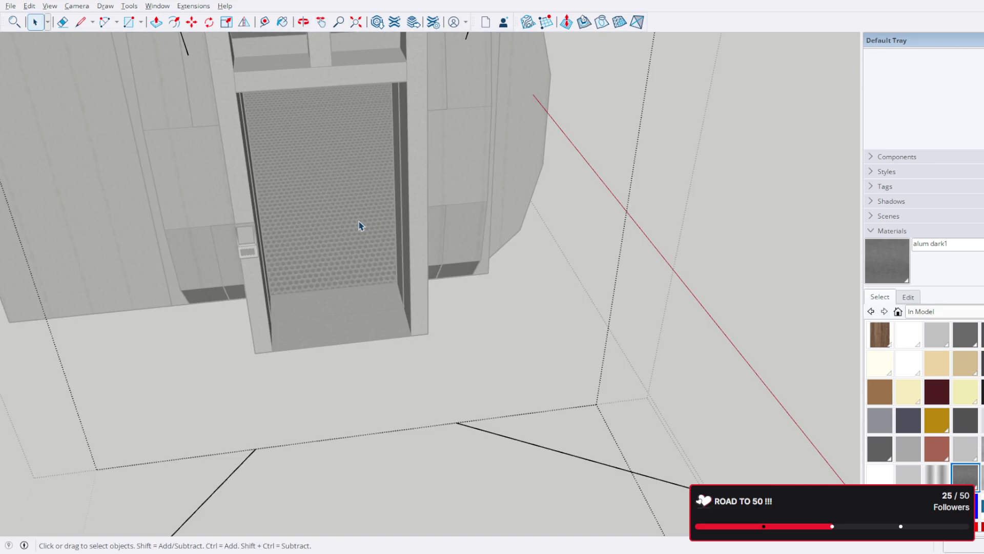
- Undo that deletion, then delete only the white end face to open onto the doorway
{"action": "key", "text": "ctrl+z"}
{"action": "left_click", "coordinate": [366, 221]}
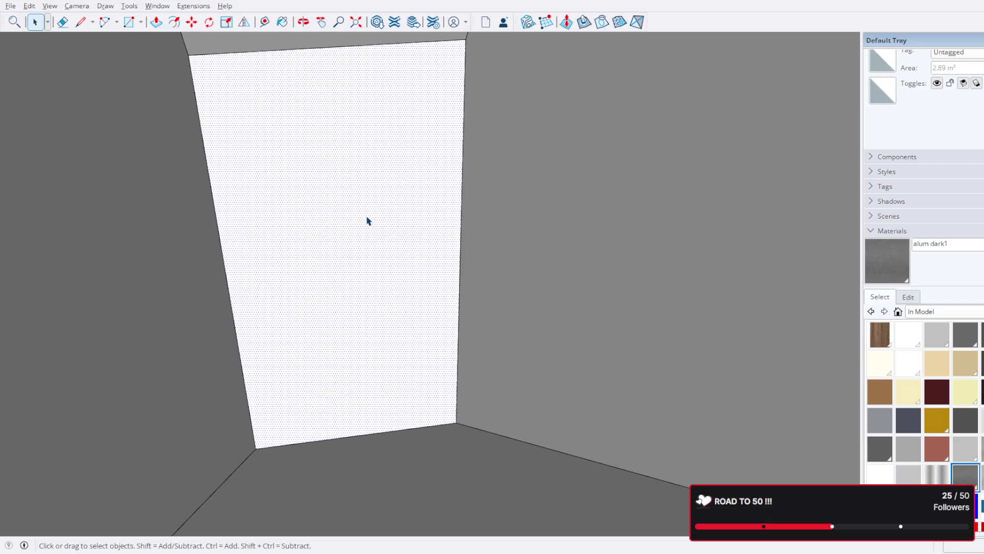
{"action": "key", "text": "Delete"}
{"action": "scroll", "coordinate": [358, 239], "scroll_direction": "down", "scroll_amount": 2}
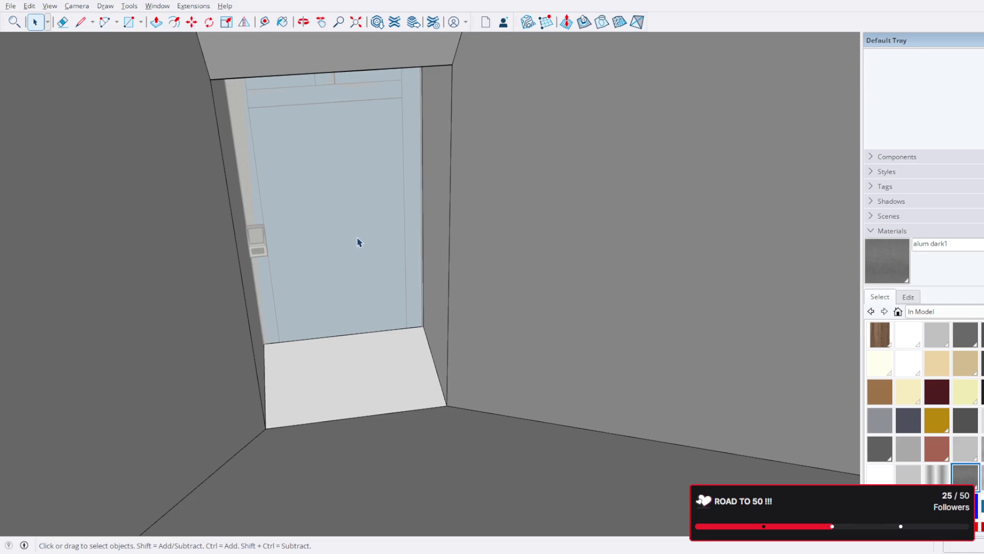
- Select the grey block group and double-click into it to edit its faces
{"action": "middle_click_drag", "start_coordinate": [343, 244], "coordinate": [401, 136]}
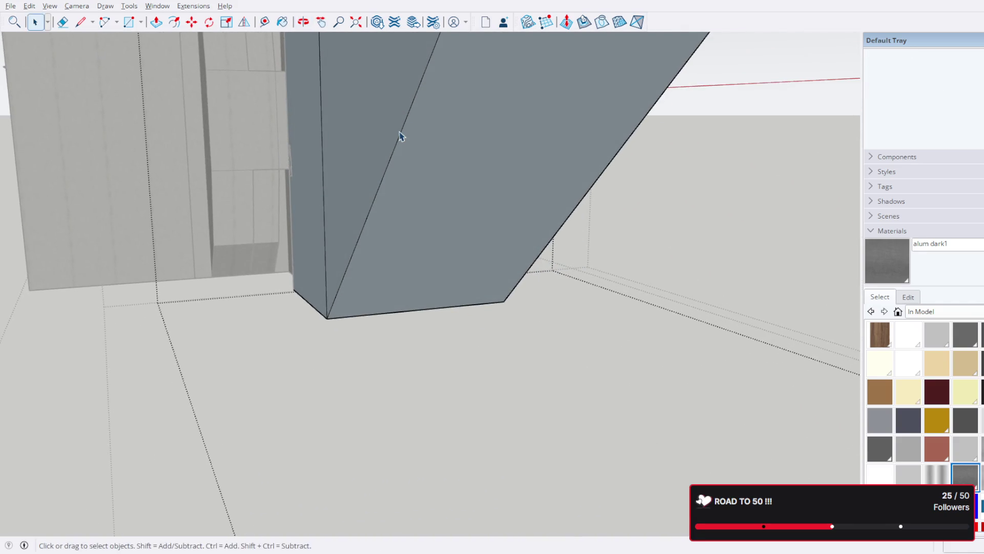
{"action": "left_click", "coordinate": [402, 137]}
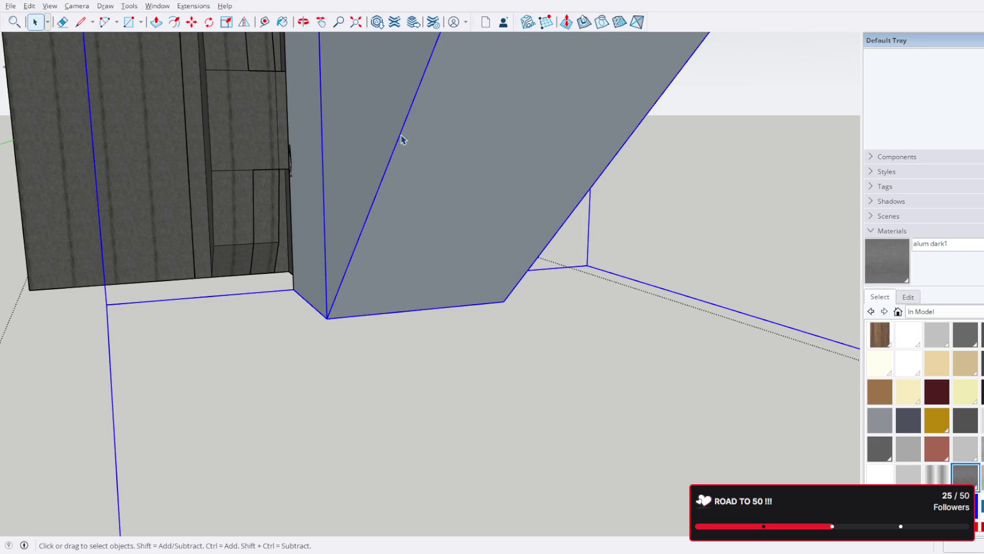
{"action": "left_click", "coordinate": [402, 137]}
{"action": "double_click", "coordinate": [402, 137]}
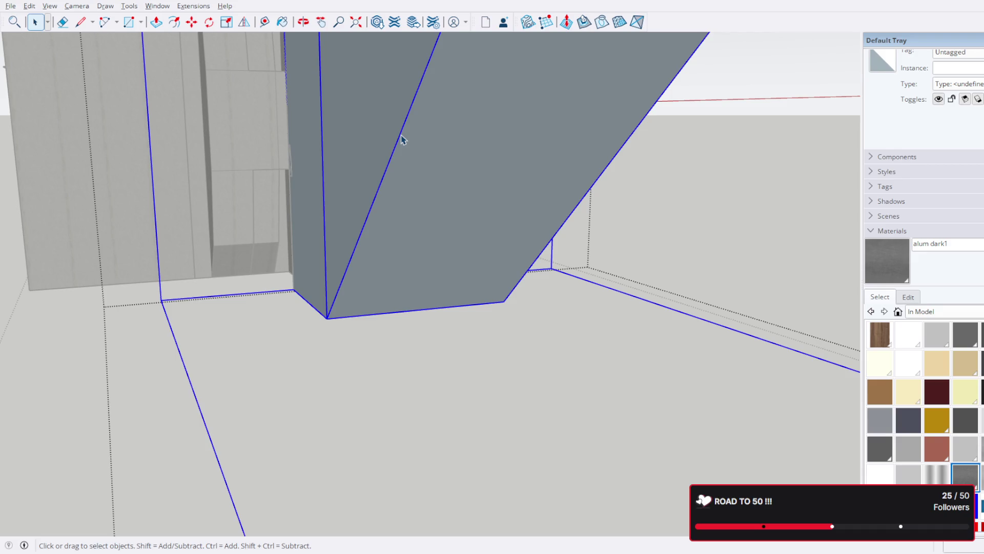
{"action": "double_click", "coordinate": [401, 137]}
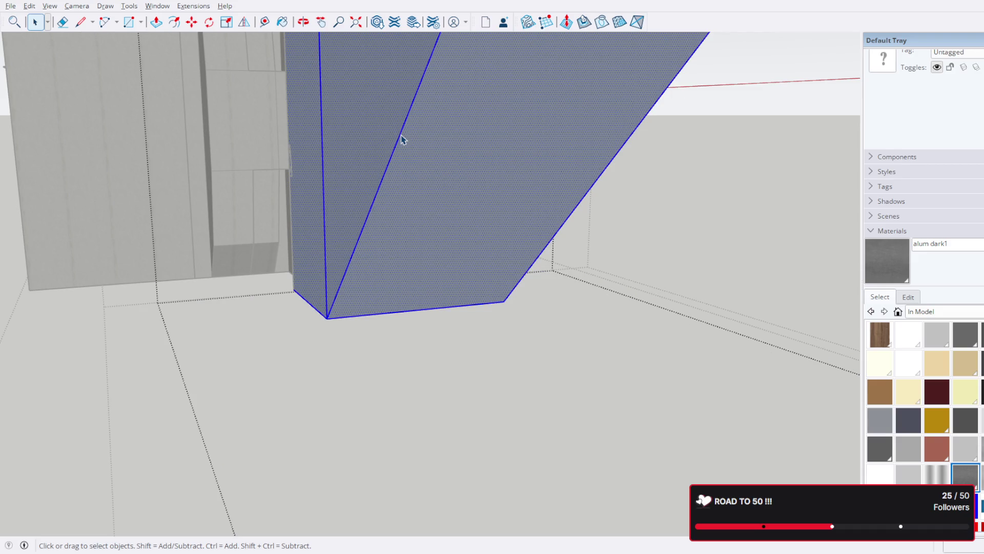
{"action": "scroll", "coordinate": [404, 140], "scroll_direction": "down", "scroll_amount": 10}
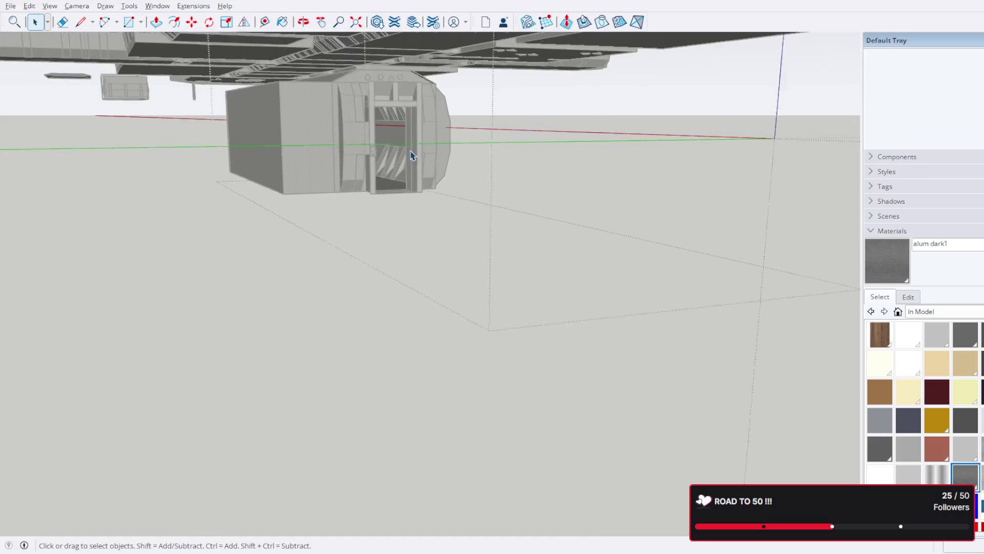
- Orbit and zoom into the corridor to look through the doorway at its perforated floor
{"action": "mouse_move", "coordinate": [420, 143]}
{"action": "middle_mouse_down"}
{"action": "mouse_move", "coordinate": [567, 309]}
{"action": "mouse_move", "coordinate": [686, 275]}
{"action": "mouse_move", "coordinate": [432, 193]}
{"action": "mouse_move", "coordinate": [542, 258]}
{"action": "middle_mouse_up"}
{"action": "mouse_move", "coordinate": [600, 284]}
{"action": "middle_mouse_down"}
{"action": "mouse_move", "coordinate": [378, 176]}
{"action": "mouse_move", "coordinate": [652, 180]}
{"action": "mouse_move", "coordinate": [654, 154]}
{"action": "middle_mouse_up"}
{"action": "scroll", "coordinate": [669, 210], "scroll_direction": "up", "scroll_amount": 5}
{"action": "mouse_move", "coordinate": [669, 210]}
{"action": "middle_mouse_down"}
{"action": "mouse_move", "coordinate": [631, 99]}
{"action": "mouse_move", "coordinate": [582, 59]}
{"action": "mouse_move", "coordinate": [512, 60]}
{"action": "mouse_move", "coordinate": [449, 91]}
{"action": "mouse_move", "coordinate": [178, 163]}
{"action": "mouse_move", "coordinate": [582, 125]}
{"action": "mouse_move", "coordinate": [357, 194]}
{"action": "mouse_move", "coordinate": [60, 161]}
{"action": "mouse_move", "coordinate": [64, 51]}
{"action": "middle_mouse_up"}
{"action": "mouse_move", "coordinate": [403, 54]}
{"action": "middle_mouse_down"}
{"action": "mouse_move", "coordinate": [127, 161]}
{"action": "mouse_move", "coordinate": [48, 125]}
{"action": "mouse_move", "coordinate": [73, 110]}
{"action": "middle_mouse_up"}
{"action": "mouse_move", "coordinate": [450, 183]}
{"action": "middle_mouse_down"}
{"action": "mouse_move", "coordinate": [417, 198]}
{"action": "mouse_move", "coordinate": [398, 248]}
{"action": "mouse_move", "coordinate": [491, 151]}
{"action": "middle_mouse_up"}
{"action": "scroll", "coordinate": [404, 238], "scroll_direction": "up", "scroll_amount": 10}
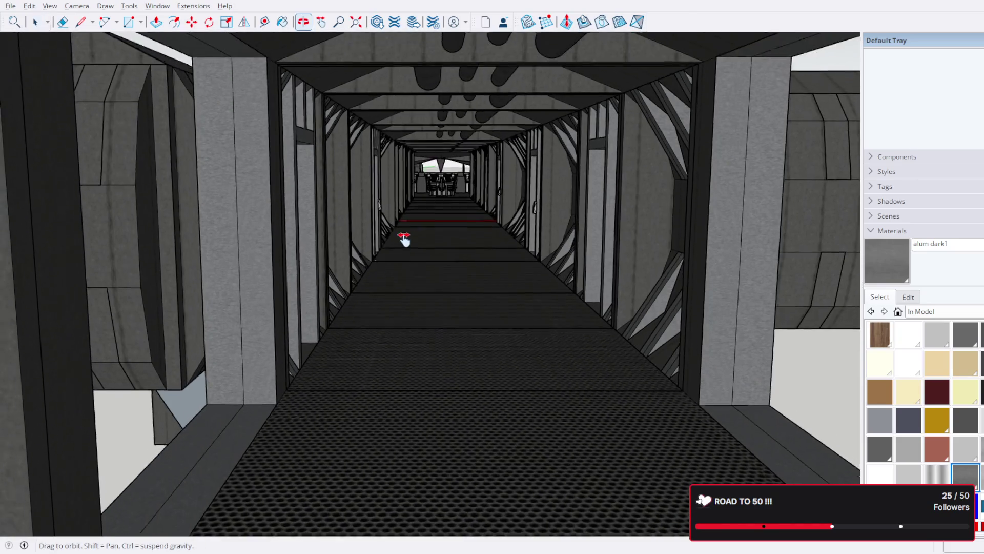
{"action": "scroll", "coordinate": [439, 246], "scroll_direction": "up", "scroll_amount": 4}
{"action": "mouse_move", "coordinate": [417, 257]}
{"action": "middle_mouse_down"}
{"action": "mouse_move", "coordinate": [94, 266]}
{"action": "mouse_move", "coordinate": [295, 272]}
{"action": "mouse_move", "coordinate": [165, 270]}
{"action": "middle_mouse_up"}
{"action": "scroll", "coordinate": [285, 270], "scroll_direction": "up", "scroll_amount": 5}
{"action": "middle_click_drag", "start_coordinate": [293, 271], "coordinate": [328, 295]}
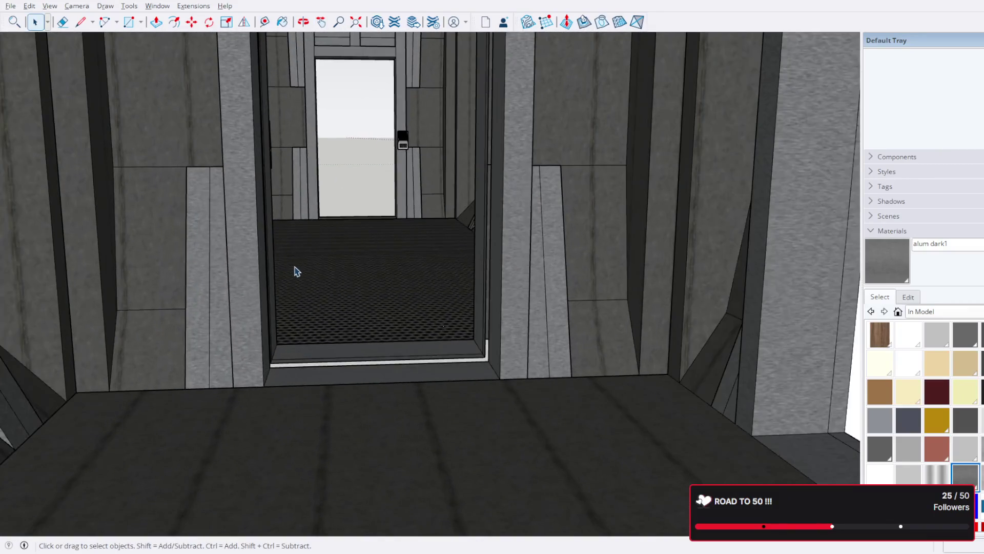
{"action": "mouse_move", "coordinate": [437, 335]}
{"action": "middle_mouse_down"}
{"action": "mouse_move", "coordinate": [345, 296]}
{"action": "mouse_move", "coordinate": [398, 336]}
{"action": "mouse_move", "coordinate": [540, 364]}
{"action": "mouse_move", "coordinate": [485, 390]}
{"action": "mouse_move", "coordinate": [387, 366]}
{"action": "mouse_move", "coordinate": [460, 398]}
{"action": "mouse_move", "coordinate": [528, 483]}
{"action": "middle_mouse_up"}
- Zoom and orbit in close on the gap between the dark and grey modules
{"action": "scroll", "coordinate": [551, 402], "scroll_direction": "down", "scroll_amount": 5}
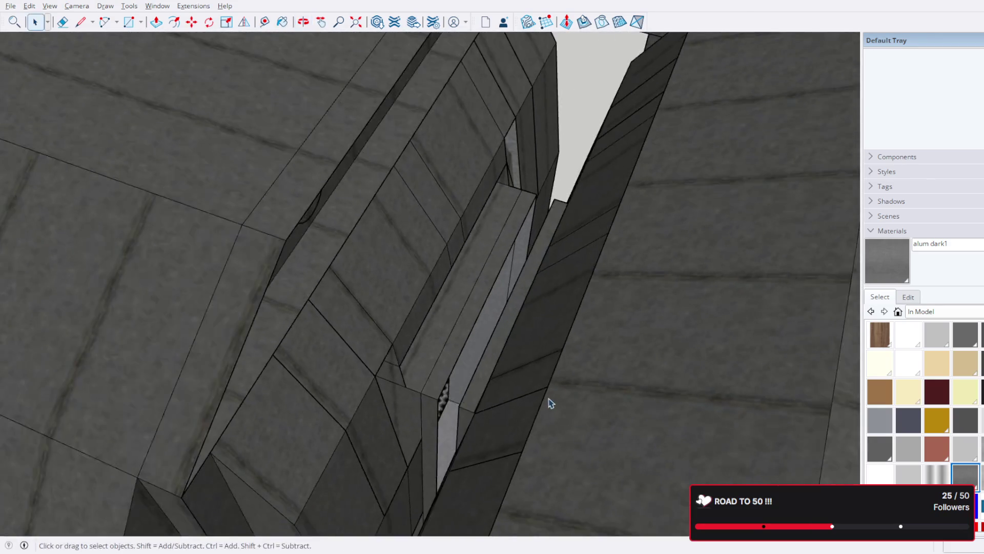
{"action": "scroll", "coordinate": [536, 389], "scroll_direction": "up", "scroll_amount": 2}
{"action": "scroll", "coordinate": [536, 389], "scroll_direction": "down", "scroll_amount": 3}
{"action": "scroll", "coordinate": [481, 350], "scroll_direction": "up", "scroll_amount": 10}
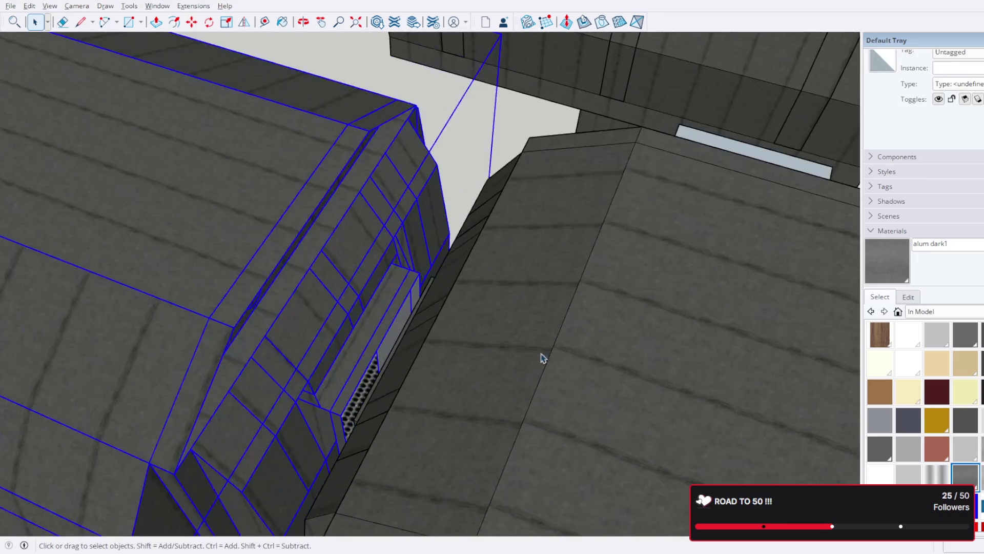
{"action": "mouse_move", "coordinate": [448, 294]}
{"action": "middle_mouse_down"}
{"action": "mouse_move", "coordinate": [540, 263]}
{"action": "mouse_move", "coordinate": [539, 278]}
{"action": "middle_mouse_up"}
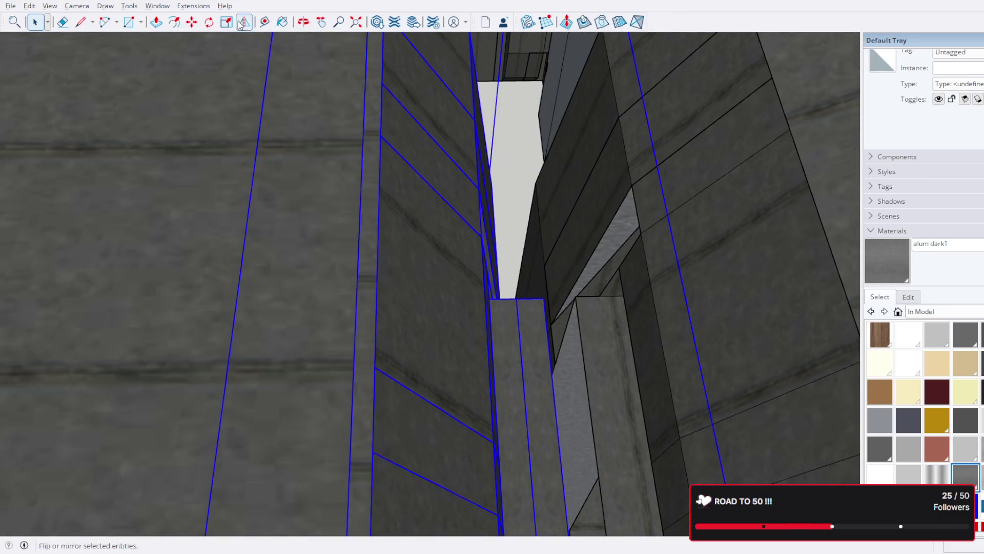
{"action": "left_click", "coordinate": [192, 22]}
{"action": "key", "text": "space"}
{"action": "scroll", "coordinate": [545, 299], "scroll_direction": "down", "scroll_amount": 8}
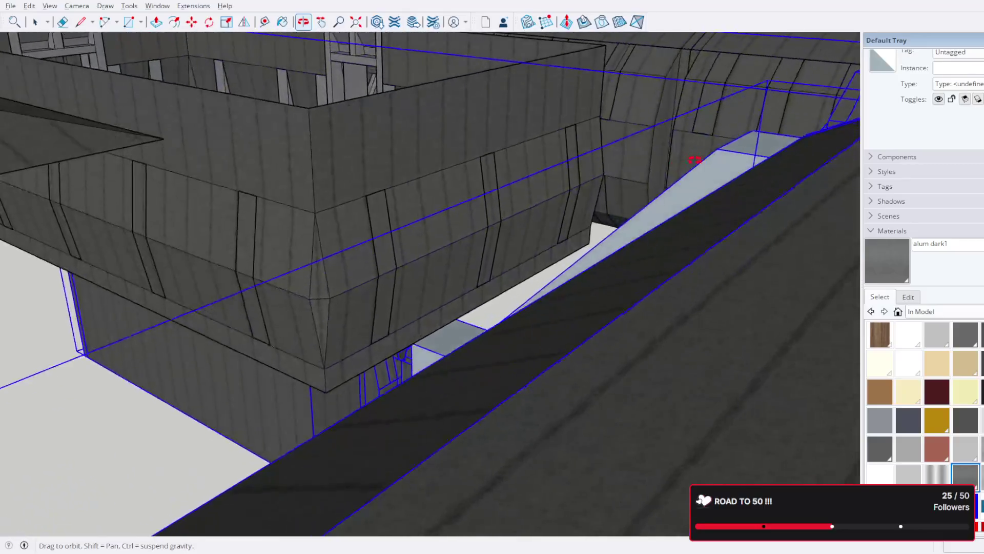
{"action": "scroll", "coordinate": [472, 220], "scroll_direction": "up", "scroll_amount": 4}
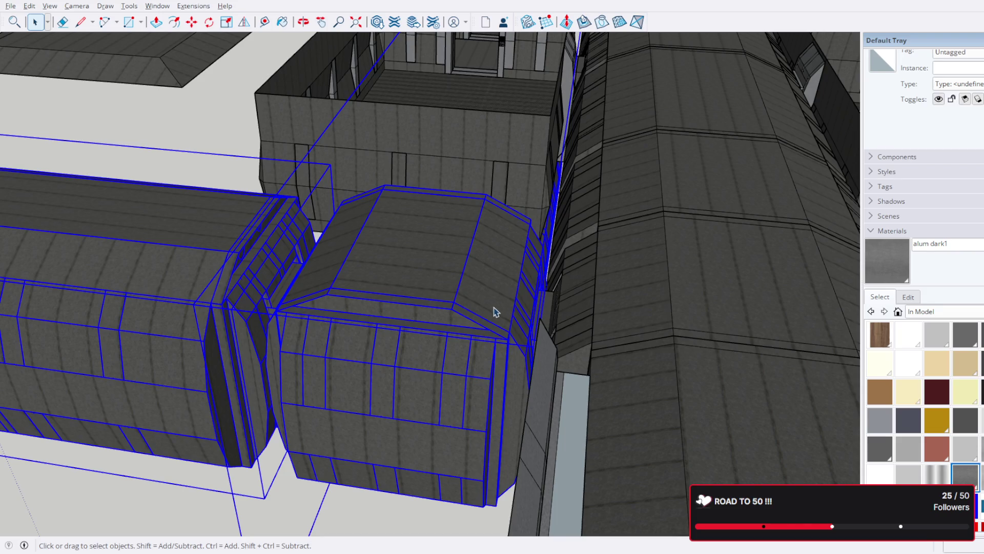
{"action": "mouse_move", "coordinate": [434, 288]}
{"action": "middle_mouse_down"}
{"action": "mouse_move", "coordinate": [528, 340]}
{"action": "mouse_move", "coordinate": [534, 374]}
{"action": "mouse_move", "coordinate": [495, 333]}
{"action": "middle_mouse_up"}
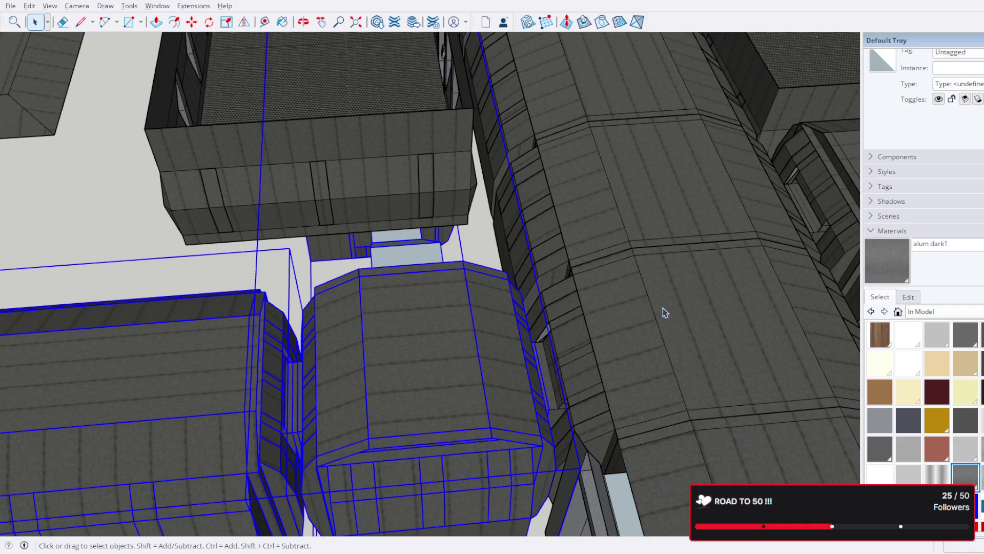
{"action": "scroll", "coordinate": [578, 385], "scroll_direction": "up", "scroll_amount": 6}
{"action": "mouse_move", "coordinate": [589, 402]}
{"action": "middle_mouse_down"}
{"action": "mouse_move", "coordinate": [431, 401]}
{"action": "mouse_move", "coordinate": [448, 478]}
{"action": "middle_mouse_up"}
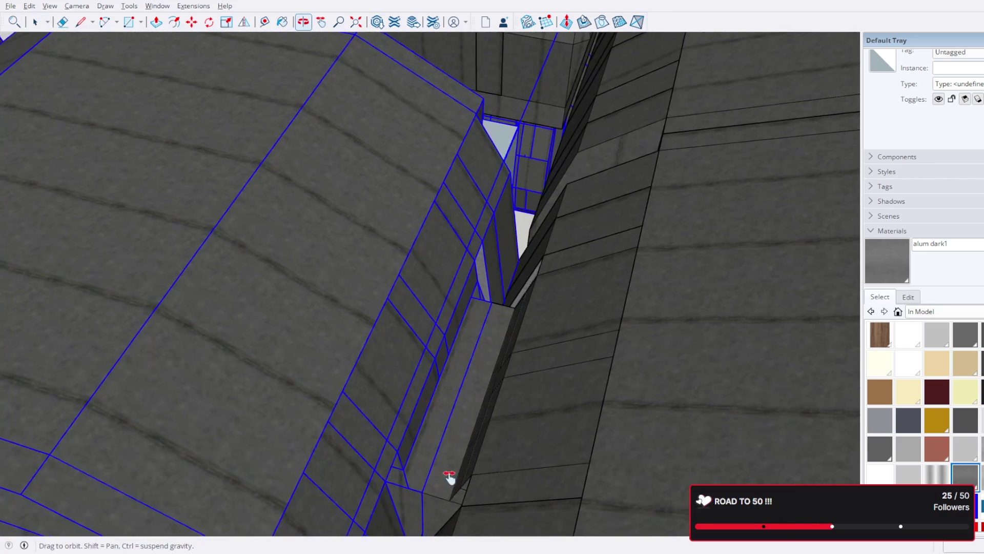
{"action": "scroll", "coordinate": [402, 376], "scroll_direction": "up", "scroll_amount": 5}
{"action": "scroll", "coordinate": [408, 391], "scroll_direction": "up", "scroll_amount": 2}
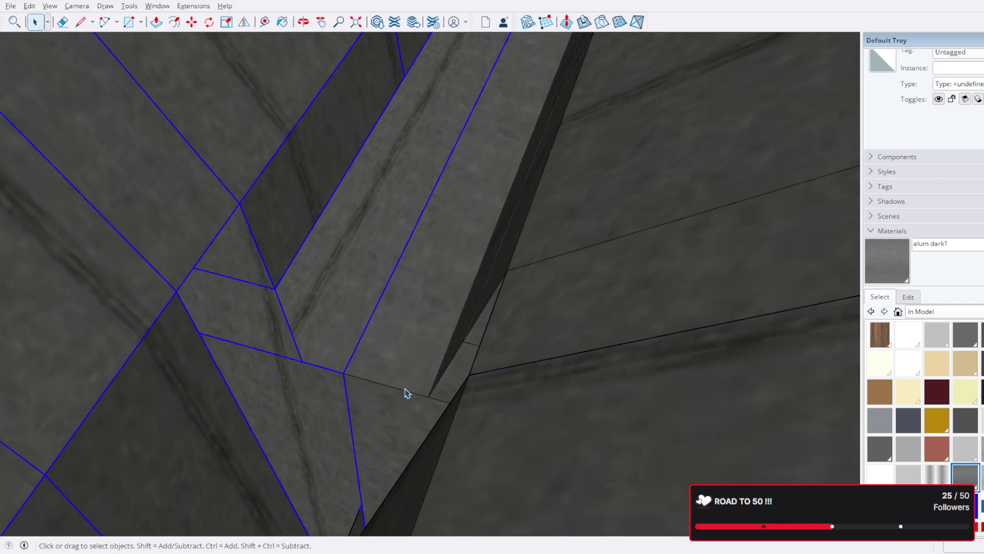
- Move the selected dark module geometry to close the gap, then check the seam
{"action": "left_click", "coordinate": [191, 22]}
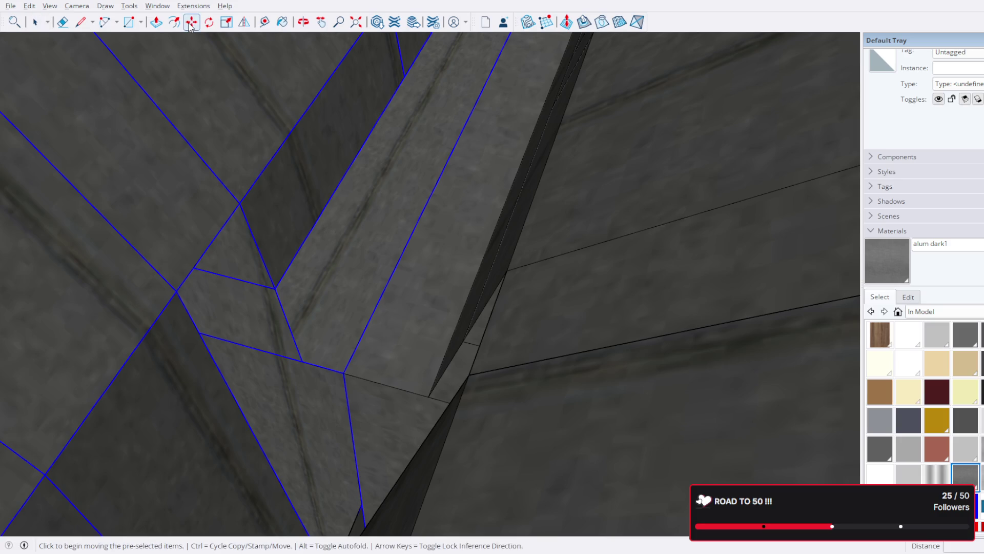
{"action": "left_click", "coordinate": [345, 374]}
{"action": "scroll", "coordinate": [274, 355], "scroll_direction": "down", "scroll_amount": 3}
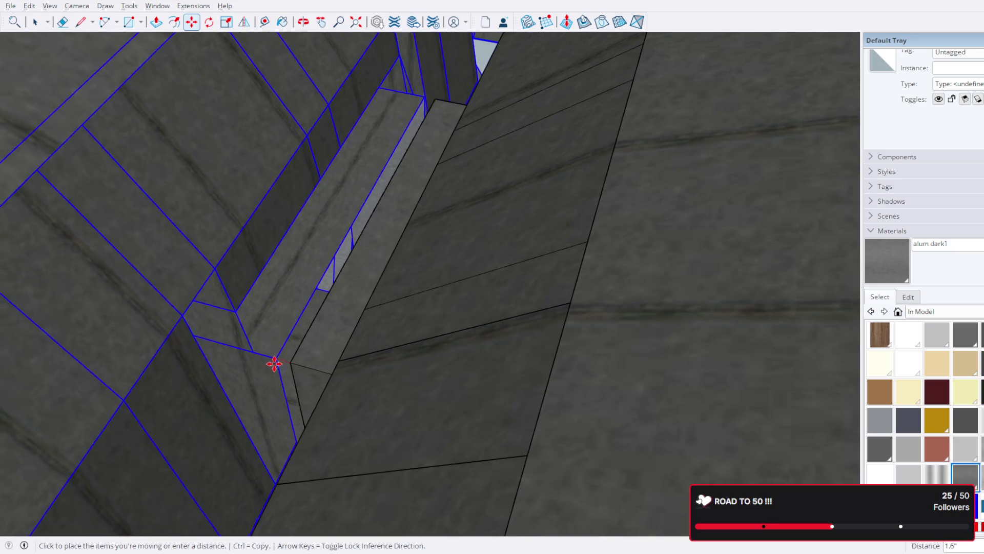
{"action": "mouse_move", "coordinate": [275, 362]}
{"action": "middle_mouse_down"}
{"action": "mouse_move", "coordinate": [387, 340]}
{"action": "mouse_move", "coordinate": [355, 402]}
{"action": "mouse_move", "coordinate": [492, 281]}
{"action": "mouse_move", "coordinate": [482, 287]}
{"action": "middle_mouse_up"}
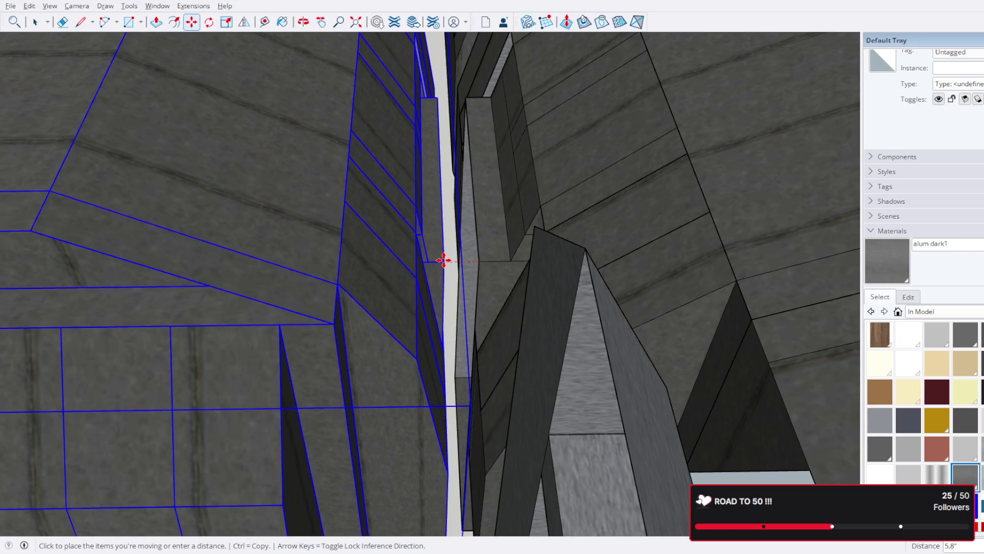
{"action": "left_click", "coordinate": [444, 260]}
{"action": "mouse_move", "coordinate": [454, 266]}
{"action": "middle_mouse_down"}
{"action": "mouse_move", "coordinate": [496, 248]}
{"action": "mouse_move", "coordinate": [471, 265]}
{"action": "middle_mouse_up"}
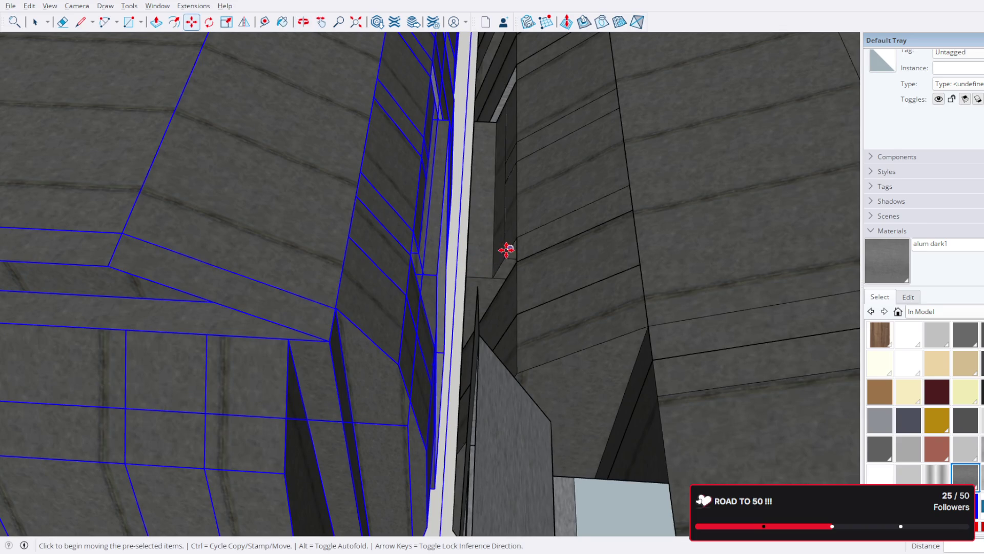
{"action": "middle_click_drag", "start_coordinate": [548, 200], "coordinate": [498, 283]}
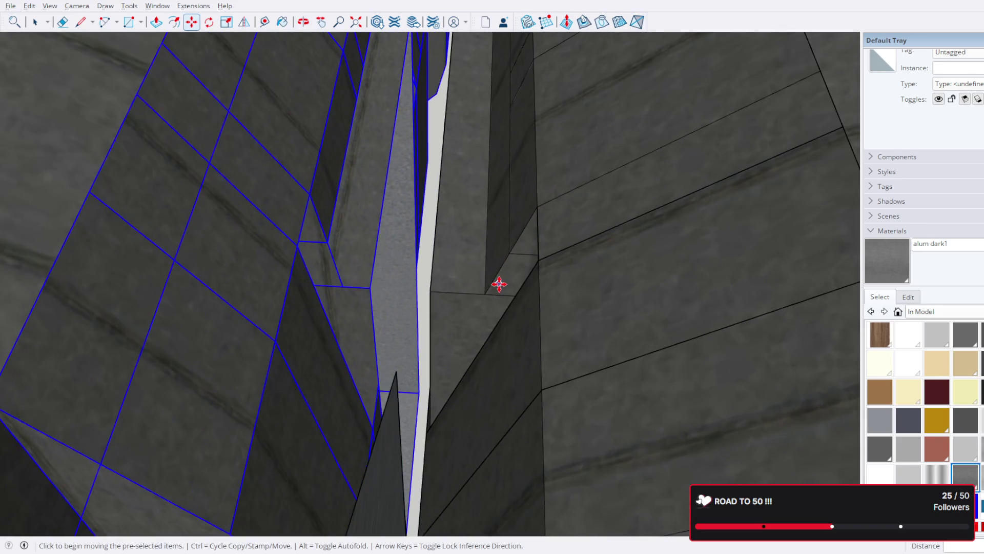
{"action": "mouse_move", "coordinate": [439, 318]}
{"action": "middle_mouse_down"}
{"action": "mouse_move", "coordinate": [464, 278]}
{"action": "mouse_move", "coordinate": [450, 282]}
{"action": "middle_mouse_up"}
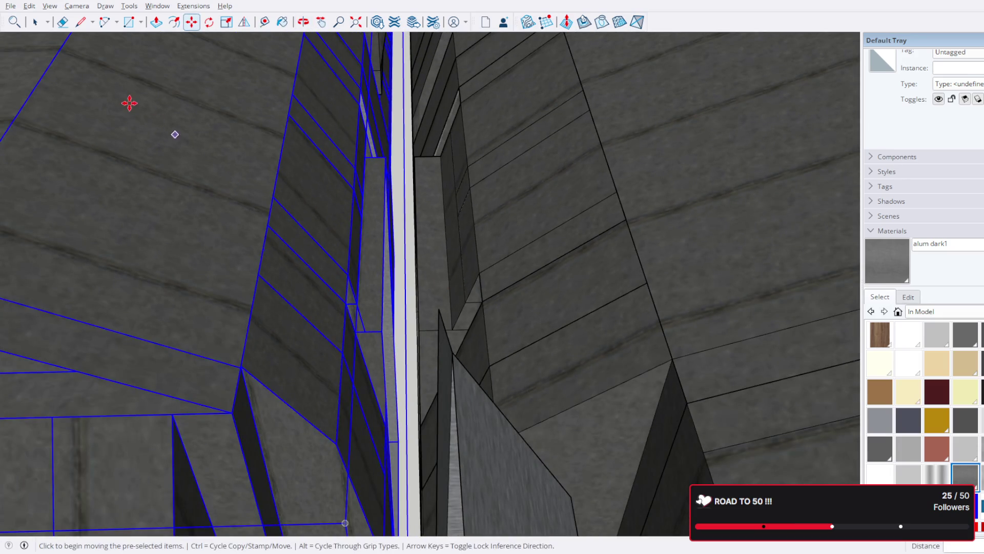
- Open the narrow column group and start a vertical line at its dark face's corner
{"action": "left_click", "coordinate": [40, 23]}
{"action": "mouse_move", "coordinate": [291, 353]}
{"action": "middle_mouse_down"}
{"action": "mouse_move", "coordinate": [408, 362]}
{"action": "mouse_move", "coordinate": [415, 472]}
{"action": "mouse_move", "coordinate": [424, 361]}
{"action": "middle_mouse_up"}
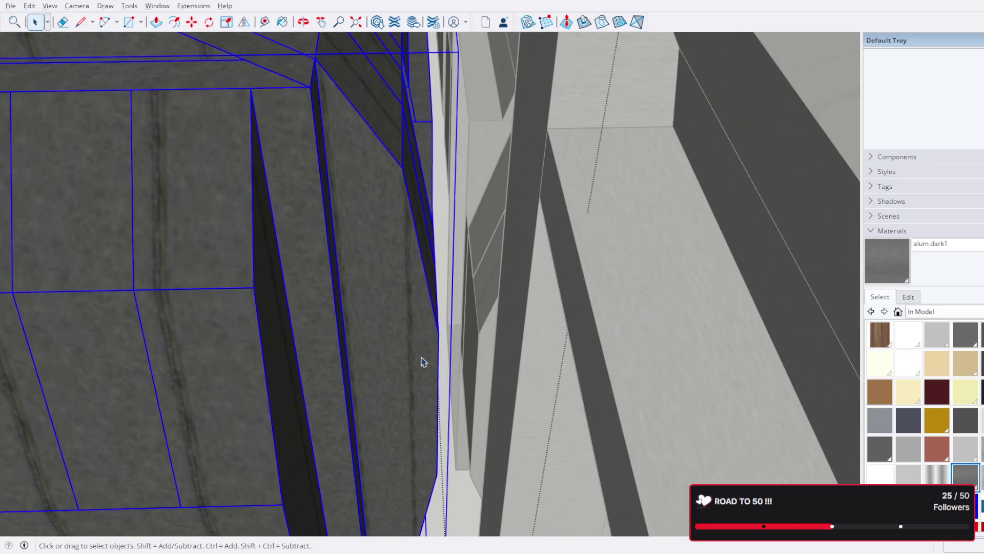
{"action": "left_click", "coordinate": [426, 362]}
{"action": "double_click", "coordinate": [430, 355]}
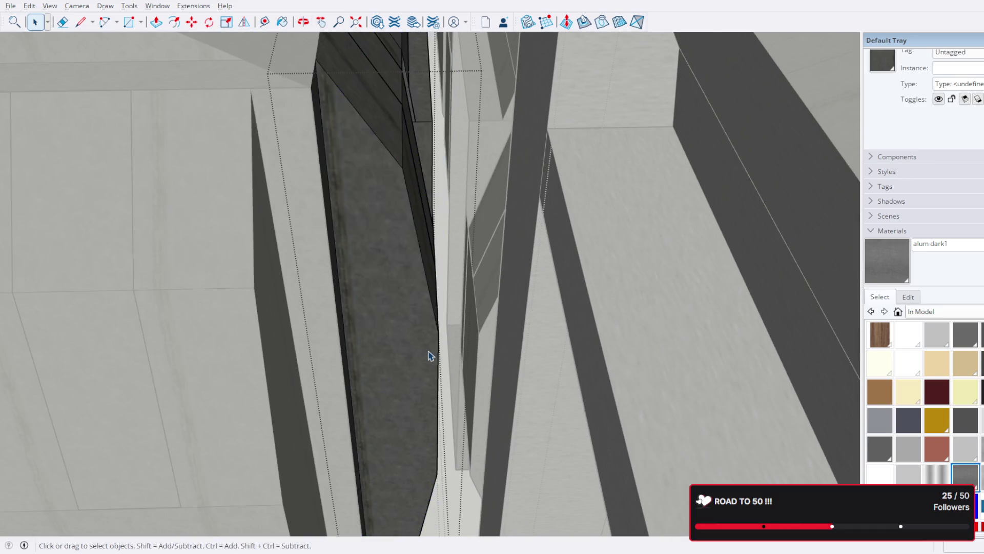
{"action": "left_click", "coordinate": [430, 355]}
{"action": "mouse_move", "coordinate": [429, 355]}
{"action": "middle_mouse_down"}
{"action": "mouse_move", "coordinate": [398, 380]}
{"action": "mouse_move", "coordinate": [345, 393]}
{"action": "mouse_move", "coordinate": [386, 409]}
{"action": "mouse_move", "coordinate": [483, 494]}
{"action": "mouse_move", "coordinate": [497, 457]}
{"action": "mouse_move", "coordinate": [501, 345]}
{"action": "mouse_move", "coordinate": [585, 404]}
{"action": "mouse_move", "coordinate": [400, 316]}
{"action": "mouse_move", "coordinate": [454, 237]}
{"action": "mouse_move", "coordinate": [512, 195]}
{"action": "mouse_move", "coordinate": [439, 226]}
{"action": "mouse_move", "coordinate": [357, 353]}
{"action": "mouse_move", "coordinate": [393, 297]}
{"action": "middle_mouse_up"}
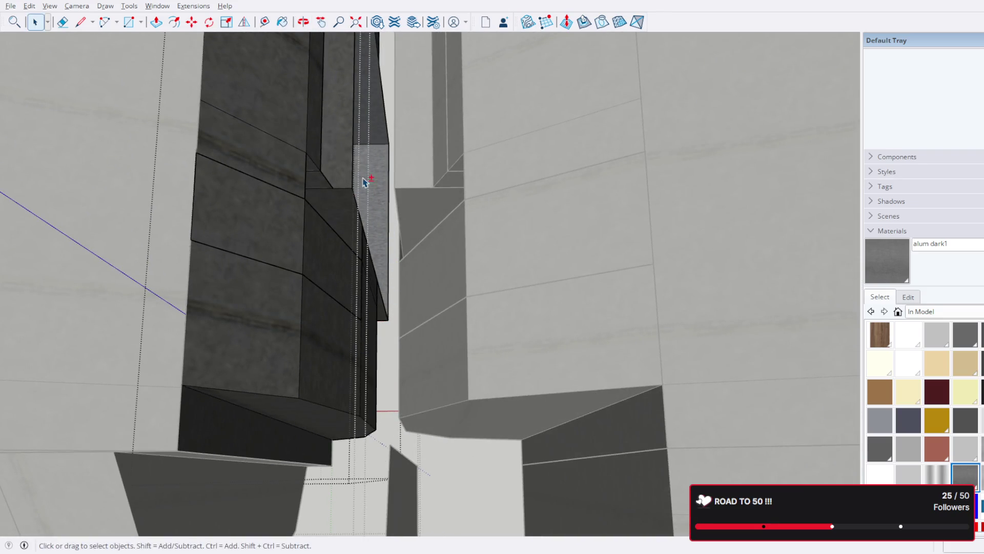
{"action": "middle_click_drag", "start_coordinate": [363, 182], "coordinate": [368, 271]}
{"action": "left_click", "coordinate": [80, 22]}
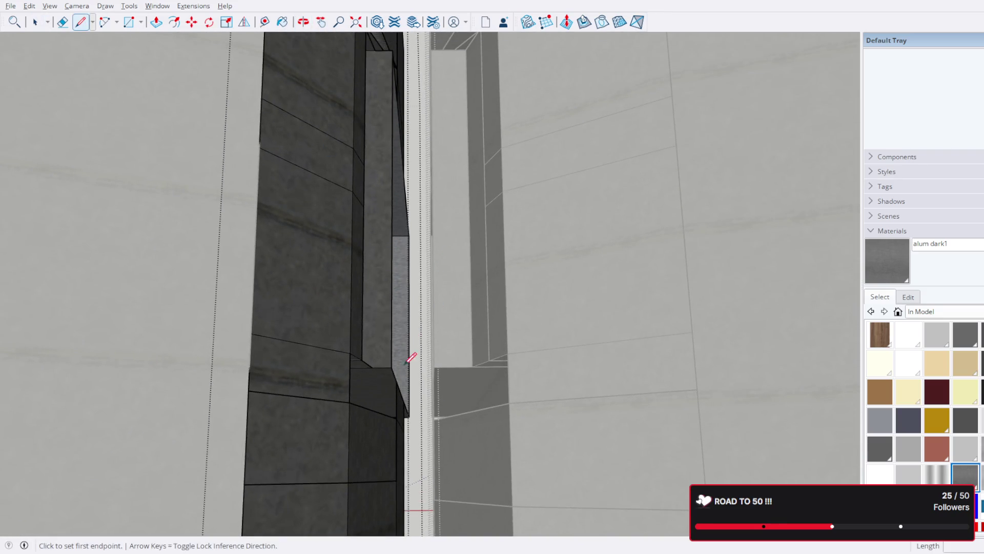
{"action": "left_click", "coordinate": [391, 367]}
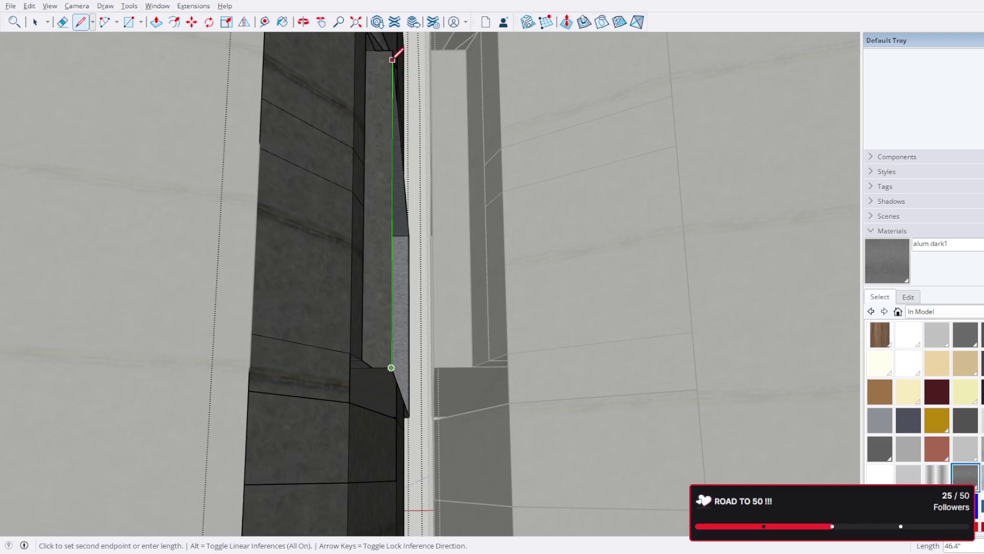
- Finish the edge splitting the column face and push the new strip out 3 inches
{"action": "left_click", "coordinate": [393, 51]}
{"action": "left_click", "coordinate": [155, 21]}
{"action": "mouse_move", "coordinate": [405, 205]}
{"action": "middle_mouse_down"}
{"action": "mouse_move", "coordinate": [374, 198]}
{"action": "mouse_move", "coordinate": [373, 282]}
{"action": "middle_mouse_up"}
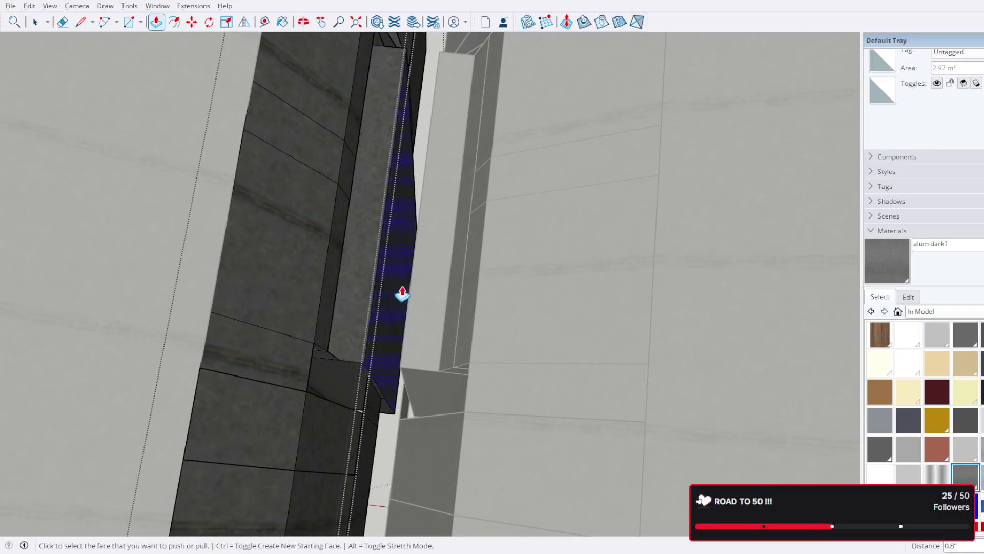
{"action": "left_click", "coordinate": [383, 334]}
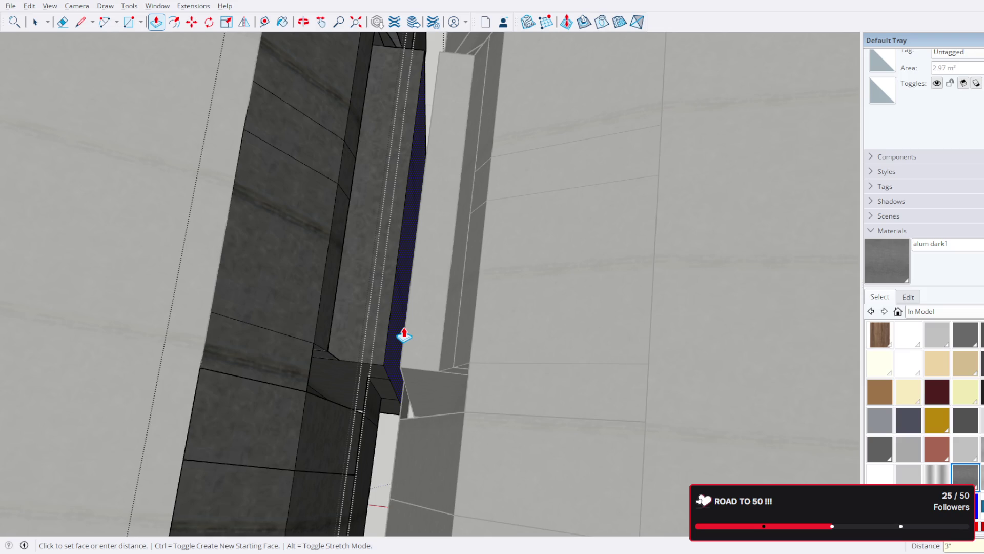
{"action": "left_click", "coordinate": [404, 336]}
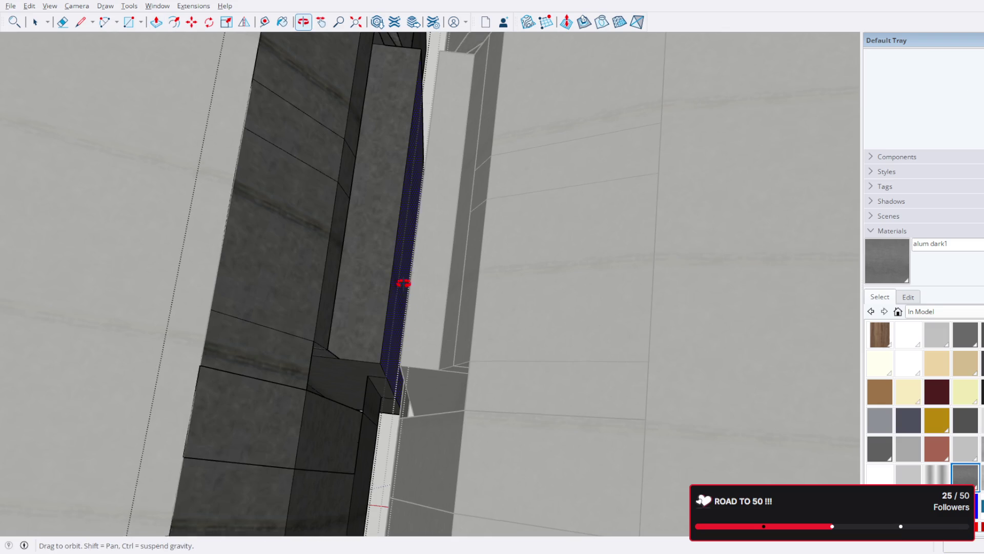
{"action": "middle_click_drag", "start_coordinate": [404, 335], "coordinate": [416, 256]}
{"action": "left_click", "coordinate": [392, 268]}
{"action": "type", "text": "3\""}
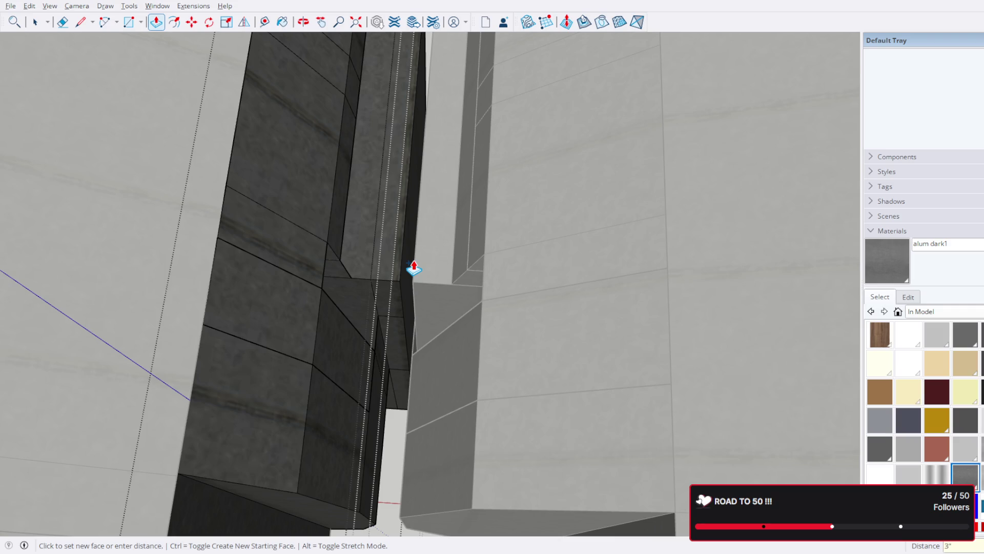
{"action": "key", "text": "Return"}
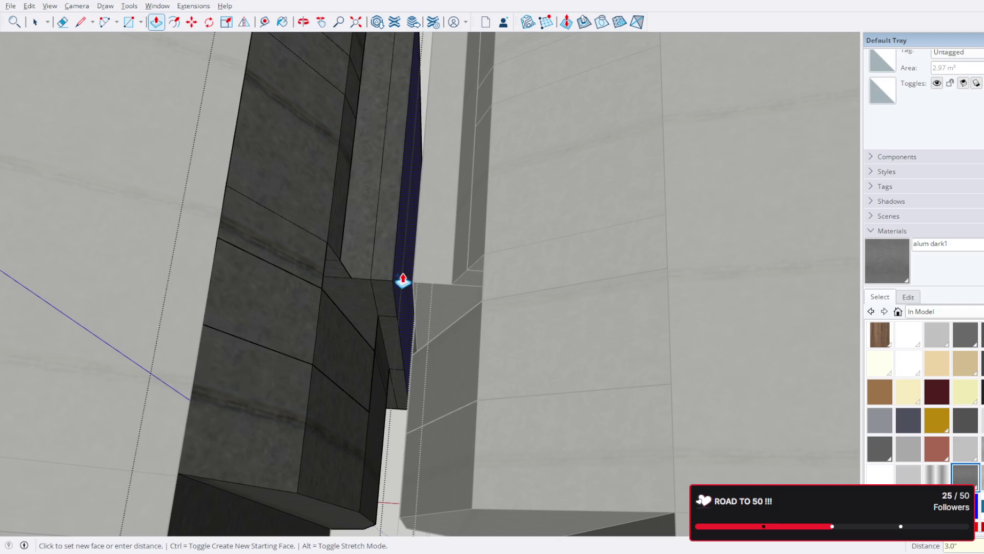
{"action": "scroll", "coordinate": [408, 248], "scroll_direction": "down", "scroll_amount": 6}
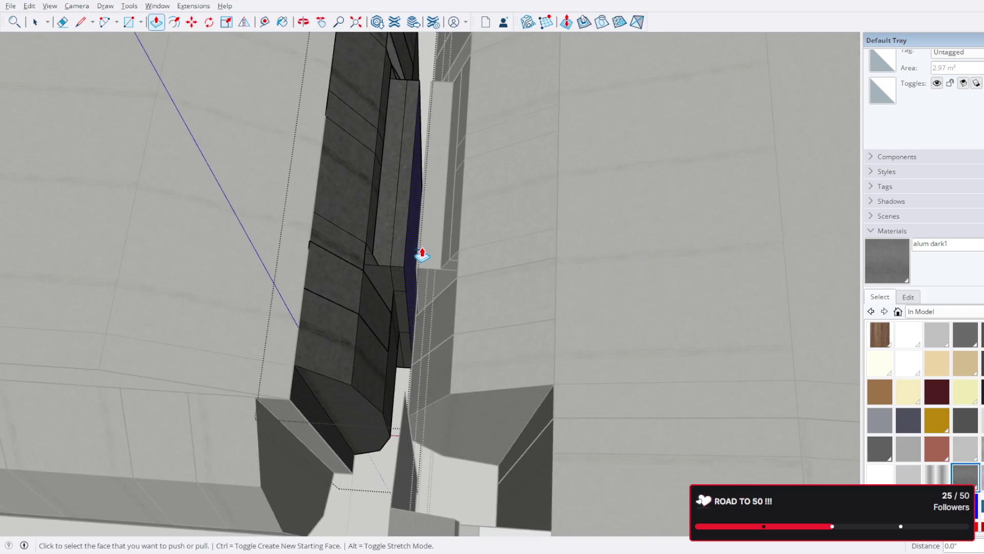
- Select the dark block and add the left beam to the selection
{"action": "left_click", "coordinate": [35, 26]}
{"action": "middle_click_drag", "start_coordinate": [266, 184], "coordinate": [285, 164]}
{"action": "scroll", "coordinate": [285, 165], "scroll_direction": "down", "scroll_amount": 3}
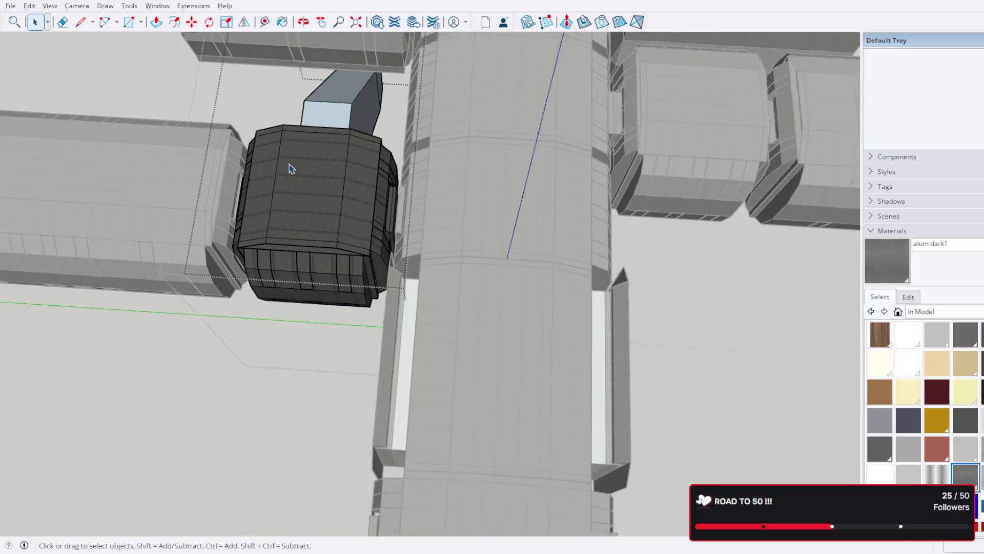
{"action": "scroll", "coordinate": [310, 165], "scroll_direction": "down", "scroll_amount": 2}
{"action": "left_click", "coordinate": [310, 165]}
{"action": "scroll", "coordinate": [309, 169], "scroll_direction": "up", "scroll_amount": 5}
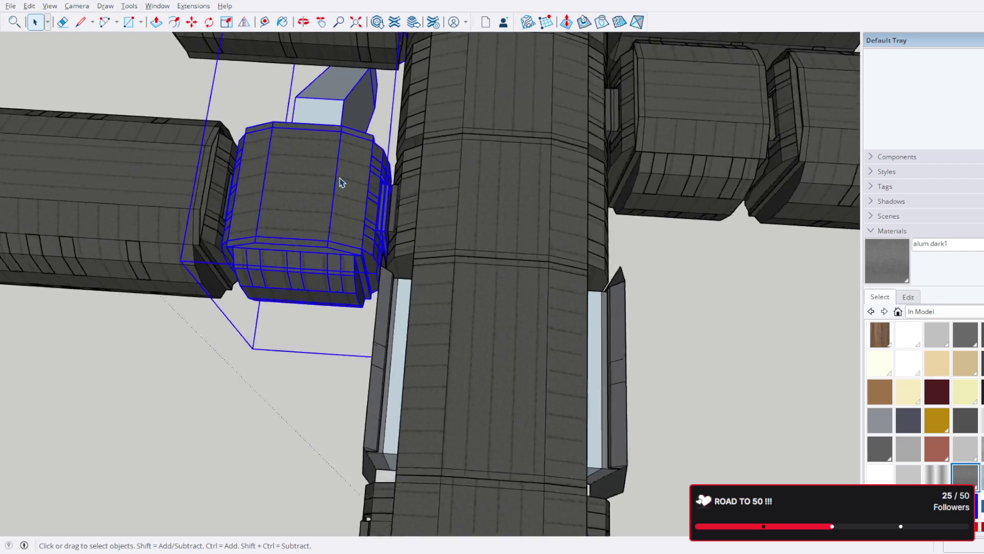
{"action": "scroll", "coordinate": [310, 195], "scroll_direction": "down", "scroll_amount": 3}
{"action": "left_click", "coordinate": [182, 165], "text": "shift"}
{"action": "scroll", "coordinate": [356, 208], "scroll_direction": "up", "scroll_amount": 10}
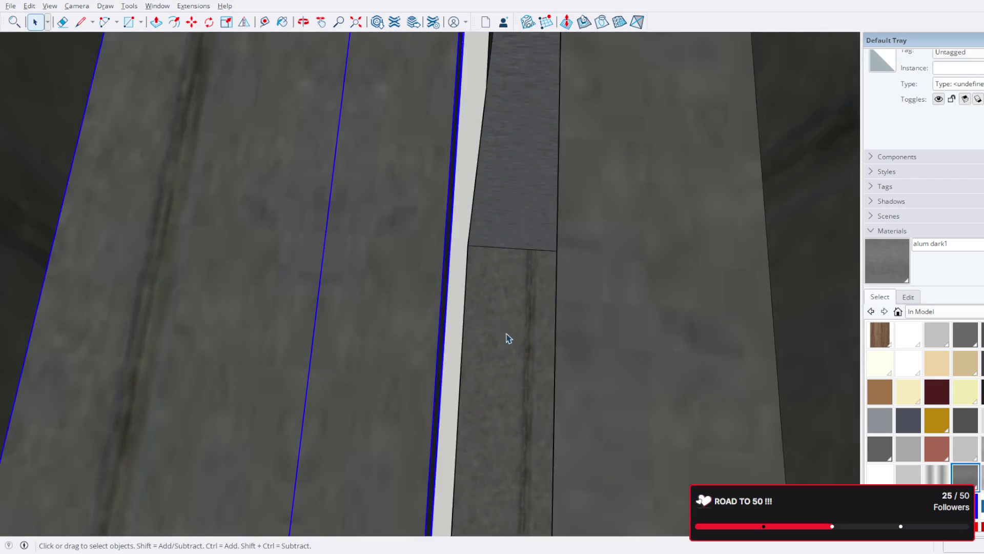
{"action": "scroll", "coordinate": [508, 339], "scroll_direction": "down", "scroll_amount": 5}
{"action": "middle_click_drag", "start_coordinate": [508, 338], "coordinate": [448, 303]}
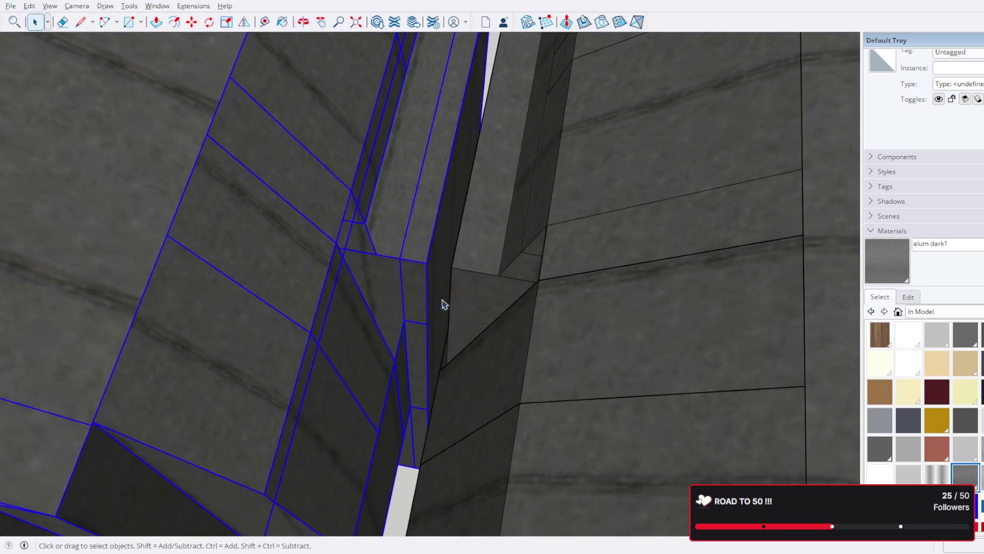
- Move the block and beam about 2.8" to sit snugly against the corridor block
{"action": "left_click", "coordinate": [189, 21]}
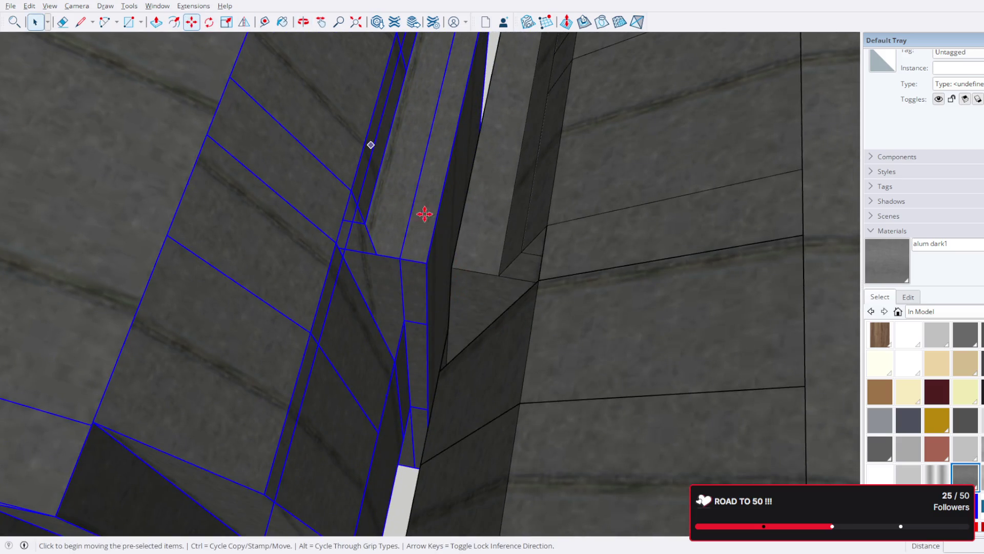
{"action": "left_click", "coordinate": [425, 261]}
{"action": "mouse_move", "coordinate": [449, 264]}
{"action": "middle_mouse_down"}
{"action": "mouse_move", "coordinate": [492, 246]}
{"action": "mouse_move", "coordinate": [624, 277]}
{"action": "mouse_move", "coordinate": [418, 306]}
{"action": "mouse_move", "coordinate": [601, 297]}
{"action": "mouse_move", "coordinate": [589, 325]}
{"action": "middle_mouse_up"}
{"action": "scroll", "coordinate": [519, 268], "scroll_direction": "up", "scroll_amount": 5}
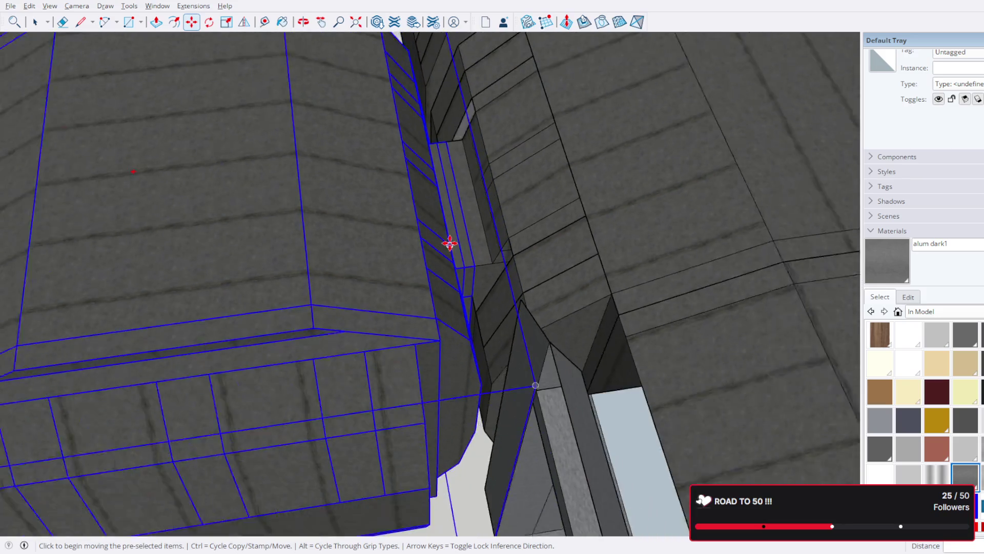
{"action": "scroll", "coordinate": [450, 242], "scroll_direction": "down", "scroll_amount": 10}
- Clear the selection and orbit out to face the corridor entrance
{"action": "left_click", "coordinate": [34, 21]}
{"action": "scroll", "coordinate": [576, 207], "scroll_direction": "down", "scroll_amount": 3}
{"action": "mouse_move", "coordinate": [575, 207]}
{"action": "middle_mouse_down"}
{"action": "mouse_move", "coordinate": [437, 154]}
{"action": "mouse_move", "coordinate": [747, 208]}
{"action": "middle_mouse_up"}
{"action": "left_click", "coordinate": [747, 208]}
{"action": "middle_click_drag", "start_coordinate": [437, 395], "coordinate": [314, 179]}
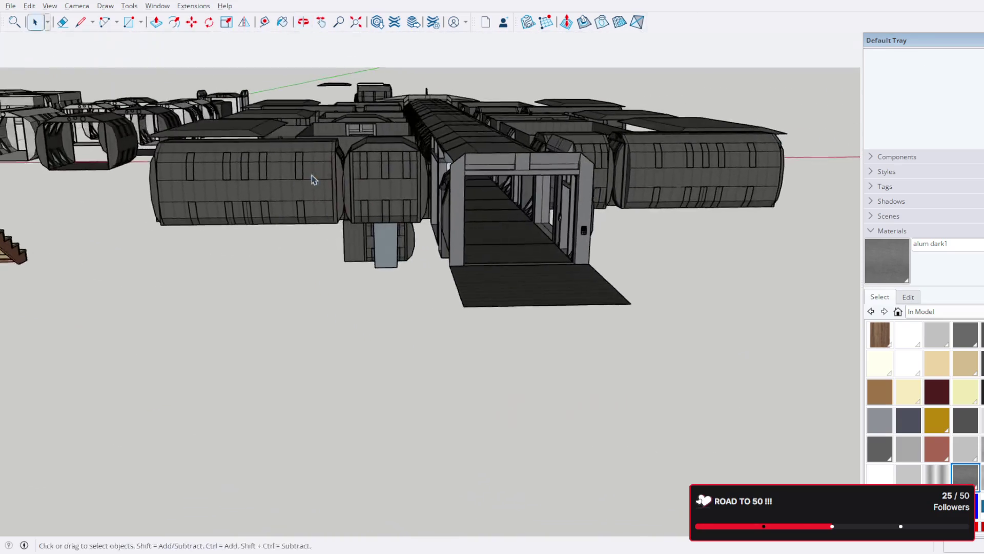
- Open the door component in the wall recess and delete its door panel
{"action": "scroll", "coordinate": [314, 179], "scroll_direction": "up", "scroll_amount": 10}
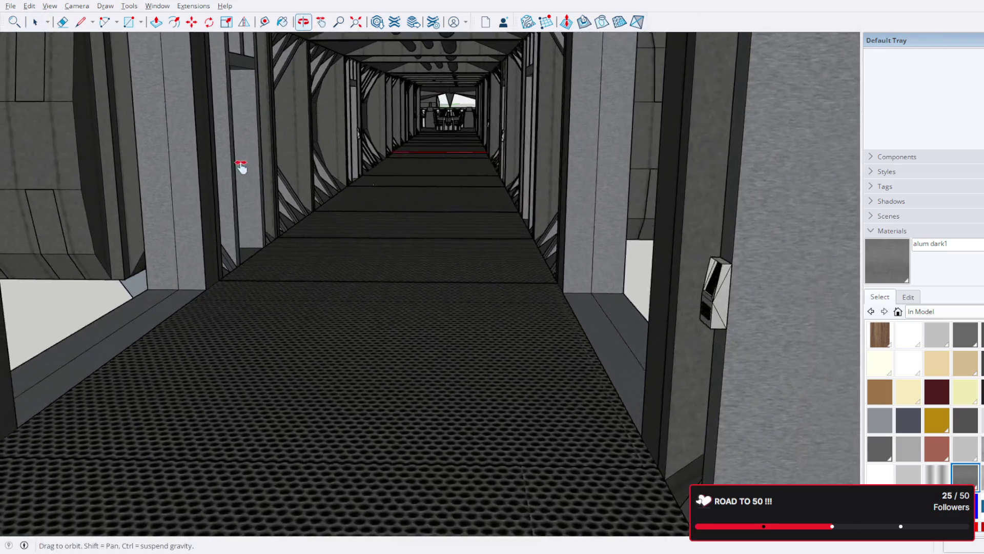
{"action": "scroll", "coordinate": [237, 166], "scroll_direction": "up", "scroll_amount": 5}
{"action": "mouse_move", "coordinate": [237, 167]}
{"action": "middle_mouse_down"}
{"action": "mouse_move", "coordinate": [236, 180]}
{"action": "mouse_move", "coordinate": [183, 190]}
{"action": "mouse_move", "coordinate": [359, 238]}
{"action": "mouse_move", "coordinate": [424, 226]}
{"action": "mouse_move", "coordinate": [318, 237]}
{"action": "middle_mouse_up"}
{"action": "scroll", "coordinate": [358, 237], "scroll_direction": "up", "scroll_amount": 5}
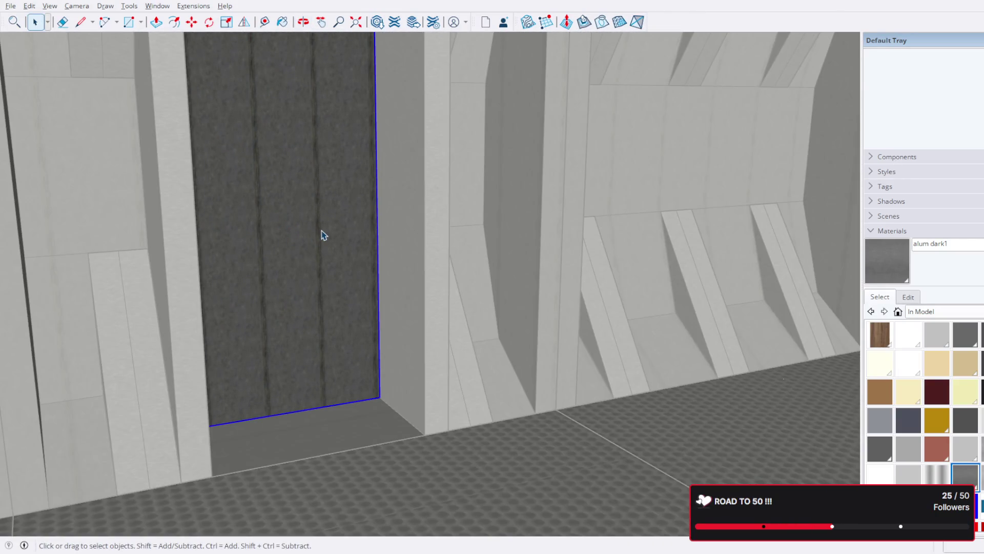
{"action": "left_click", "coordinate": [324, 235]}
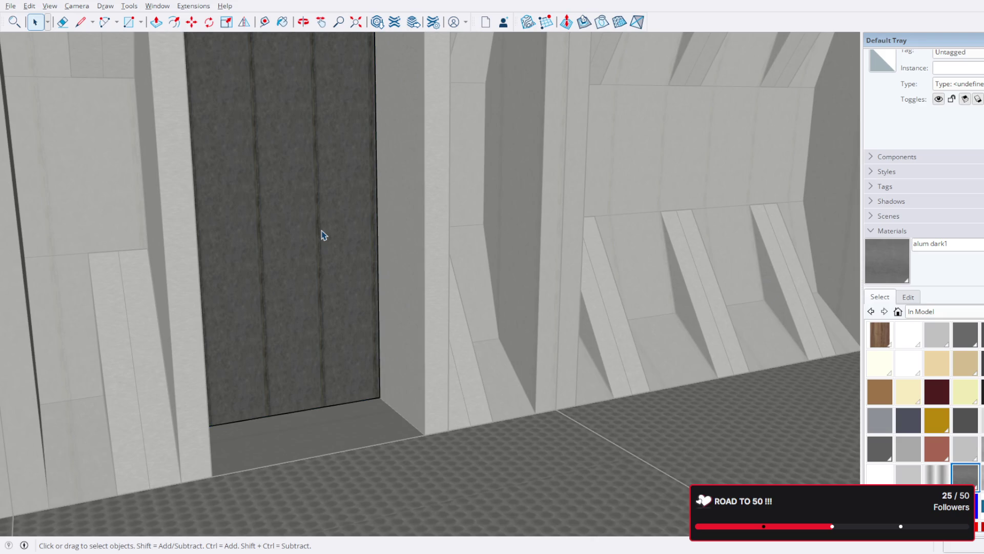
{"action": "double_click", "coordinate": [317, 240]}
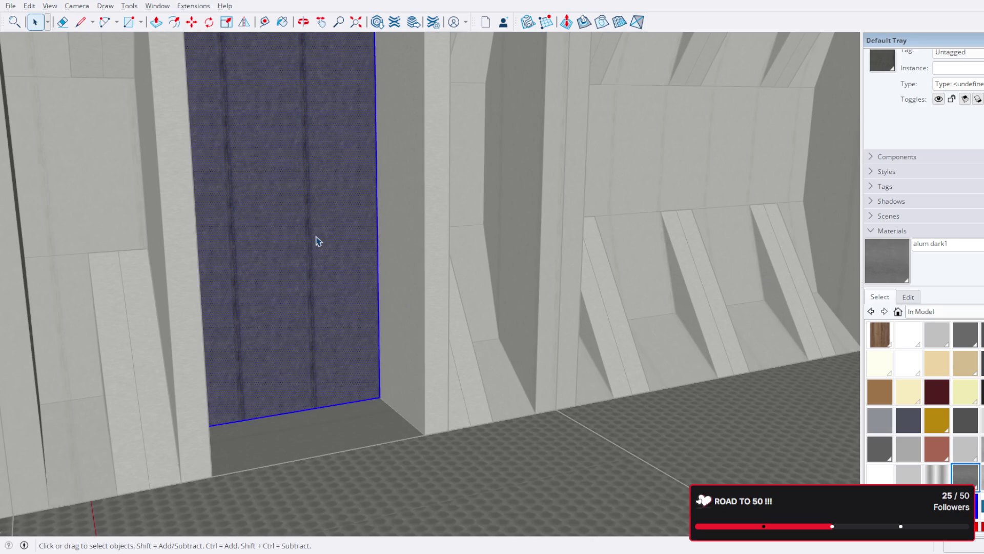
{"action": "key", "text": "Delete"}
- Delete the stray face left in the doorway recess and look down into the opening
{"action": "scroll", "coordinate": [342, 282], "scroll_direction": "up", "scroll_amount": 3}
{"action": "scroll", "coordinate": [342, 281], "scroll_direction": "up", "scroll_amount": 2}
{"action": "scroll", "coordinate": [367, 283], "scroll_direction": "down", "scroll_amount": 3}
{"action": "mouse_move", "coordinate": [395, 303]}
{"action": "middle_mouse_down"}
{"action": "mouse_move", "coordinate": [443, 297]}
{"action": "mouse_move", "coordinate": [523, 314]}
{"action": "mouse_move", "coordinate": [536, 327]}
{"action": "middle_mouse_up"}
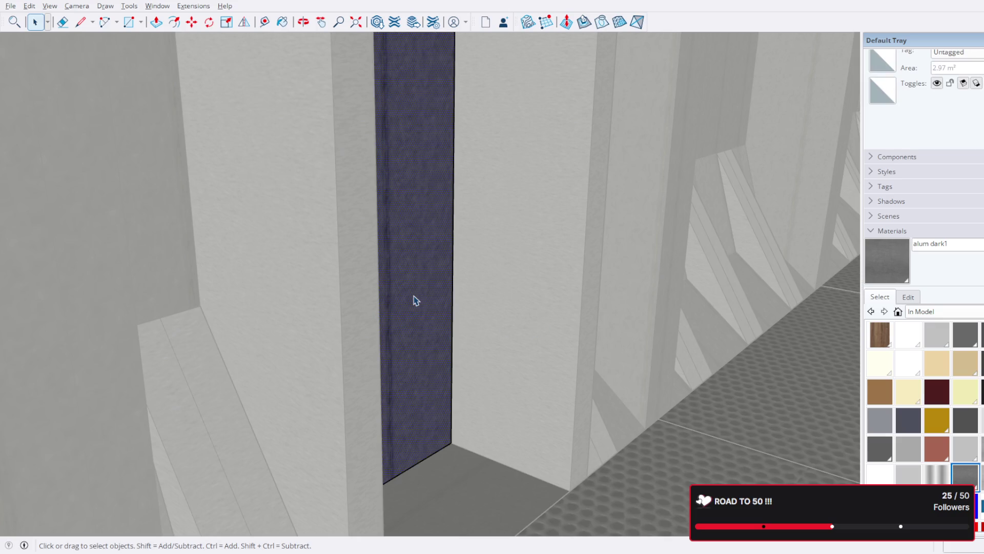
{"action": "key", "text": "Escape"}
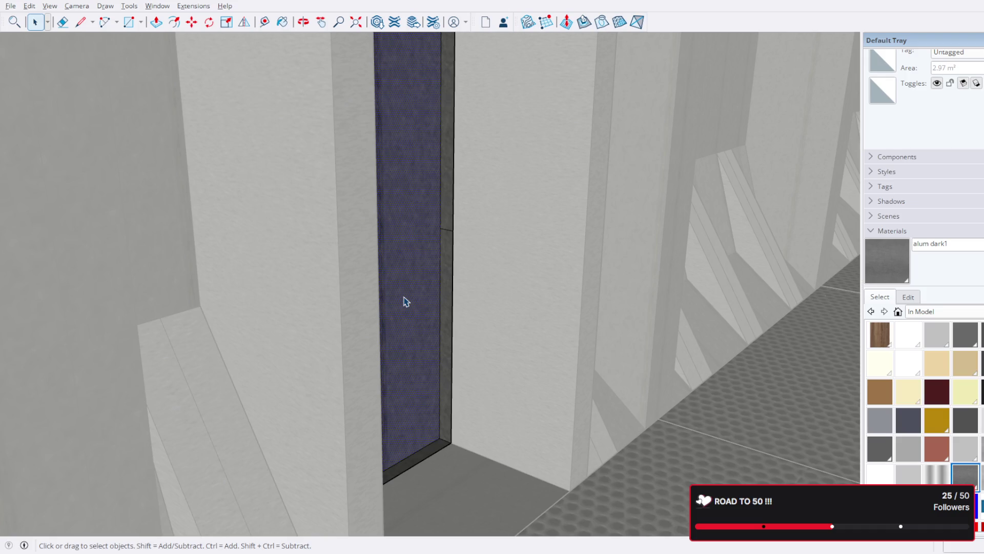
{"action": "key", "text": "Delete"}
{"action": "mouse_move", "coordinate": [436, 363]}
{"action": "middle_mouse_down"}
{"action": "mouse_move", "coordinate": [487, 224]}
{"action": "mouse_move", "coordinate": [125, 405]}
{"action": "mouse_move", "coordinate": [172, 422]}
{"action": "mouse_move", "coordinate": [394, 319]}
{"action": "middle_mouse_up"}
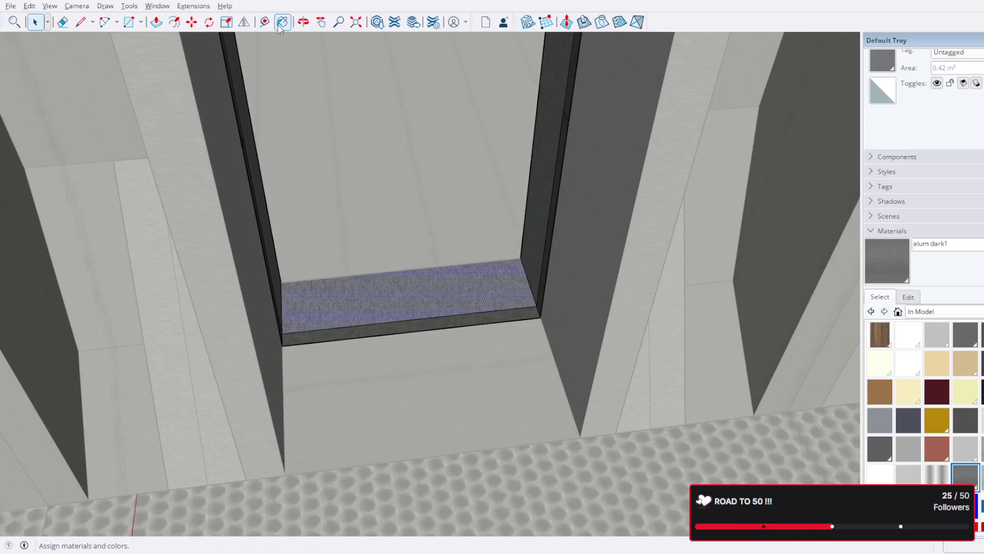
- Paint the threshold's front edge with the alum dark1 material
{"action": "left_click", "coordinate": [493, 314]}
{"action": "scroll", "coordinate": [318, 297], "scroll_direction": "up", "scroll_amount": 2}
{"action": "mouse_move", "coordinate": [318, 296]}
{"action": "middle_mouse_down"}
{"action": "mouse_move", "coordinate": [156, 268]}
{"action": "mouse_move", "coordinate": [236, 232]}
{"action": "mouse_move", "coordinate": [294, 289]}
{"action": "middle_mouse_up"}
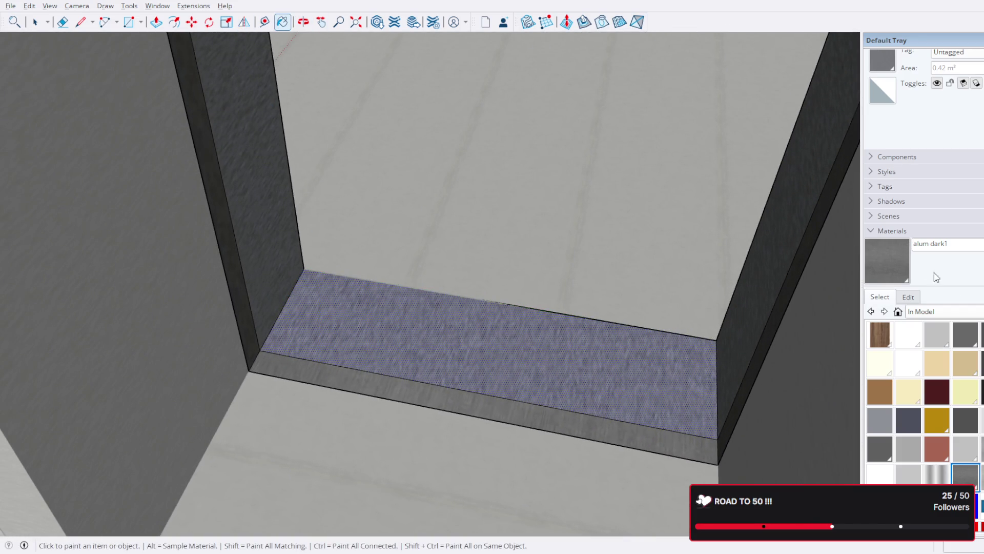
- Sample Steel Brushed Stainless and apply it to the door frame's inner and narrow faces
{"action": "left_click", "coordinate": [548, 331], "text": "alt"}
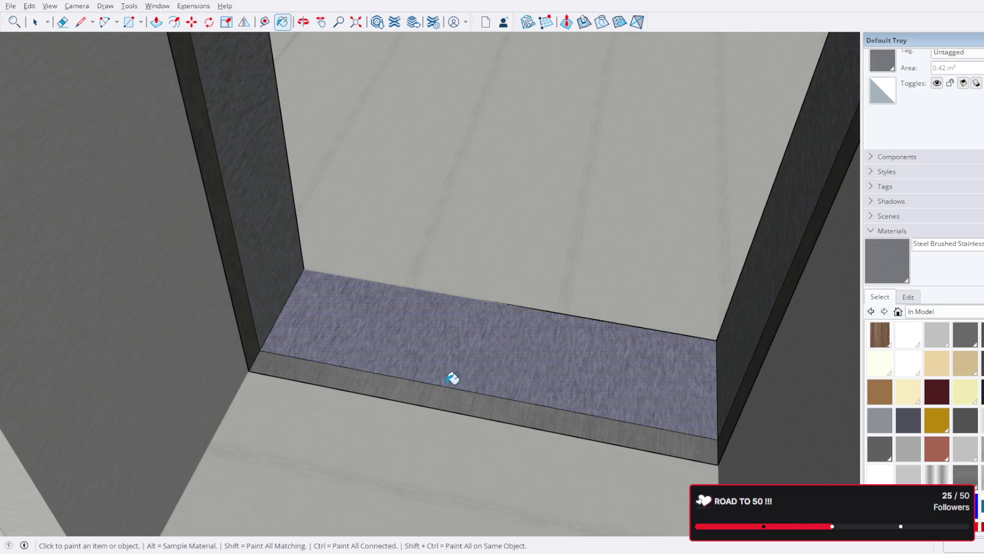
{"action": "mouse_move", "coordinate": [231, 264]}
{"action": "middle_mouse_down"}
{"action": "mouse_move", "coordinate": [699, 320]}
{"action": "mouse_move", "coordinate": [830, 316]}
{"action": "mouse_move", "coordinate": [800, 270]}
{"action": "mouse_move", "coordinate": [663, 258]}
{"action": "mouse_move", "coordinate": [501, 369]}
{"action": "mouse_move", "coordinate": [505, 173]}
{"action": "mouse_move", "coordinate": [493, 451]}
{"action": "mouse_move", "coordinate": [462, 211]}
{"action": "mouse_move", "coordinate": [501, 158]}
{"action": "mouse_move", "coordinate": [461, 243]}
{"action": "middle_mouse_up"}
{"action": "scroll", "coordinate": [461, 243], "scroll_direction": "down", "scroll_amount": 5}
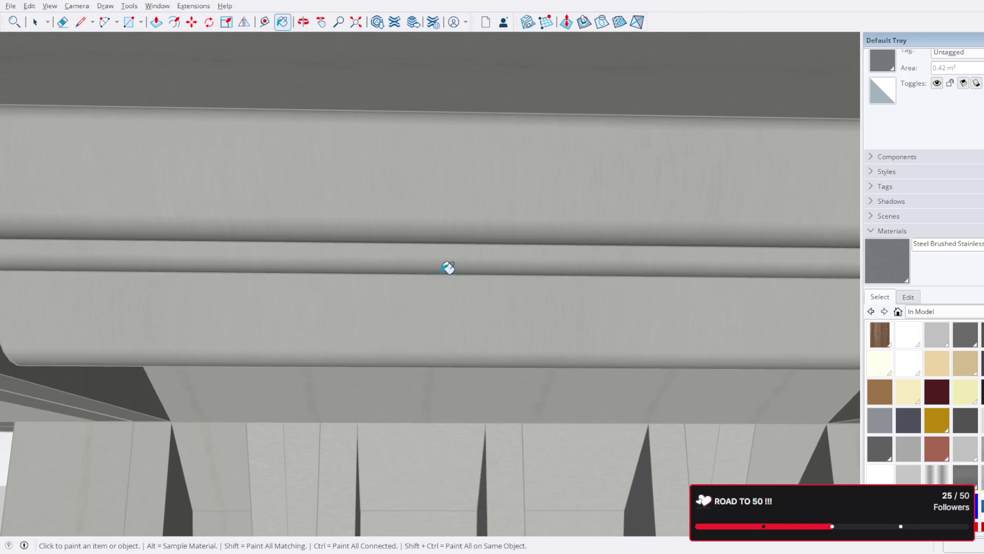
{"action": "mouse_move", "coordinate": [502, 372]}
{"action": "middle_mouse_down"}
{"action": "mouse_move", "coordinate": [391, 211]}
{"action": "mouse_move", "coordinate": [496, 305]}
{"action": "mouse_move", "coordinate": [314, 310]}
{"action": "mouse_move", "coordinate": [613, 257]}
{"action": "mouse_move", "coordinate": [259, 248]}
{"action": "mouse_move", "coordinate": [202, 260]}
{"action": "mouse_move", "coordinate": [244, 293]}
{"action": "mouse_move", "coordinate": [457, 321]}
{"action": "mouse_move", "coordinate": [630, 301]}
{"action": "mouse_move", "coordinate": [554, 263]}
{"action": "mouse_move", "coordinate": [553, 191]}
{"action": "mouse_move", "coordinate": [542, 248]}
{"action": "middle_mouse_up"}
{"action": "scroll", "coordinate": [558, 355], "scroll_direction": "up", "scroll_amount": 5}
{"action": "left_click", "coordinate": [203, 260]}
{"action": "scroll", "coordinate": [246, 212], "scroll_direction": "down", "scroll_amount": 5}
{"action": "left_click", "coordinate": [615, 313]}
{"action": "scroll", "coordinate": [556, 402], "scroll_direction": "down", "scroll_amount": 10}
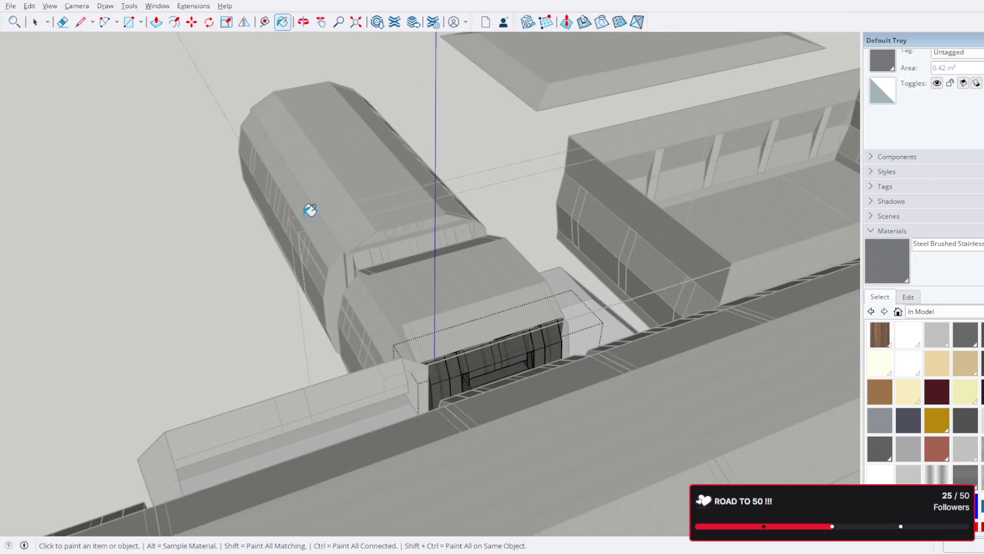
{"action": "scroll", "coordinate": [231, 208], "scroll_direction": "down", "scroll_amount": 5}
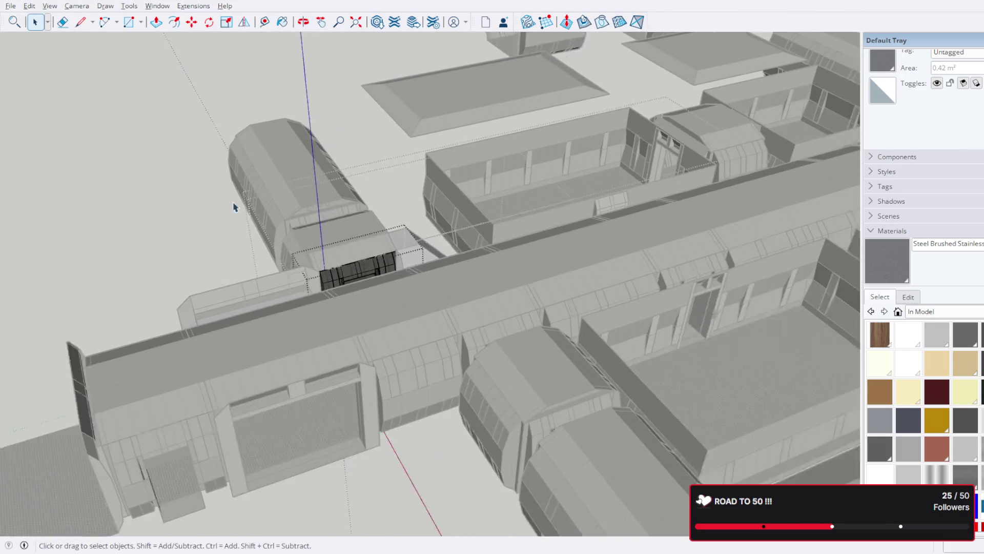
- Select the entire model and zoom out to survey the whole station layout
{"action": "key", "text": "ctrl+a"}
{"action": "mouse_move", "coordinate": [178, 210]}
{"action": "middle_mouse_down"}
{"action": "mouse_move", "coordinate": [747, 199]}
{"action": "mouse_move", "coordinate": [419, 195]}
{"action": "middle_mouse_up"}
{"action": "scroll", "coordinate": [747, 200], "scroll_direction": "down", "scroll_amount": 5}
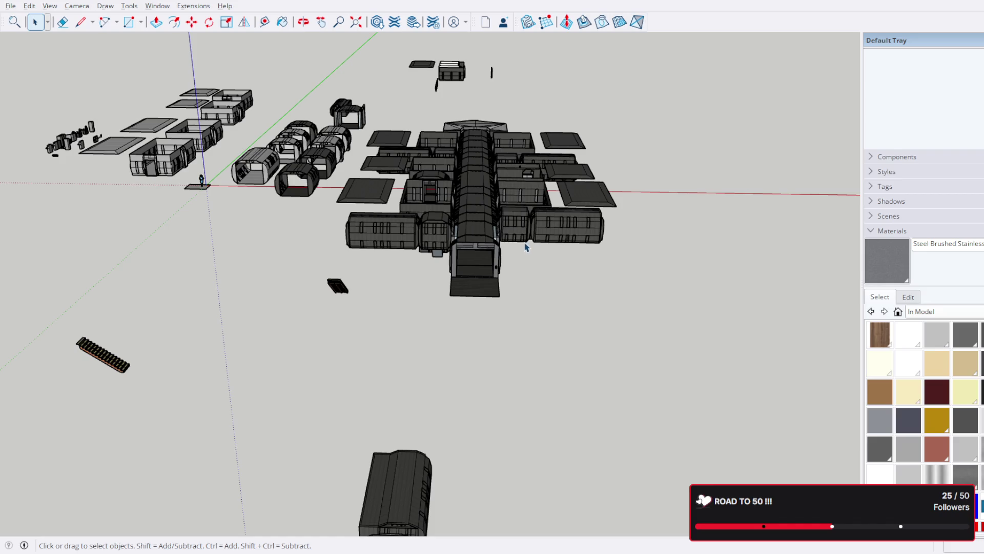
{"action": "scroll", "coordinate": [526, 247], "scroll_direction": "up", "scroll_amount": 3}
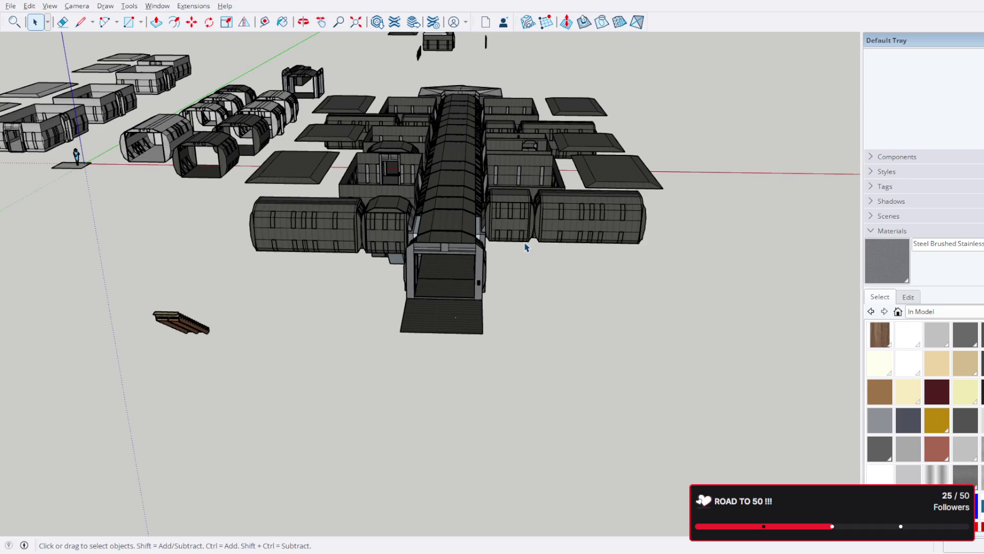
{"action": "scroll", "coordinate": [459, 265], "scroll_direction": "up", "scroll_amount": 2}
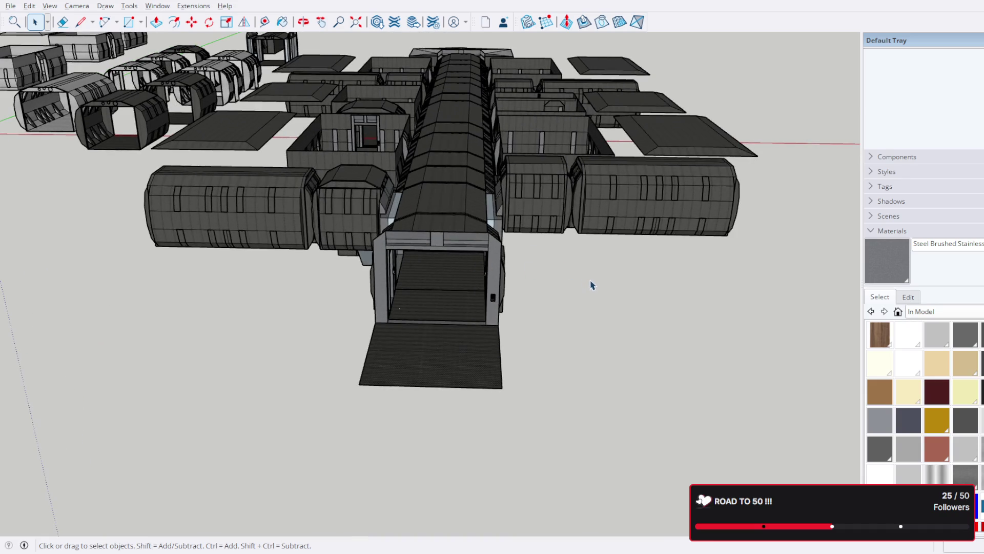
- Drop to a low side view and close in on the box group at the corridor entrance
{"action": "mouse_move", "coordinate": [301, 258]}
{"action": "middle_mouse_down"}
{"action": "mouse_move", "coordinate": [503, 272]}
{"action": "mouse_move", "coordinate": [615, 323]}
{"action": "mouse_move", "coordinate": [661, 222]}
{"action": "mouse_move", "coordinate": [652, 160]}
{"action": "mouse_move", "coordinate": [565, 248]}
{"action": "middle_mouse_up"}
{"action": "scroll", "coordinate": [513, 267], "scroll_direction": "up", "scroll_amount": 2}
{"action": "left_click", "coordinate": [432, 336]}
{"action": "mouse_move", "coordinate": [432, 337]}
{"action": "middle_mouse_down"}
{"action": "mouse_move", "coordinate": [619, 336]}
{"action": "mouse_move", "coordinate": [506, 362]}
{"action": "mouse_move", "coordinate": [525, 191]}
{"action": "mouse_move", "coordinate": [529, 222]}
{"action": "mouse_move", "coordinate": [27, 306]}
{"action": "middle_mouse_up"}
{"action": "scroll", "coordinate": [508, 363], "scroll_direction": "down", "scroll_amount": 3}
{"action": "scroll", "coordinate": [308, 287], "scroll_direction": "up", "scroll_amount": 10}
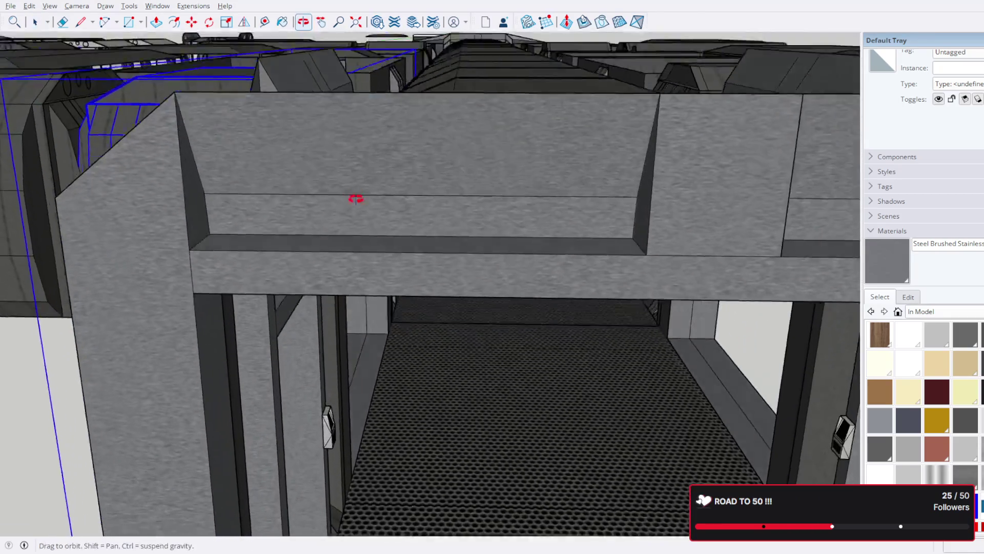
- Select the doorway and corridor group, deleting it by mistake and restoring it with undo
{"action": "scroll", "coordinate": [400, 290], "scroll_direction": "up", "scroll_amount": 6}
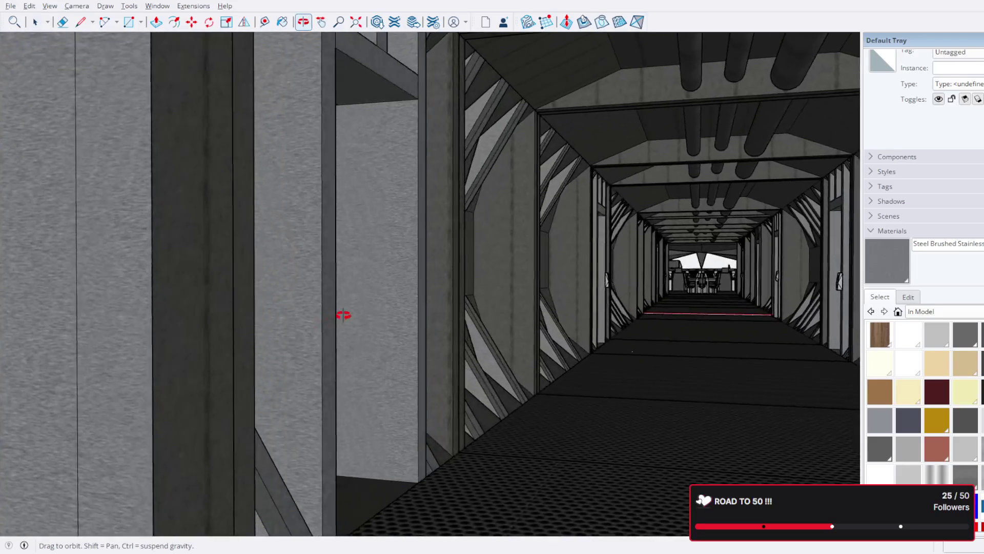
{"action": "scroll", "coordinate": [557, 324], "scroll_direction": "up", "scroll_amount": 10}
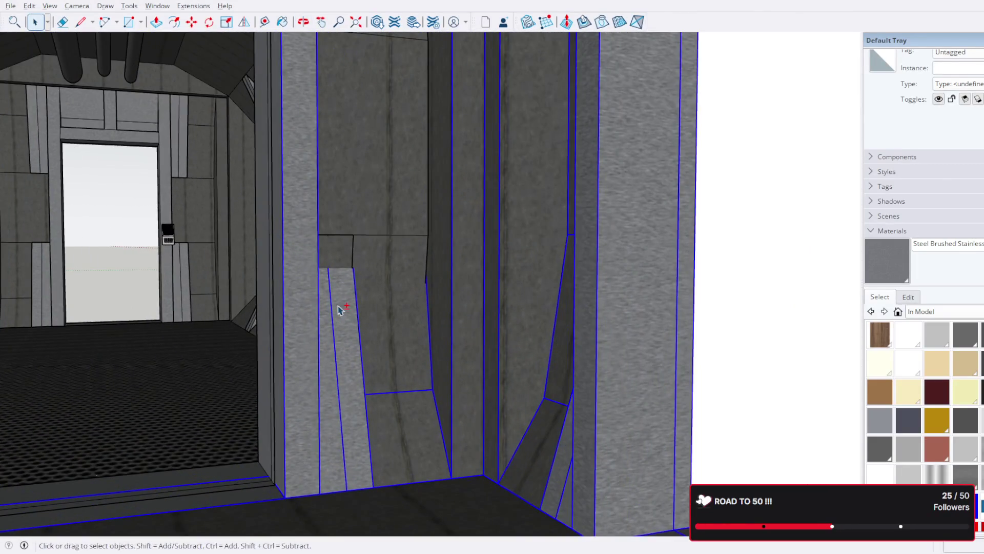
{"action": "mouse_move", "coordinate": [338, 309]}
{"action": "middle_mouse_down"}
{"action": "mouse_move", "coordinate": [314, 329]}
{"action": "mouse_move", "coordinate": [354, 340]}
{"action": "mouse_move", "coordinate": [413, 389]}
{"action": "mouse_move", "coordinate": [425, 425]}
{"action": "middle_mouse_up"}
{"action": "scroll", "coordinate": [480, 318], "scroll_direction": "down", "scroll_amount": 3}
{"action": "left_click", "coordinate": [386, 390]}
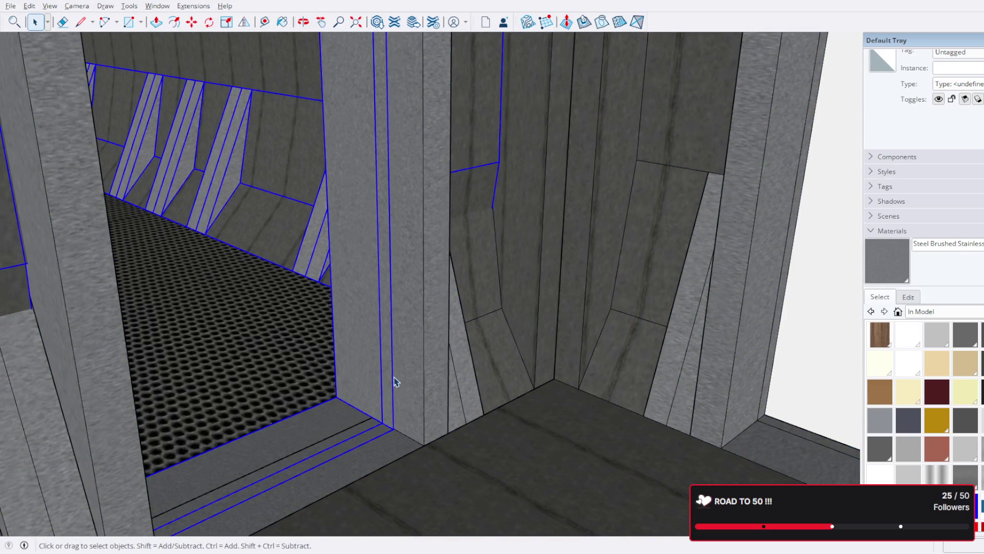
{"action": "key", "text": "Delete"}
{"action": "key", "text": "ctrl+z"}
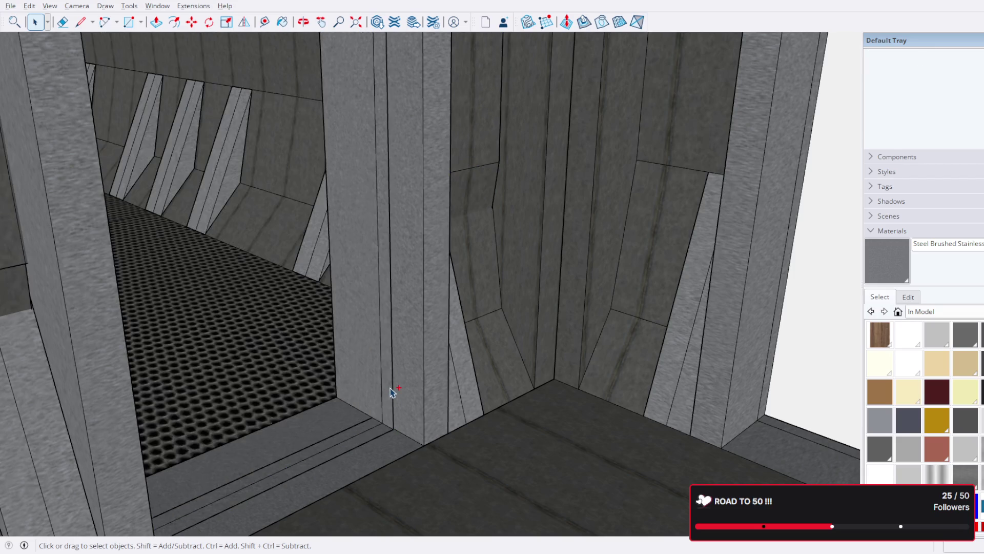
- Move the doorway and corridor group a few inches to close the gap at the wall joint
{"action": "left_click", "coordinate": [371, 364]}
{"action": "mouse_move", "coordinate": [369, 366]}
{"action": "middle_mouse_down"}
{"action": "mouse_move", "coordinate": [576, 481]}
{"action": "mouse_move", "coordinate": [567, 536]}
{"action": "mouse_move", "coordinate": [626, 440]}
{"action": "mouse_move", "coordinate": [509, 329]}
{"action": "middle_mouse_up"}
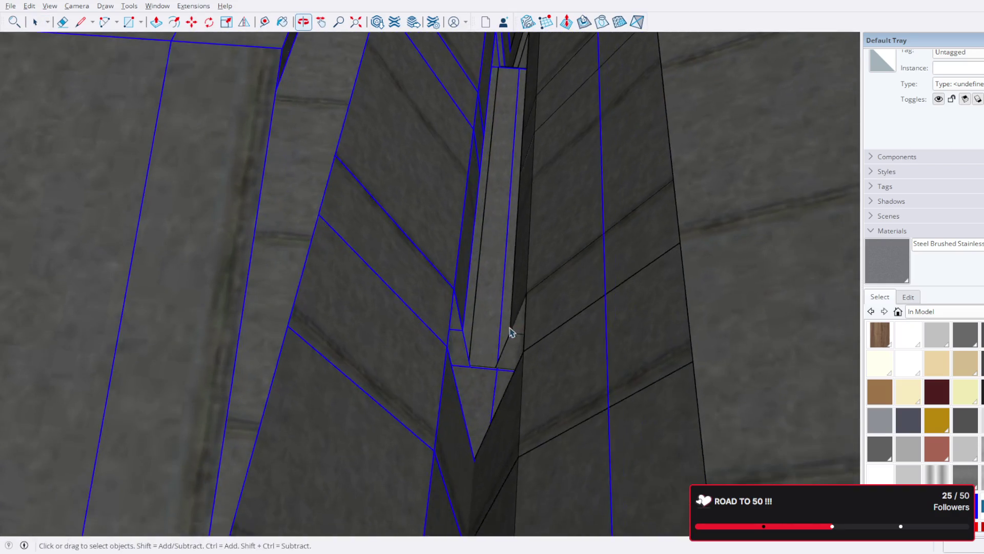
{"action": "scroll", "coordinate": [505, 354], "scroll_direction": "up", "scroll_amount": 2}
{"action": "scroll", "coordinate": [457, 247], "scroll_direction": "up", "scroll_amount": 2}
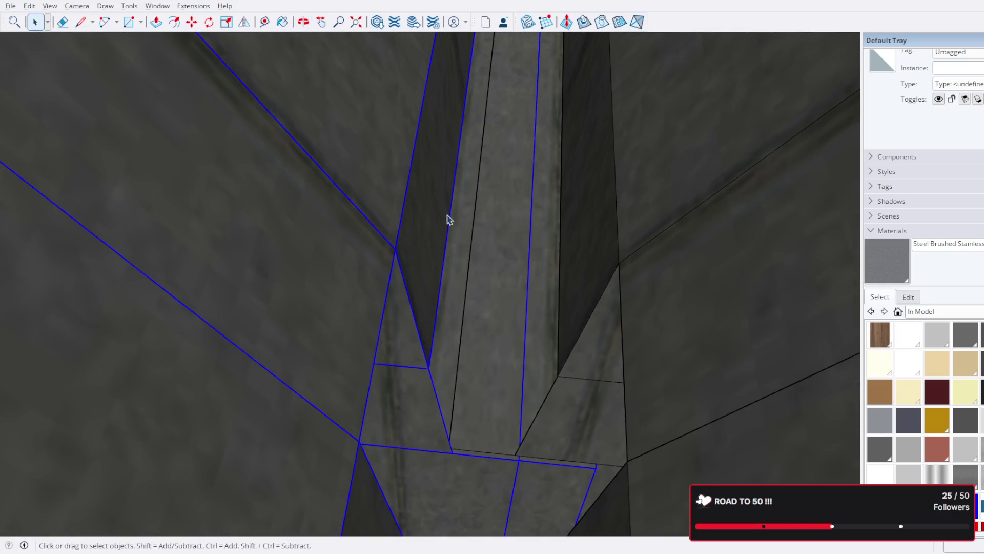
{"action": "left_click", "coordinate": [191, 24]}
{"action": "left_click", "coordinate": [417, 392]}
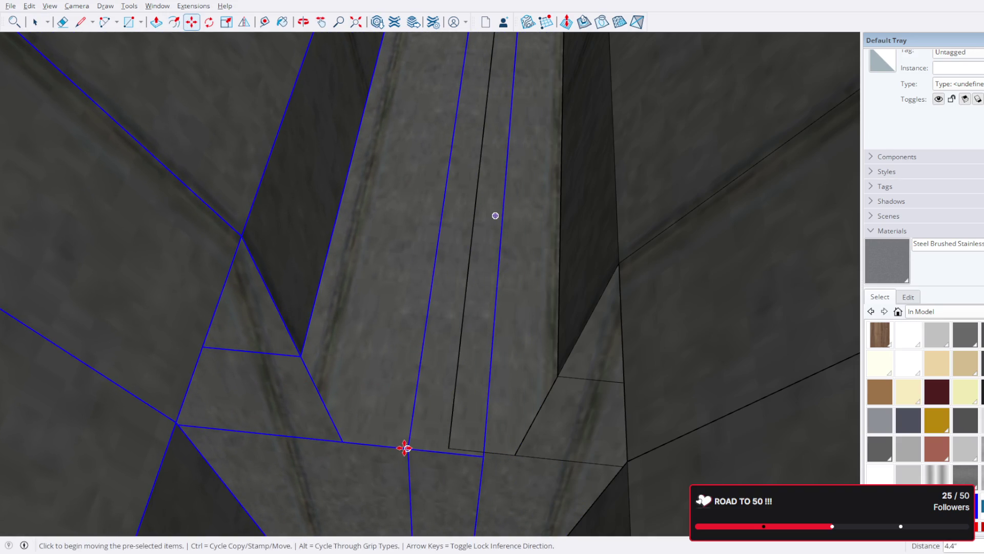
{"action": "left_click", "coordinate": [405, 448]}
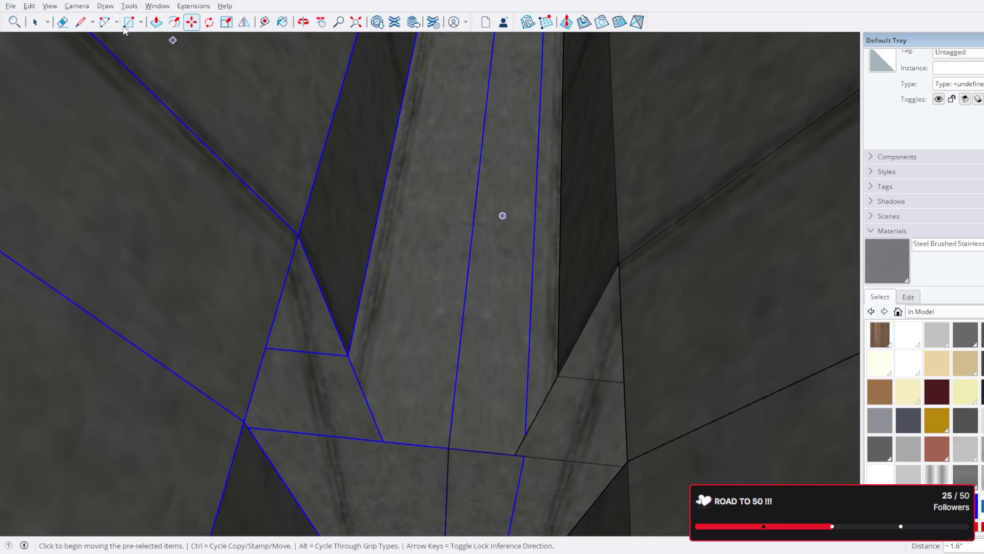
- Orbit around and beneath the structure to check the closed wall joint
{"action": "middle_click_drag", "start_coordinate": [706, 466], "coordinate": [583, 318]}
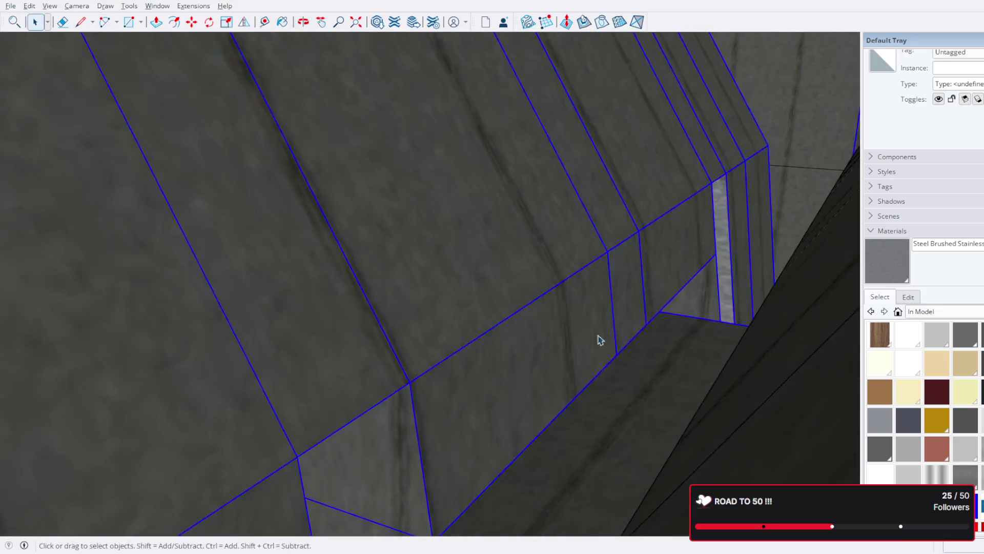
{"action": "scroll", "coordinate": [512, 220], "scroll_direction": "up", "scroll_amount": 5}
{"action": "middle_click_drag", "start_coordinate": [789, 411], "coordinate": [435, 269]}
{"action": "scroll", "coordinate": [435, 268], "scroll_direction": "up", "scroll_amount": 3}
{"action": "mouse_move", "coordinate": [681, 369]}
{"action": "middle_mouse_down"}
{"action": "mouse_move", "coordinate": [174, 48]}
{"action": "mouse_move", "coordinate": [253, 164]}
{"action": "mouse_move", "coordinate": [106, 101]}
{"action": "mouse_move", "coordinate": [404, 308]}
{"action": "mouse_move", "coordinate": [493, 308]}
{"action": "middle_mouse_up"}
{"action": "scroll", "coordinate": [420, 318], "scroll_direction": "down", "scroll_amount": 10}
{"action": "scroll", "coordinate": [433, 319], "scroll_direction": "down", "scroll_amount": 5}
{"action": "scroll", "coordinate": [564, 359], "scroll_direction": "up", "scroll_amount": 5}
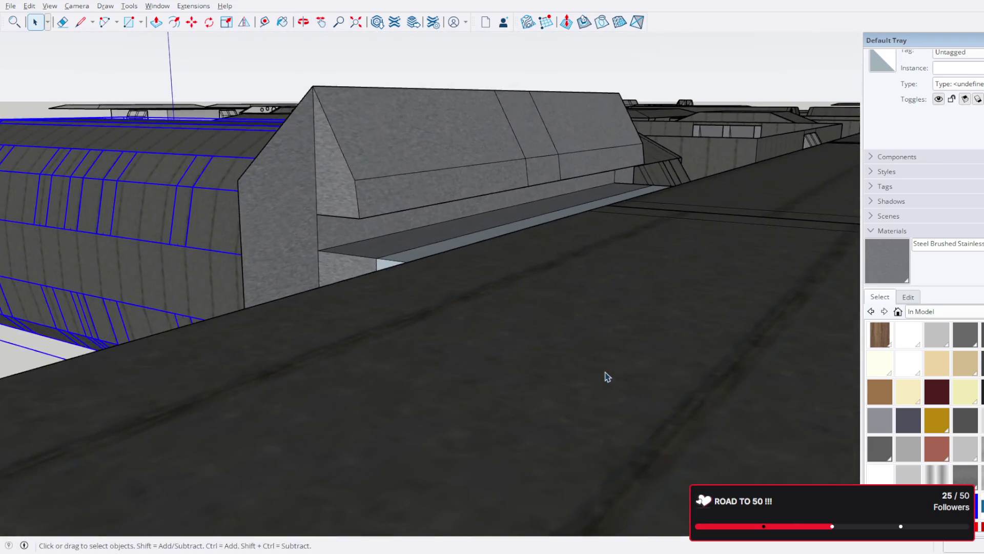
{"action": "middle_click_drag", "start_coordinate": [607, 377], "coordinate": [644, 351]}
{"action": "scroll", "coordinate": [481, 273], "scroll_direction": "down", "scroll_amount": 3}
{"action": "mouse_move", "coordinate": [482, 273]}
{"action": "middle_mouse_down"}
{"action": "mouse_move", "coordinate": [557, 205]}
{"action": "mouse_move", "coordinate": [477, 395]}
{"action": "middle_mouse_up"}
{"action": "scroll", "coordinate": [559, 208], "scroll_direction": "down", "scroll_amount": 3}
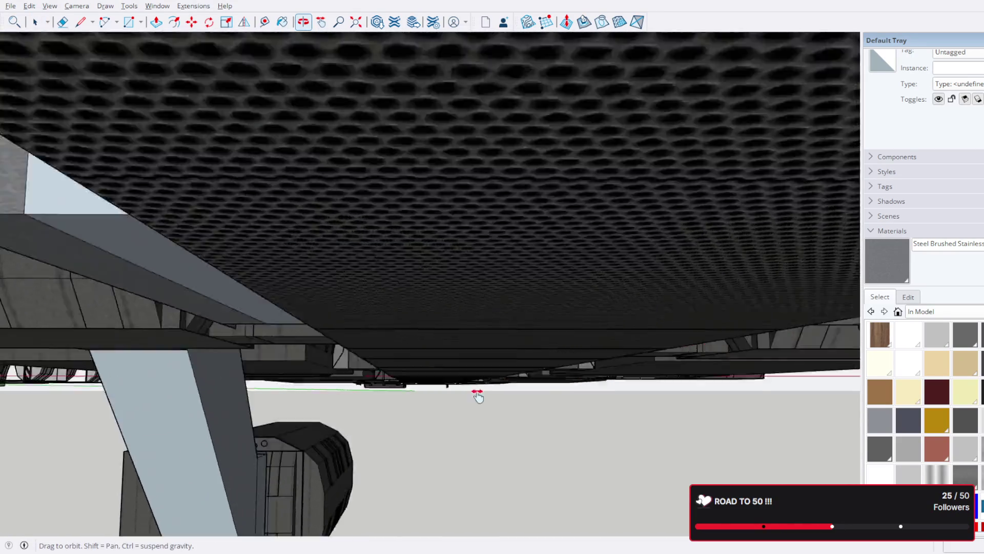
- Return the camera inside the corridor and turn to face the tunnel wall
{"action": "key", "text": "Page_Down"}
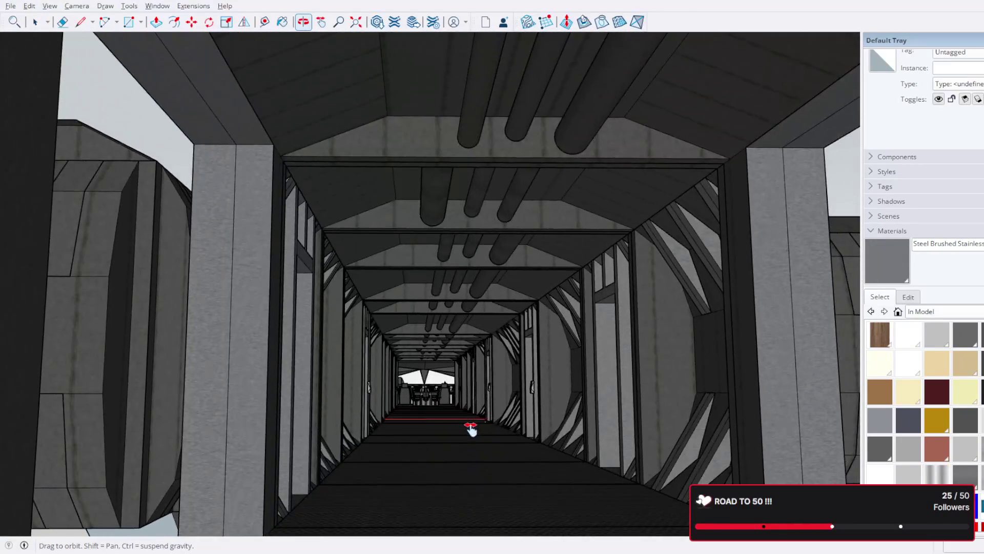
{"action": "key", "text": "space"}
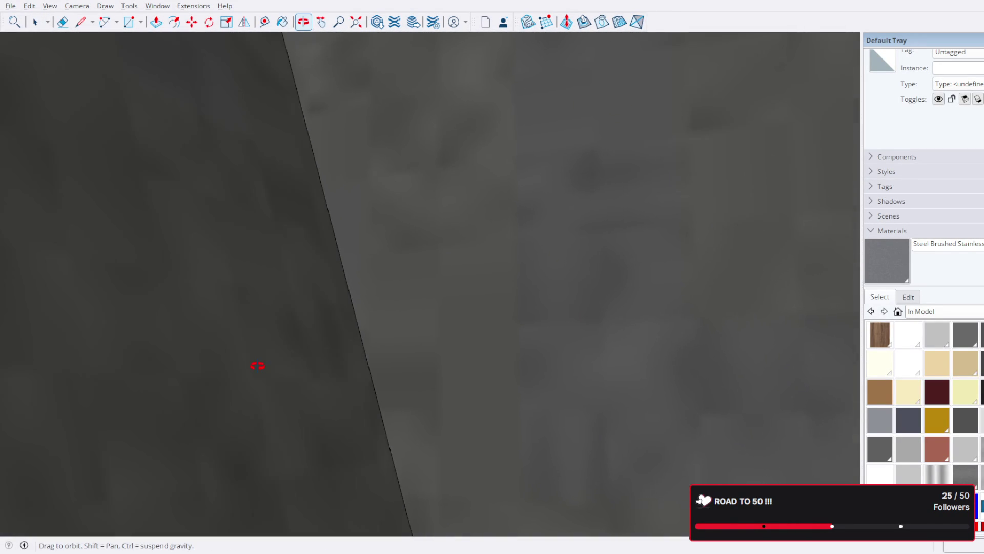
{"action": "middle_click_drag", "start_coordinate": [258, 366], "coordinate": [31, 380]}
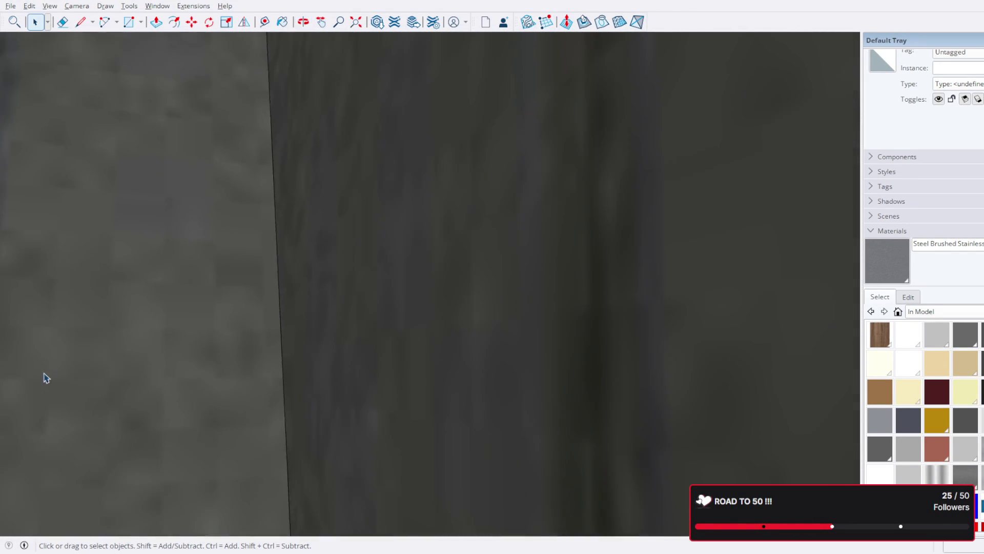
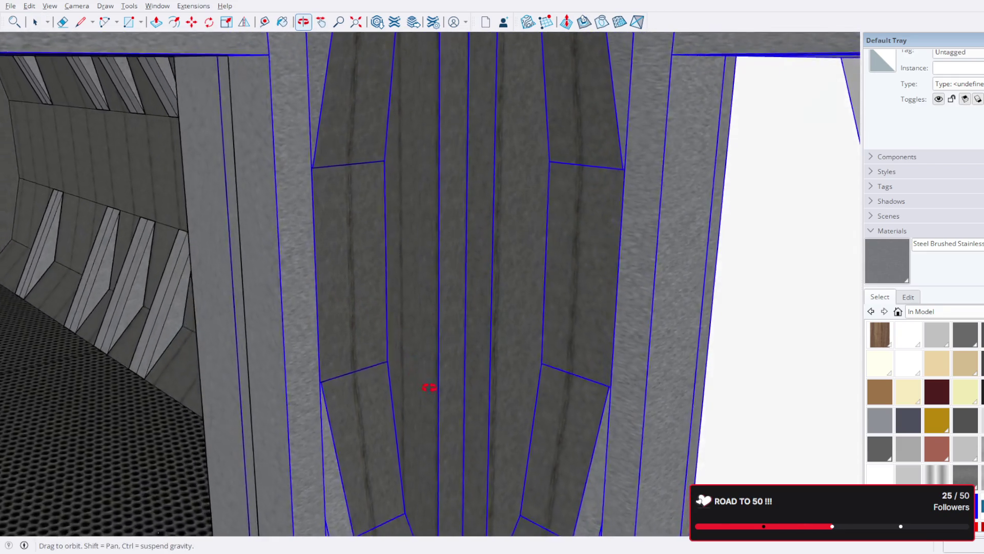
- Orbit around the module's ribbed panels and the joint between two modules
{"action": "left_click_drag", "start_coordinate": [459, 402], "coordinate": [520, 396]}
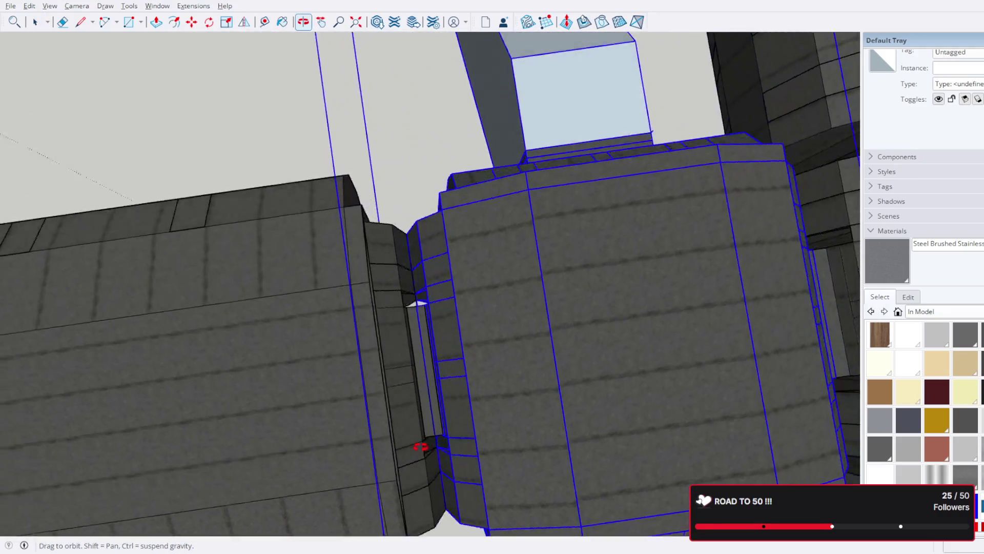
{"action": "left_click_drag", "start_coordinate": [421, 446], "coordinate": [492, 310]}
{"action": "key", "text": "space"}
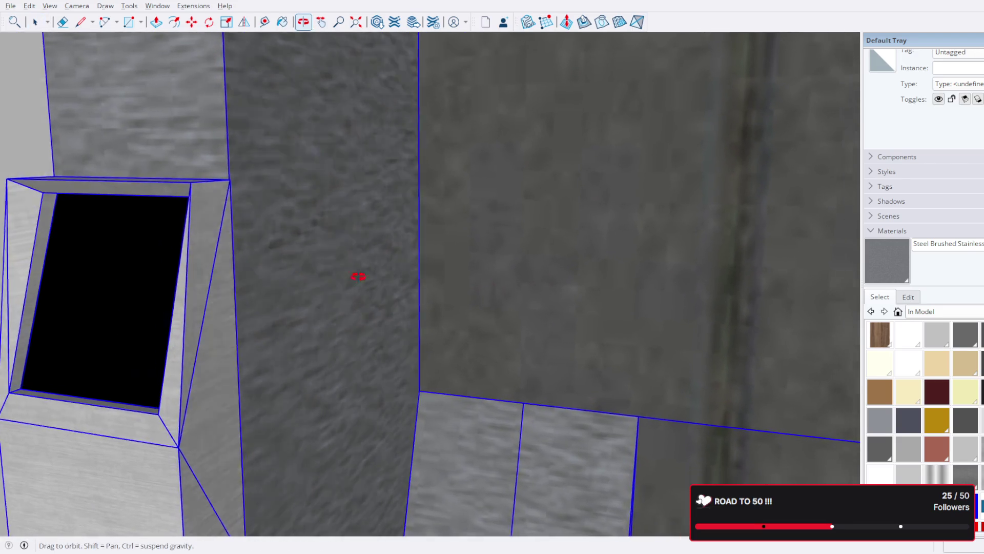
{"action": "key", "text": "space"}
{"action": "mouse_move", "coordinate": [358, 277]}
{"action": "left_mouse_down"}
{"action": "mouse_move", "coordinate": [442, 305]}
{"action": "mouse_move", "coordinate": [340, 275]}
{"action": "mouse_move", "coordinate": [497, 176]}
{"action": "mouse_move", "coordinate": [314, 323]}
{"action": "mouse_move", "coordinate": [369, 277]}
{"action": "mouse_move", "coordinate": [415, 271]}
{"action": "mouse_move", "coordinate": [400, 308]}
{"action": "mouse_move", "coordinate": [405, 363]}
{"action": "mouse_move", "coordinate": [423, 335]}
{"action": "mouse_move", "coordinate": [432, 358]}
{"action": "mouse_move", "coordinate": [444, 332]}
{"action": "mouse_move", "coordinate": [422, 518]}
{"action": "mouse_move", "coordinate": [470, 367]}
{"action": "mouse_move", "coordinate": [486, 373]}
{"action": "mouse_move", "coordinate": [470, 354]}
{"action": "mouse_move", "coordinate": [497, 351]}
{"action": "mouse_move", "coordinate": [527, 290]}
{"action": "mouse_move", "coordinate": [487, 355]}
{"action": "mouse_move", "coordinate": [479, 406]}
{"action": "mouse_move", "coordinate": [508, 321]}
{"action": "mouse_move", "coordinate": [488, 357]}
{"action": "left_mouse_up"}
{"action": "key", "text": "o"}
{"action": "key", "text": "space"}
{"action": "key", "text": "o"}
{"action": "key", "text": "space"}
{"action": "key", "text": "o"}
- Orbit and zoom through the grated doorway and floor grating, then out to the ship exterior
{"action": "mouse_move", "coordinate": [492, 355]}
{"action": "middle_mouse_down"}
{"action": "mouse_move", "coordinate": [500, 378]}
{"action": "mouse_move", "coordinate": [527, 277]}
{"action": "mouse_move", "coordinate": [519, 329]}
{"action": "mouse_move", "coordinate": [517, 280]}
{"action": "mouse_move", "coordinate": [492, 302]}
{"action": "middle_mouse_up"}
{"action": "scroll", "coordinate": [466, 325], "scroll_direction": "up", "scroll_amount": 5}
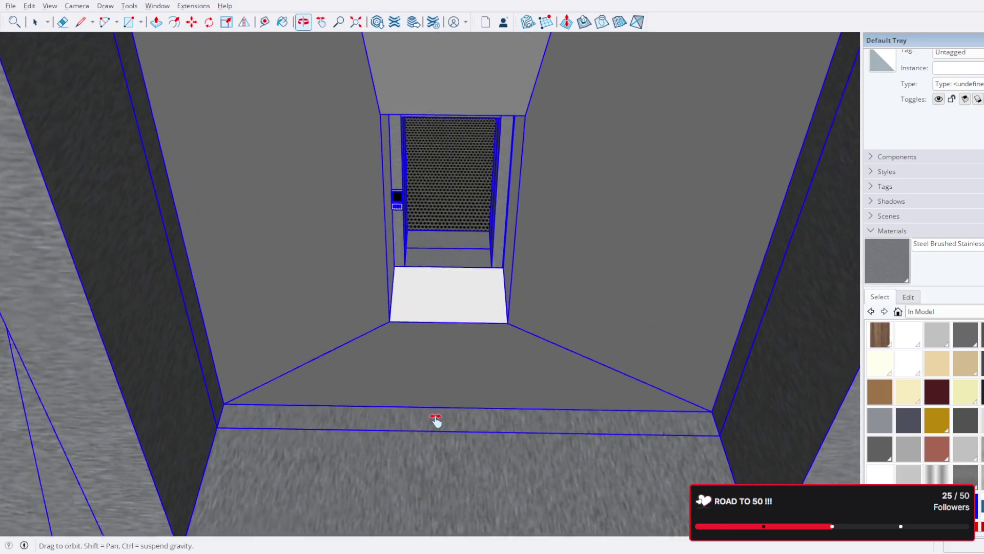
{"action": "mouse_move", "coordinate": [456, 409]}
{"action": "middle_mouse_down"}
{"action": "mouse_move", "coordinate": [494, 356]}
{"action": "mouse_move", "coordinate": [549, 379]}
{"action": "mouse_move", "coordinate": [439, 329]}
{"action": "mouse_move", "coordinate": [518, 345]}
{"action": "mouse_move", "coordinate": [441, 340]}
{"action": "middle_mouse_up"}
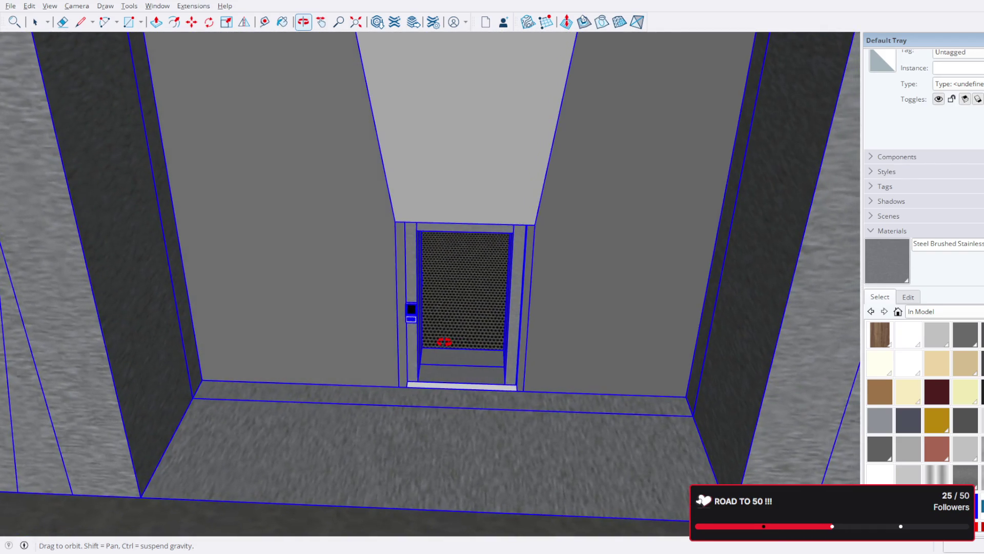
{"action": "scroll", "coordinate": [446, 382], "scroll_direction": "up", "scroll_amount": 5}
{"action": "scroll", "coordinate": [506, 237], "scroll_direction": "up", "scroll_amount": 1}
{"action": "mouse_move", "coordinate": [505, 237]}
{"action": "middle_mouse_down"}
{"action": "mouse_move", "coordinate": [516, 195]}
{"action": "mouse_move", "coordinate": [487, 222]}
{"action": "mouse_move", "coordinate": [446, 330]}
{"action": "mouse_move", "coordinate": [488, 281]}
{"action": "mouse_move", "coordinate": [497, 235]}
{"action": "mouse_move", "coordinate": [496, 227]}
{"action": "mouse_move", "coordinate": [490, 243]}
{"action": "mouse_move", "coordinate": [466, 195]}
{"action": "mouse_move", "coordinate": [463, 245]}
{"action": "mouse_move", "coordinate": [475, 193]}
{"action": "mouse_move", "coordinate": [468, 216]}
{"action": "middle_mouse_up"}
{"action": "scroll", "coordinate": [470, 207], "scroll_direction": "down", "scroll_amount": 2}
{"action": "scroll", "coordinate": [483, 180], "scroll_direction": "up", "scroll_amount": 3}
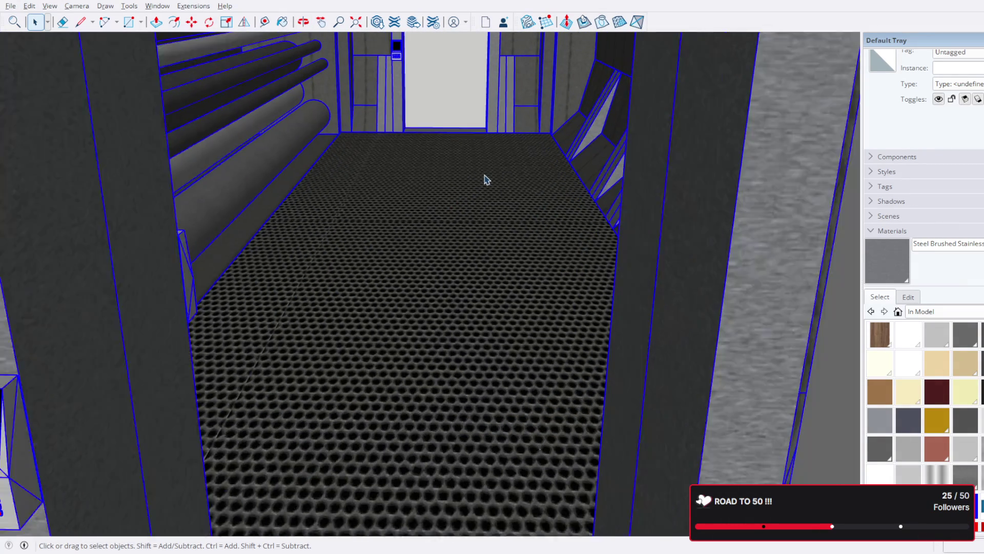
{"action": "scroll", "coordinate": [475, 186], "scroll_direction": "down", "scroll_amount": 2}
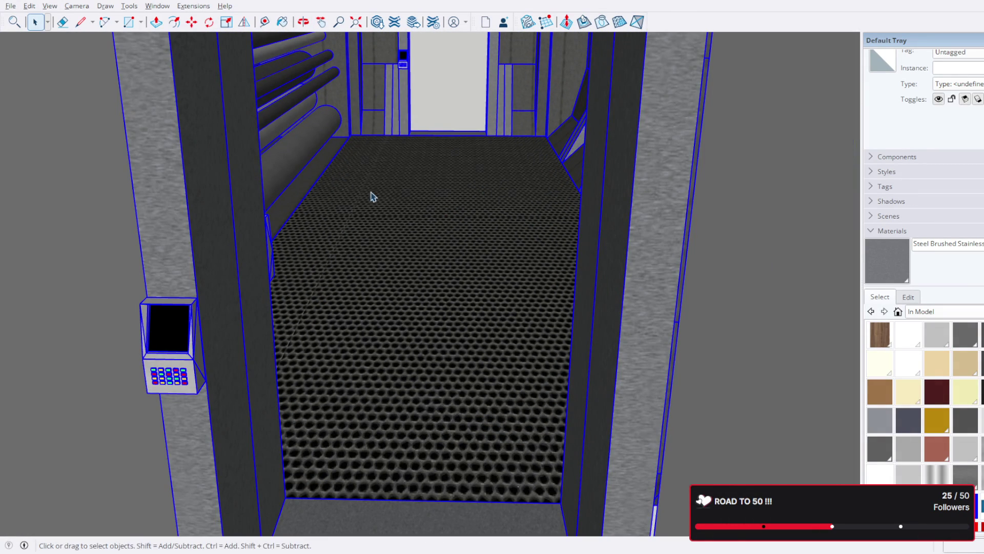
{"action": "middle_click_drag", "start_coordinate": [329, 236], "coordinate": [503, 242]}
{"action": "scroll", "coordinate": [497, 241], "scroll_direction": "up", "scroll_amount": 3}
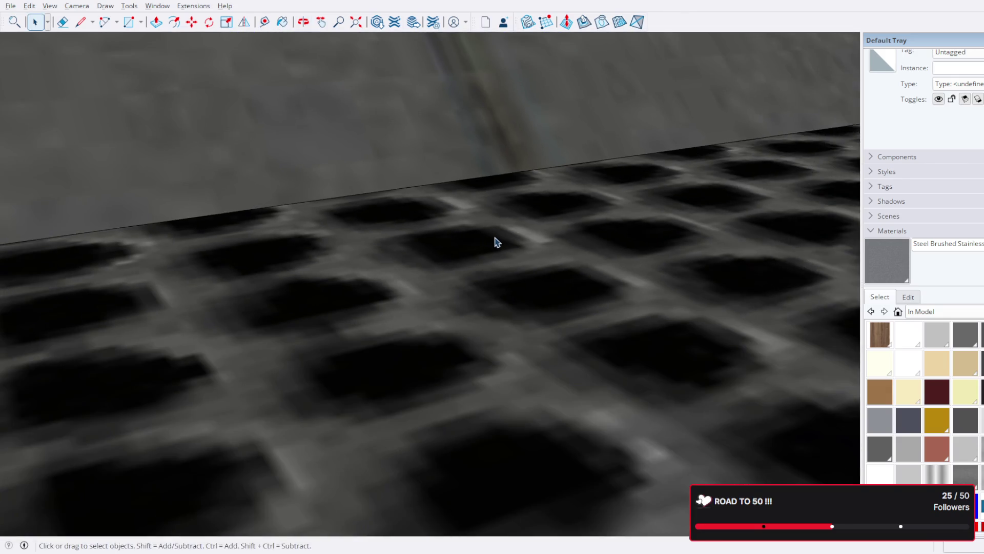
{"action": "scroll", "coordinate": [492, 246], "scroll_direction": "down", "scroll_amount": 10}
{"action": "mouse_move", "coordinate": [518, 200]}
{"action": "middle_mouse_down"}
{"action": "mouse_move", "coordinate": [513, 226]}
{"action": "mouse_move", "coordinate": [554, 193]}
{"action": "mouse_move", "coordinate": [569, 156]}
{"action": "mouse_move", "coordinate": [529, 358]}
{"action": "mouse_move", "coordinate": [535, 316]}
{"action": "mouse_move", "coordinate": [573, 325]}
{"action": "middle_mouse_up"}
- Open the dark module housing group for editing and select the dark box inside
{"action": "double_click", "coordinate": [513, 226]}
{"action": "scroll", "coordinate": [513, 226], "scroll_direction": "up", "scroll_amount": 5}
{"action": "left_click", "coordinate": [513, 226]}
{"action": "scroll", "coordinate": [512, 226], "scroll_direction": "up", "scroll_amount": 3}
{"action": "scroll", "coordinate": [655, 322], "scroll_direction": "up", "scroll_amount": 3}
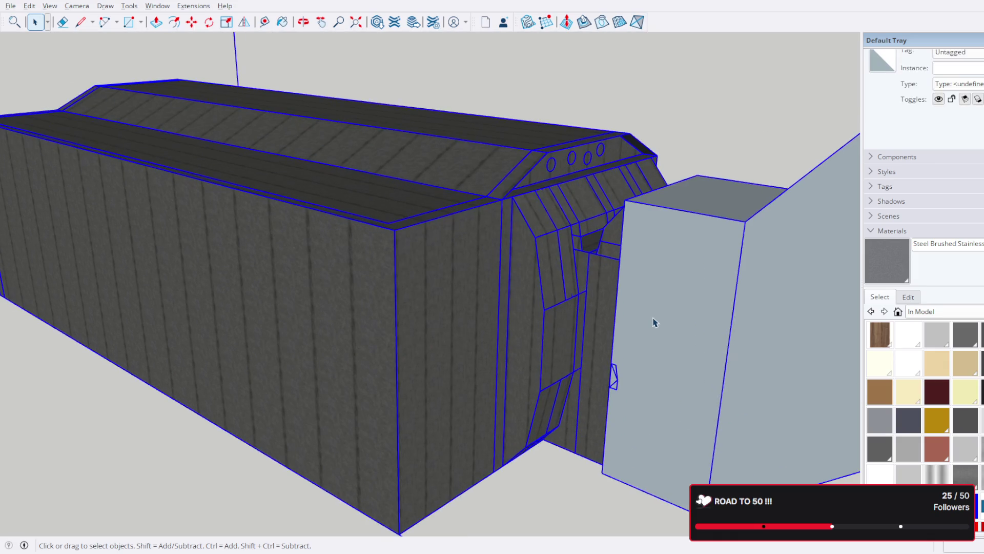
{"action": "scroll", "coordinate": [654, 322], "scroll_direction": "up", "scroll_amount": 2}
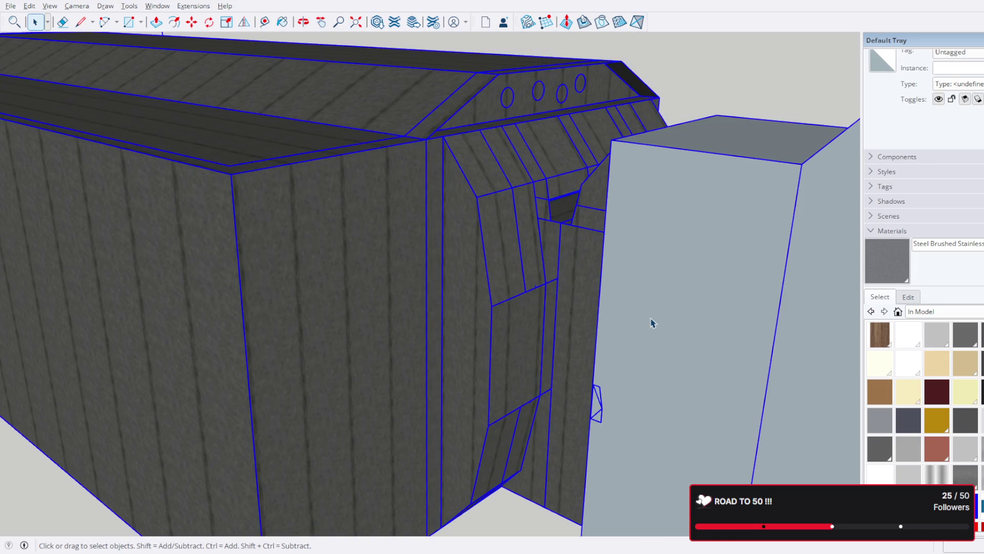
{"action": "scroll", "coordinate": [652, 322], "scroll_direction": "up", "scroll_amount": 2}
{"action": "mouse_move", "coordinate": [666, 323]}
{"action": "middle_mouse_down"}
{"action": "mouse_move", "coordinate": [402, 281]}
{"action": "mouse_move", "coordinate": [285, 294]}
{"action": "mouse_move", "coordinate": [328, 294]}
{"action": "middle_mouse_up"}
{"action": "mouse_move", "coordinate": [632, 323]}
{"action": "middle_mouse_down"}
{"action": "mouse_move", "coordinate": [413, 290]}
{"action": "mouse_move", "coordinate": [769, 209]}
{"action": "mouse_move", "coordinate": [740, 154]}
{"action": "mouse_move", "coordinate": [696, 223]}
{"action": "mouse_move", "coordinate": [703, 202]}
{"action": "middle_mouse_up"}
{"action": "scroll", "coordinate": [648, 310], "scroll_direction": "up", "scroll_amount": 4}
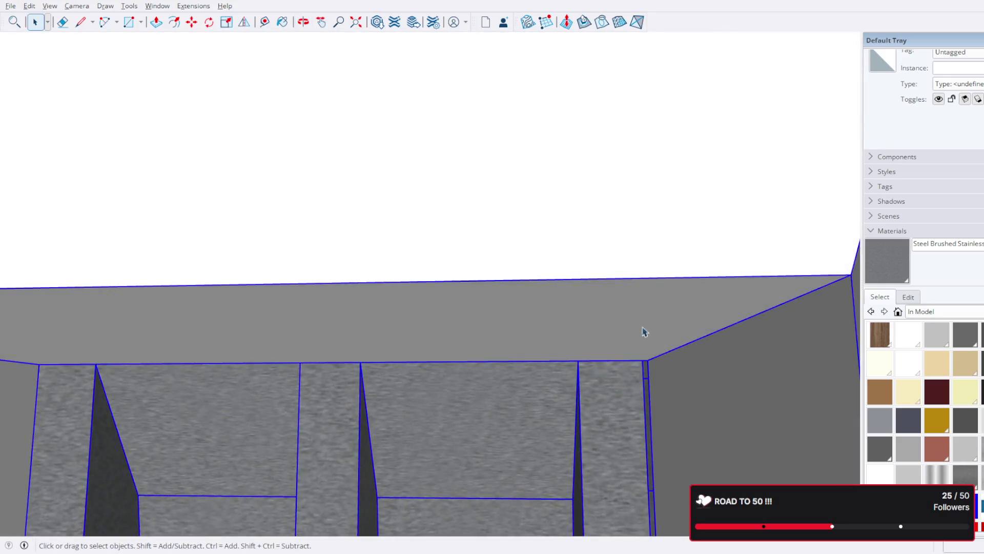
{"action": "mouse_move", "coordinate": [650, 378]}
{"action": "middle_mouse_down"}
{"action": "mouse_move", "coordinate": [658, 368]}
{"action": "mouse_move", "coordinate": [598, 383]}
{"action": "mouse_move", "coordinate": [654, 254]}
{"action": "mouse_move", "coordinate": [486, 307]}
{"action": "mouse_move", "coordinate": [426, 301]}
{"action": "mouse_move", "coordinate": [538, 239]}
{"action": "mouse_move", "coordinate": [460, 241]}
{"action": "middle_mouse_up"}
{"action": "scroll", "coordinate": [486, 308], "scroll_direction": "down", "scroll_amount": 5}
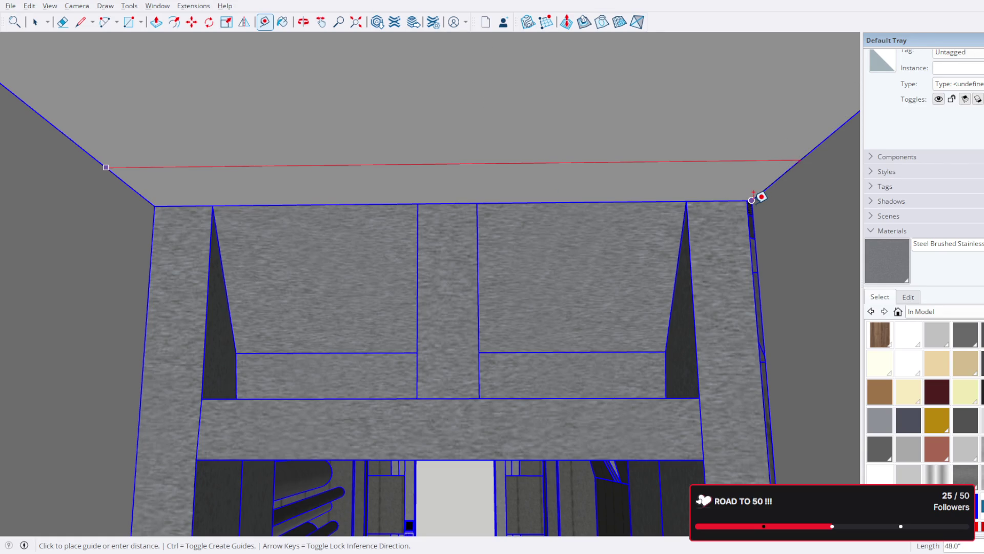
{"action": "key", "text": "Escape"}
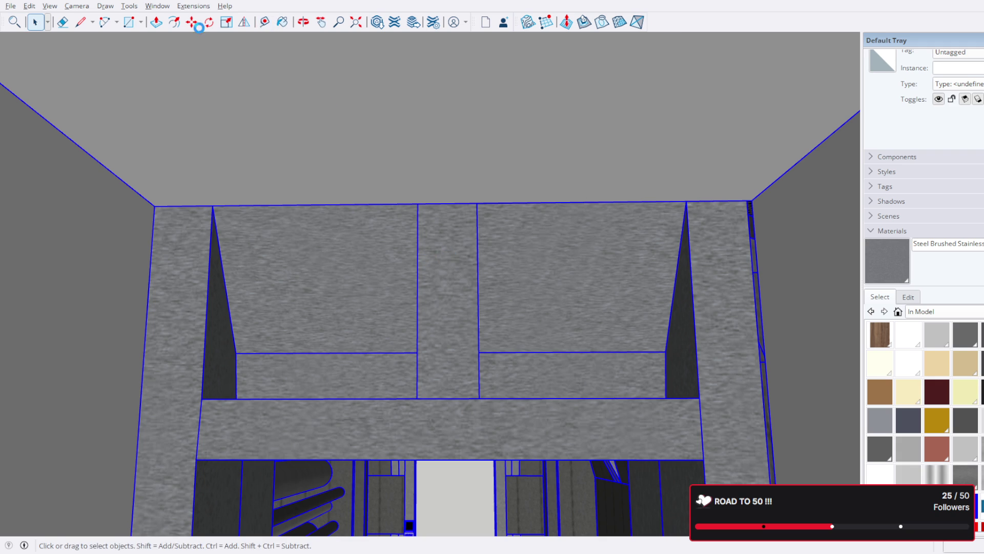
- Place the moved geometry, then deselect the outer walls so only the inner panels stay selected
{"action": "left_click", "coordinate": [456, 247]}
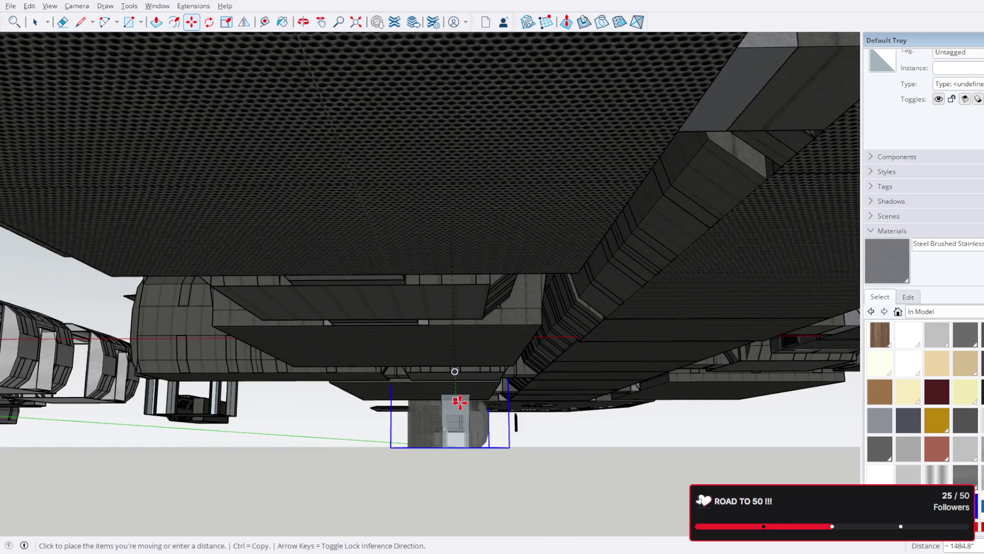
{"action": "left_click", "coordinate": [459, 403]}
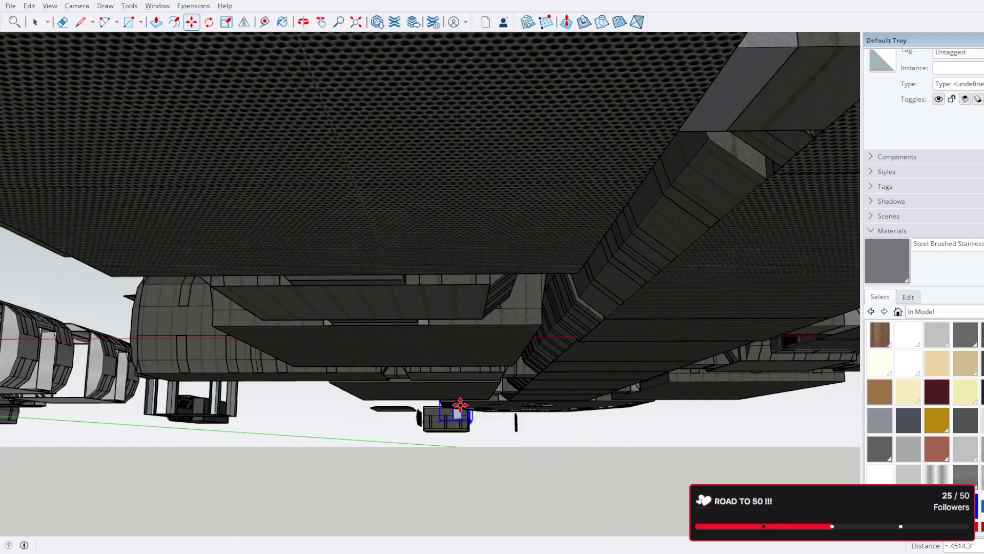
{"action": "scroll", "coordinate": [590, 396], "scroll_direction": "up", "scroll_amount": 5}
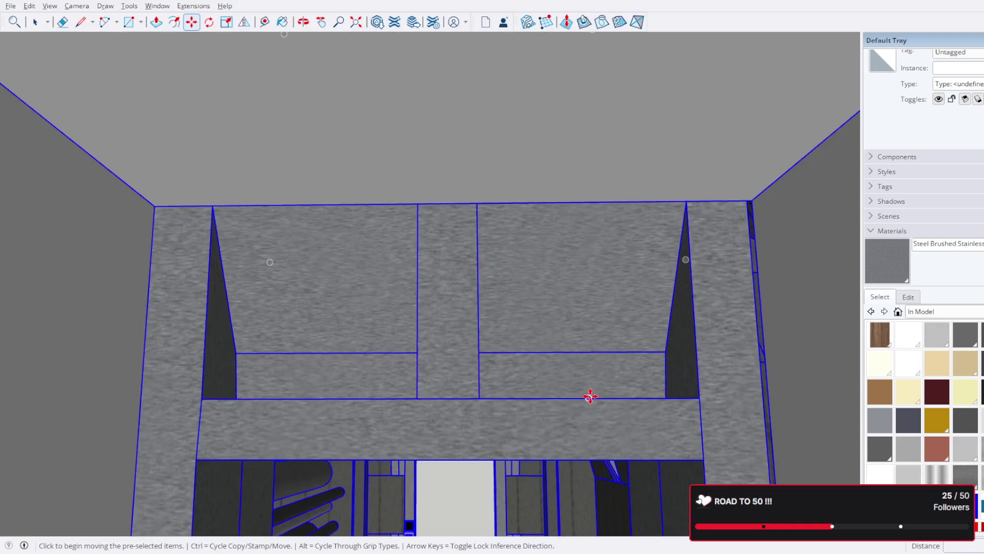
{"action": "left_click", "coordinate": [45, 19]}
{"action": "left_click", "coordinate": [468, 329]}
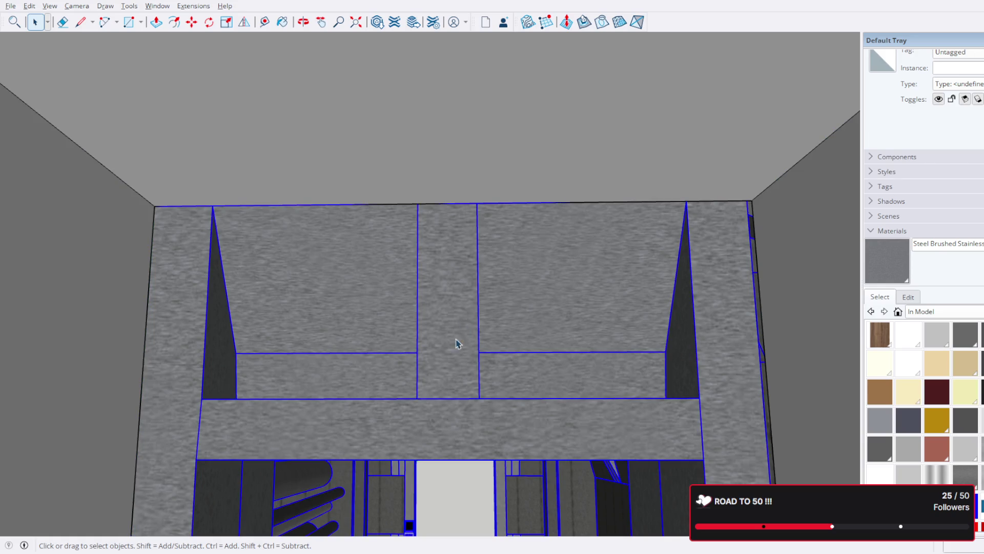
- Move the inner panels 28.7 inches forward toward the opening's front edge
{"action": "left_click", "coordinate": [193, 22]}
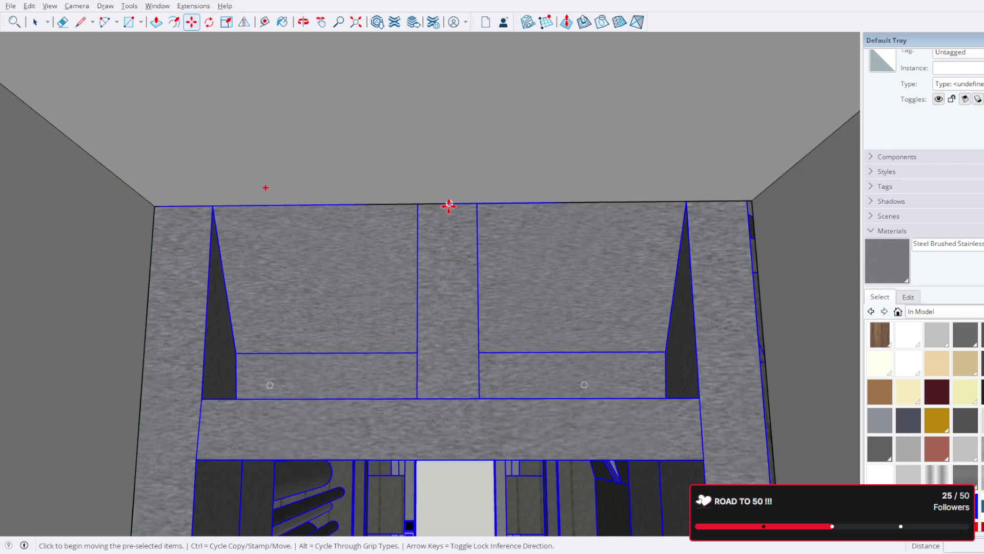
{"action": "left_click", "coordinate": [448, 244]}
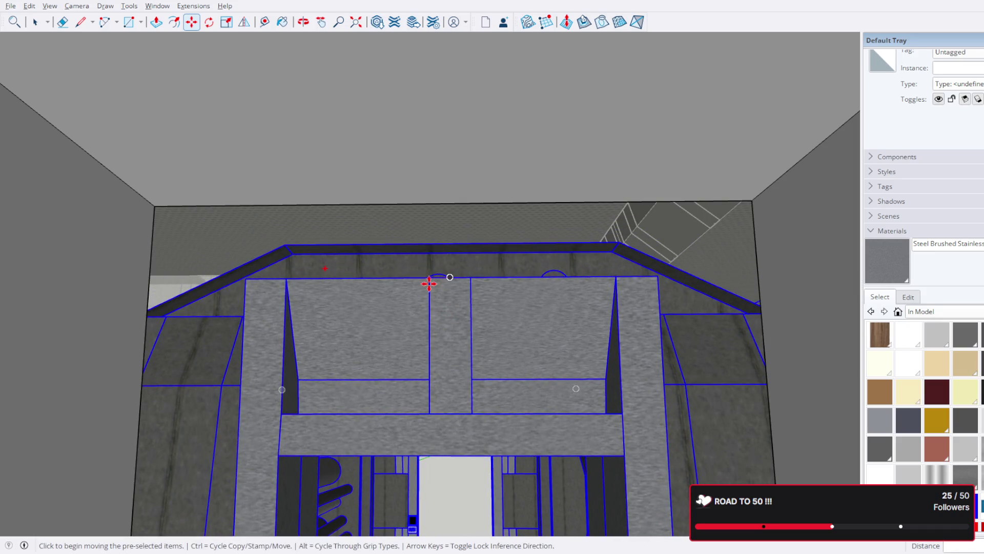
{"action": "scroll", "coordinate": [428, 283], "scroll_direction": "up", "scroll_amount": 2}
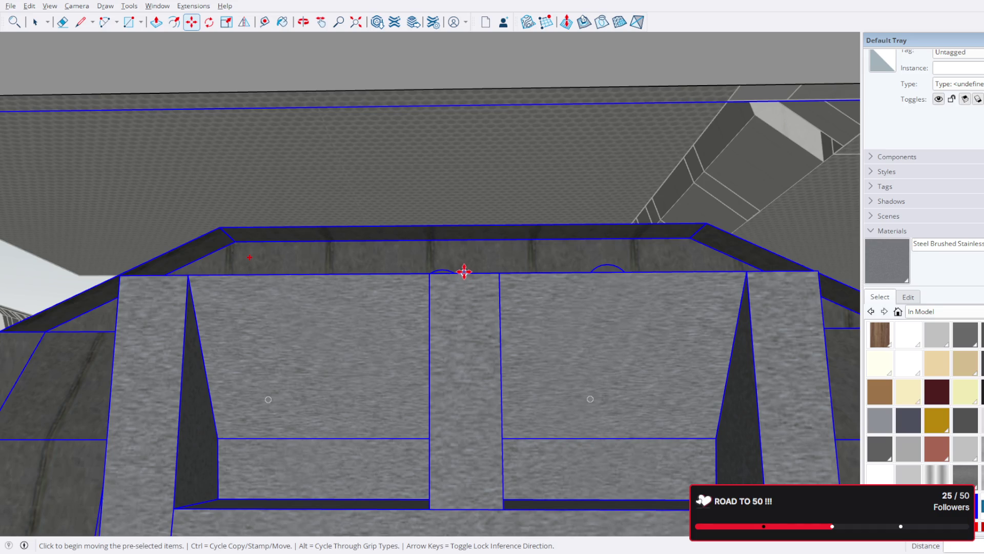
{"action": "scroll", "coordinate": [464, 272], "scroll_direction": "up", "scroll_amount": 2}
{"action": "scroll", "coordinate": [465, 275], "scroll_direction": "up", "scroll_amount": 2}
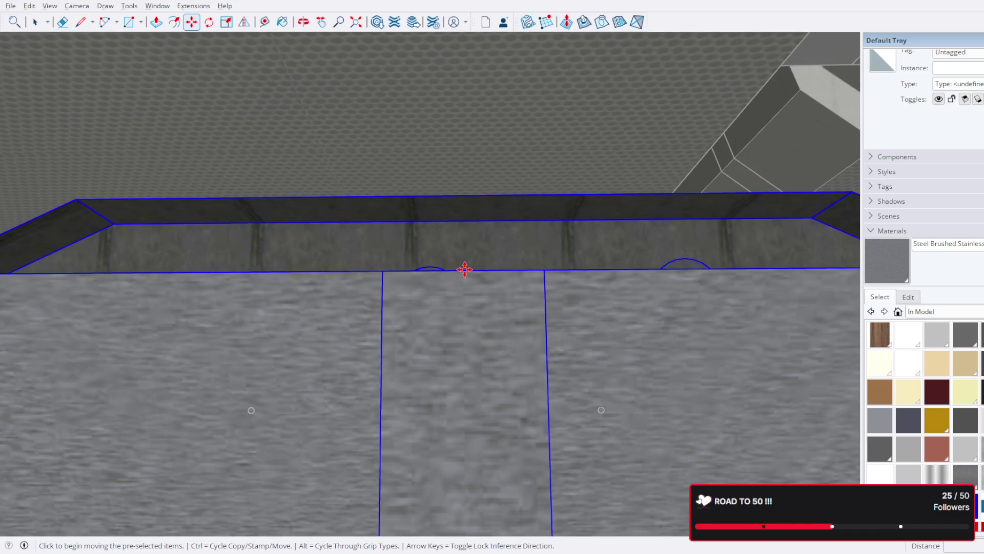
{"action": "scroll", "coordinate": [464, 270], "scroll_direction": "down", "scroll_amount": 5}
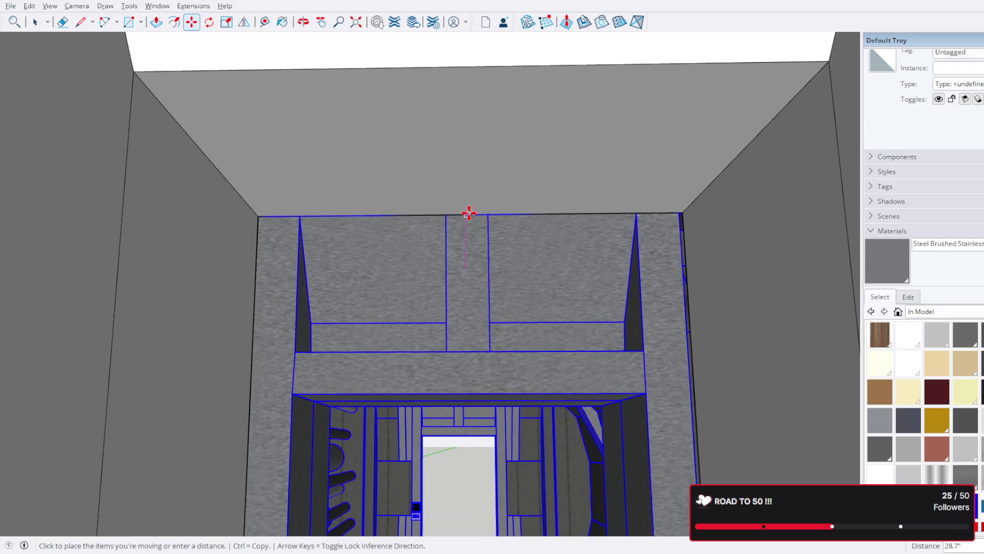
{"action": "scroll", "coordinate": [469, 213], "scroll_direction": "up", "scroll_amount": 3}
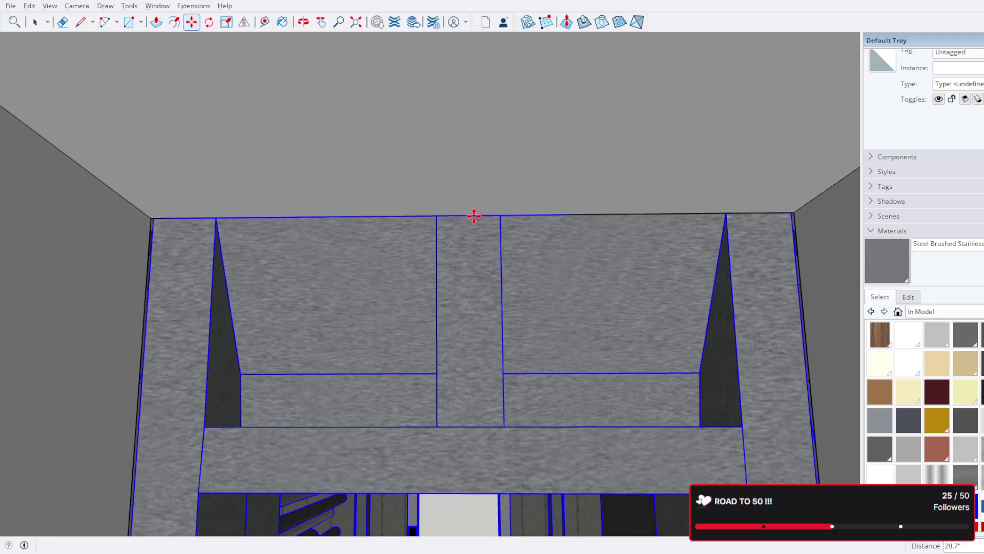
{"action": "left_click", "coordinate": [474, 216]}
- Inspect the dark housing under the roof overhang and select the light blue duct piece
{"action": "mouse_move", "coordinate": [640, 226]}
{"action": "middle_mouse_down"}
{"action": "mouse_move", "coordinate": [562, 226]}
{"action": "mouse_move", "coordinate": [703, 235]}
{"action": "mouse_move", "coordinate": [705, 249]}
{"action": "mouse_move", "coordinate": [554, 270]}
{"action": "mouse_move", "coordinate": [842, 332]}
{"action": "mouse_move", "coordinate": [798, 347]}
{"action": "middle_mouse_up"}
{"action": "scroll", "coordinate": [798, 347], "scroll_direction": "down", "scroll_amount": 2}
{"action": "scroll", "coordinate": [512, 306], "scroll_direction": "down", "scroll_amount": 5}
{"action": "mouse_move", "coordinate": [528, 369]}
{"action": "middle_mouse_down"}
{"action": "mouse_move", "coordinate": [545, 228]}
{"action": "mouse_move", "coordinate": [465, 192]}
{"action": "mouse_move", "coordinate": [487, 266]}
{"action": "middle_mouse_up"}
{"action": "scroll", "coordinate": [566, 288], "scroll_direction": "up", "scroll_amount": 3}
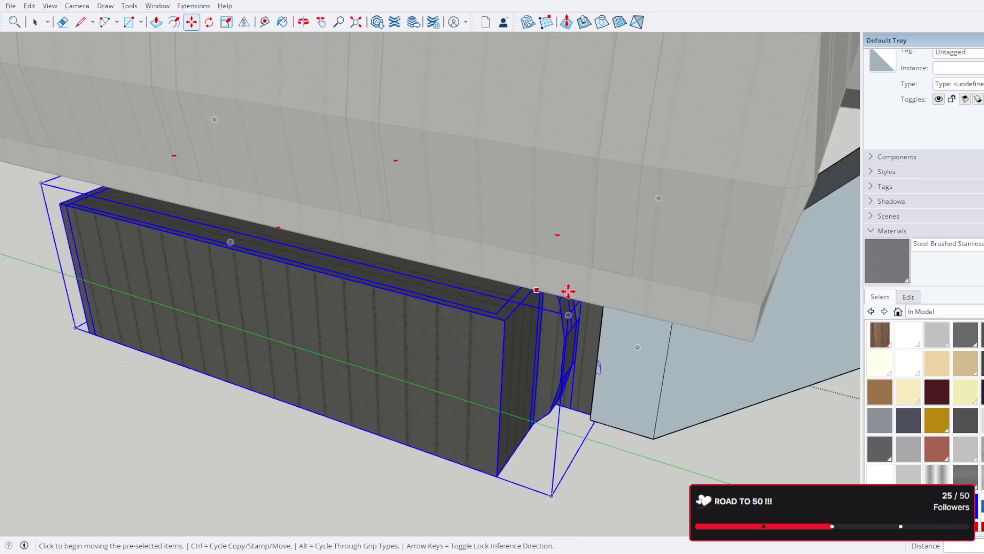
{"action": "middle_click_drag", "start_coordinate": [567, 288], "coordinate": [670, 373]}
{"action": "scroll", "coordinate": [516, 248], "scroll_direction": "up", "scroll_amount": 2}
{"action": "middle_click_drag", "start_coordinate": [516, 247], "coordinate": [583, 224]}
{"action": "scroll", "coordinate": [547, 246], "scroll_direction": "up", "scroll_amount": 3}
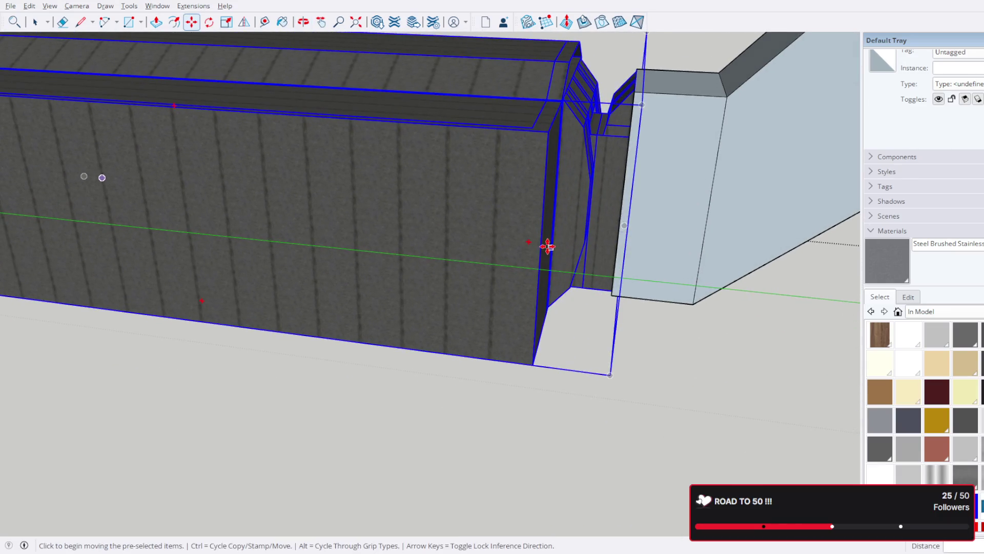
{"action": "left_click", "coordinate": [35, 21]}
{"action": "scroll", "coordinate": [345, 222], "scroll_direction": "down", "scroll_amount": 3}
{"action": "mouse_move", "coordinate": [345, 222]}
{"action": "middle_mouse_down"}
{"action": "mouse_move", "coordinate": [323, 222]}
{"action": "mouse_move", "coordinate": [491, 252]}
{"action": "mouse_move", "coordinate": [716, 217]}
{"action": "mouse_move", "coordinate": [663, 255]}
{"action": "mouse_move", "coordinate": [488, 234]}
{"action": "middle_mouse_up"}
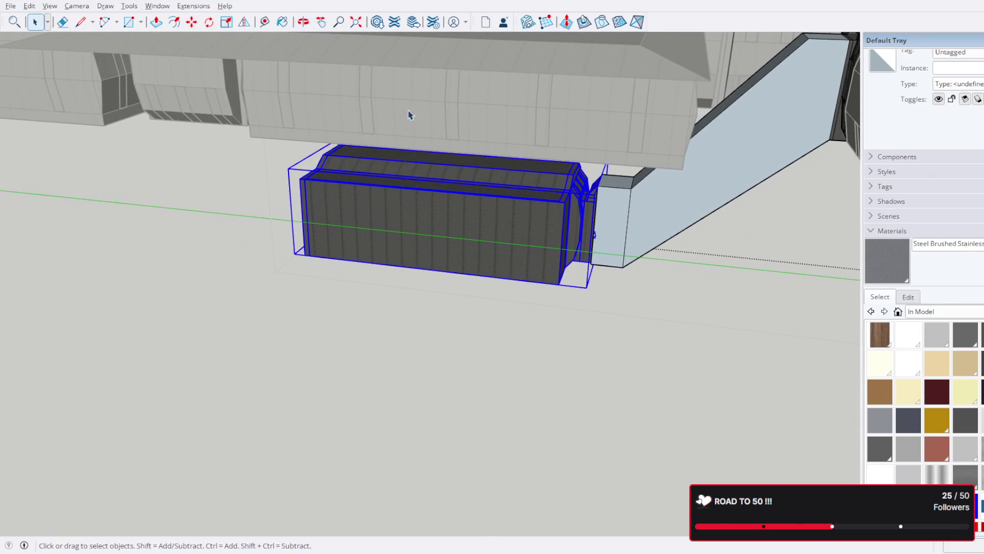
{"action": "left_click", "coordinate": [709, 199]}
- Select the light blue duct, then the dark box module under the corridor
{"action": "left_click", "coordinate": [563, 232], "text": "shift"}
{"action": "scroll", "coordinate": [567, 229], "scroll_direction": "down", "scroll_amount": 5}
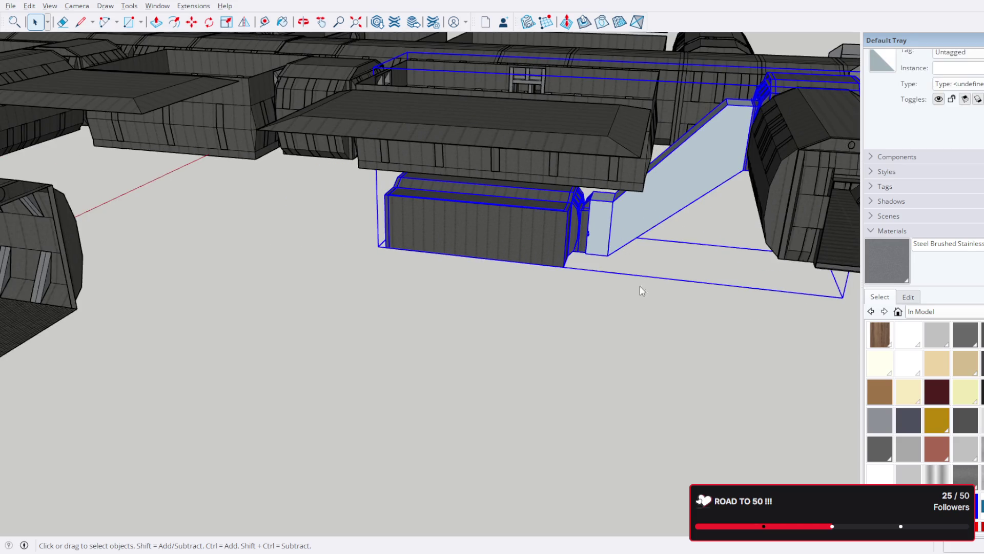
{"action": "middle_click_drag", "start_coordinate": [648, 300], "coordinate": [656, 303]}
{"action": "left_click", "coordinate": [671, 216]}
{"action": "left_click", "coordinate": [788, 193]}
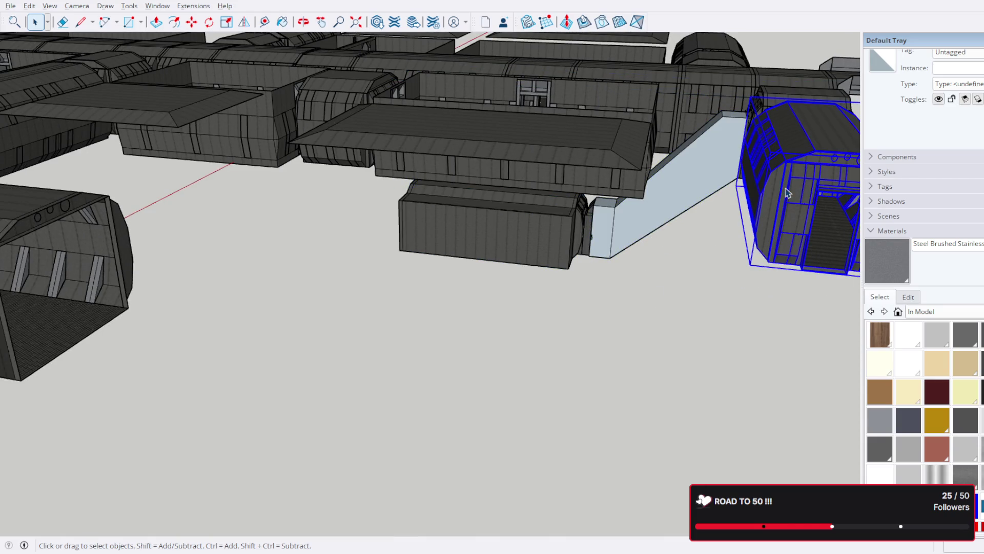
{"action": "left_click", "coordinate": [709, 155]}
{"action": "scroll", "coordinate": [589, 215], "scroll_direction": "up", "scroll_amount": 6}
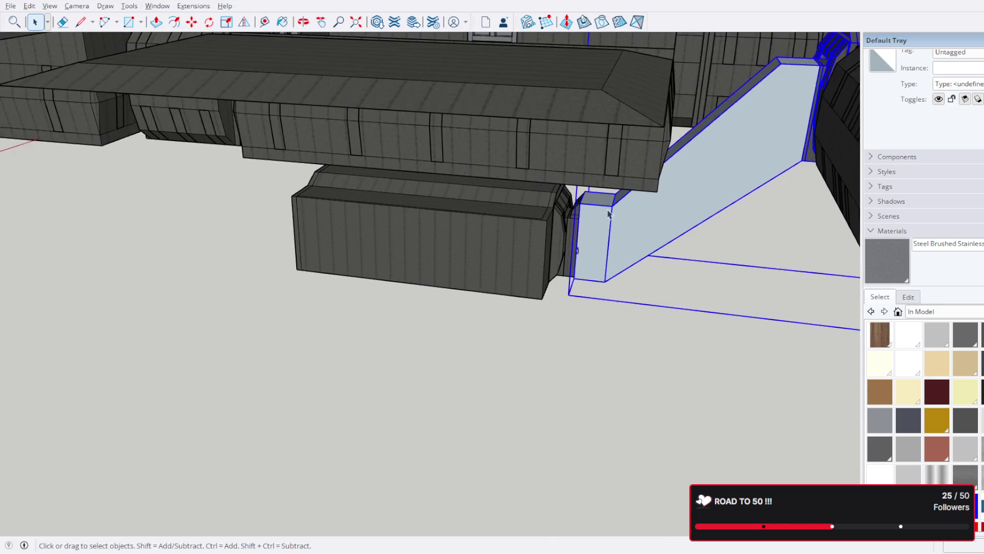
{"action": "left_click", "coordinate": [551, 239]}
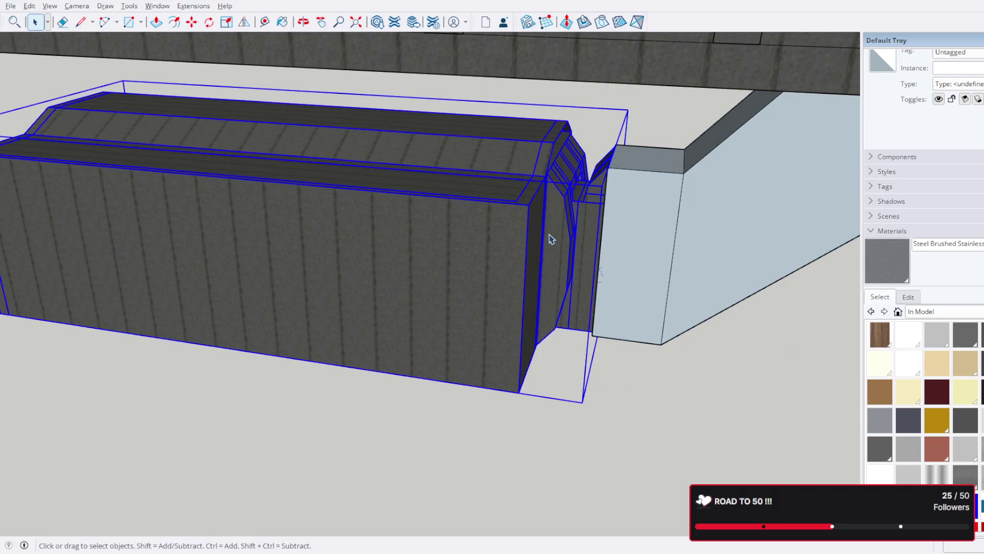
- Copy the dark box module with Move and Ctrl, placing it beside the original
{"action": "left_click", "coordinate": [199, 23]}
{"action": "scroll", "coordinate": [454, 249], "scroll_direction": "down", "scroll_amount": 5}
{"action": "key", "text": "ctrl"}
{"action": "left_click", "coordinate": [405, 241]}
{"action": "middle_click_drag", "start_coordinate": [301, 241], "coordinate": [644, 275]}
{"action": "scroll", "coordinate": [462, 227], "scroll_direction": "up", "scroll_amount": 5}
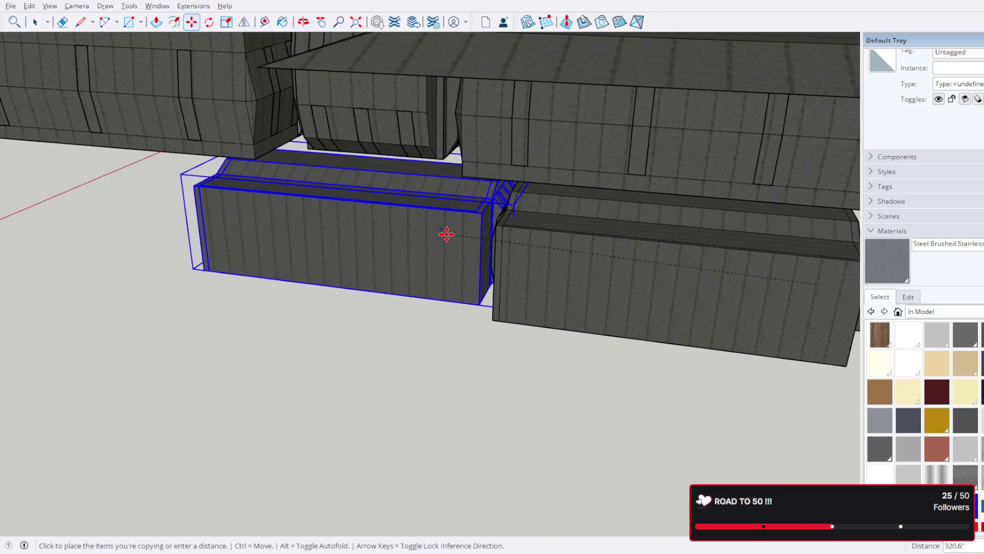
{"action": "left_click", "coordinate": [413, 238]}
- Delete the left box copy and briefly open and close the right box group
{"action": "left_click", "coordinate": [35, 22]}
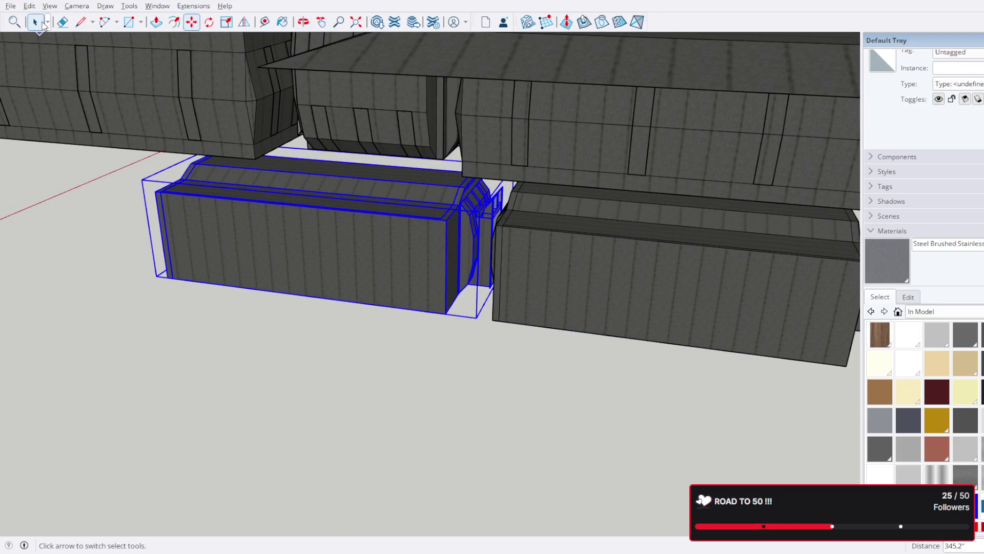
{"action": "scroll", "coordinate": [429, 258], "scroll_direction": "down", "scroll_amount": 3}
{"action": "mouse_move", "coordinate": [541, 263]}
{"action": "middle_mouse_down"}
{"action": "mouse_move", "coordinate": [314, 156]}
{"action": "mouse_move", "coordinate": [439, 149]}
{"action": "mouse_move", "coordinate": [420, 46]}
{"action": "mouse_move", "coordinate": [292, 128]}
{"action": "mouse_move", "coordinate": [454, 276]}
{"action": "mouse_move", "coordinate": [474, 213]}
{"action": "middle_mouse_up"}
{"action": "scroll", "coordinate": [525, 236], "scroll_direction": "up", "scroll_amount": 3}
{"action": "mouse_move", "coordinate": [525, 236]}
{"action": "middle_mouse_down"}
{"action": "mouse_move", "coordinate": [505, 220]}
{"action": "mouse_move", "coordinate": [483, 236]}
{"action": "mouse_move", "coordinate": [576, 281]}
{"action": "middle_mouse_up"}
{"action": "key", "text": "Delete"}
{"action": "double_click", "coordinate": [484, 237]}
{"action": "scroll", "coordinate": [484, 236], "scroll_direction": "down", "scroll_amount": 3}
{"action": "key", "text": "Escape"}
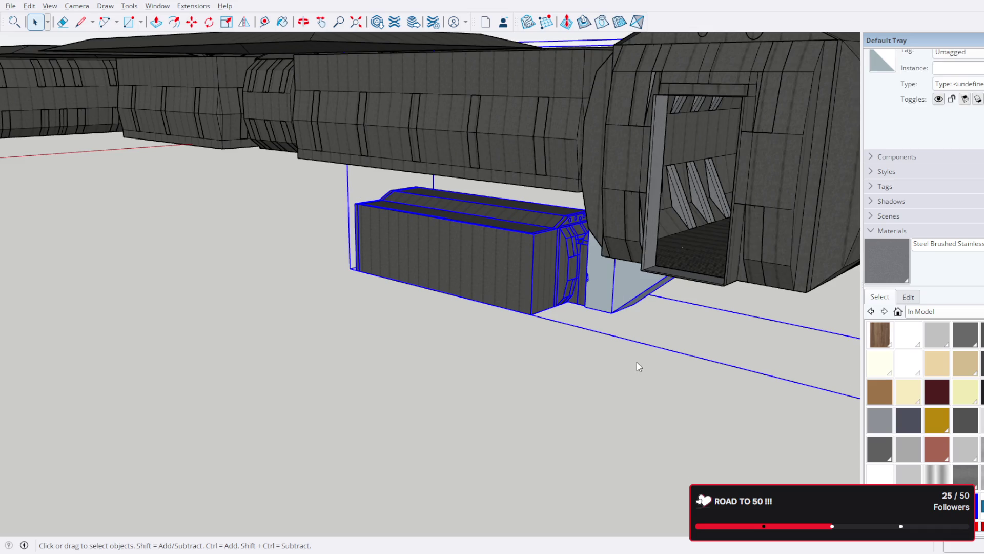
{"action": "middle_click_drag", "start_coordinate": [510, 292], "coordinate": [624, 310]}
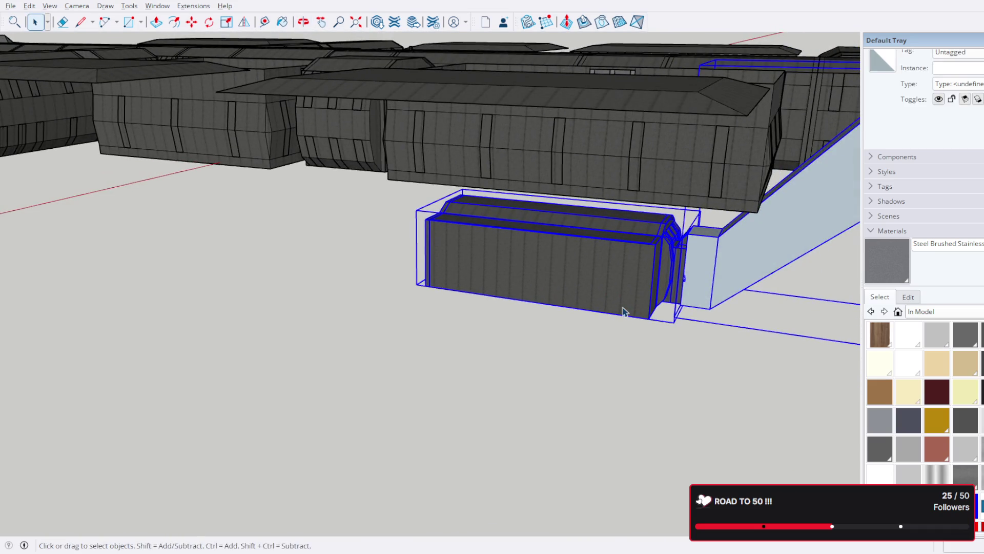
{"action": "scroll", "coordinate": [624, 310], "scroll_direction": "up", "scroll_amount": 2}
{"action": "middle_click_drag", "start_coordinate": [700, 277], "coordinate": [645, 277]}
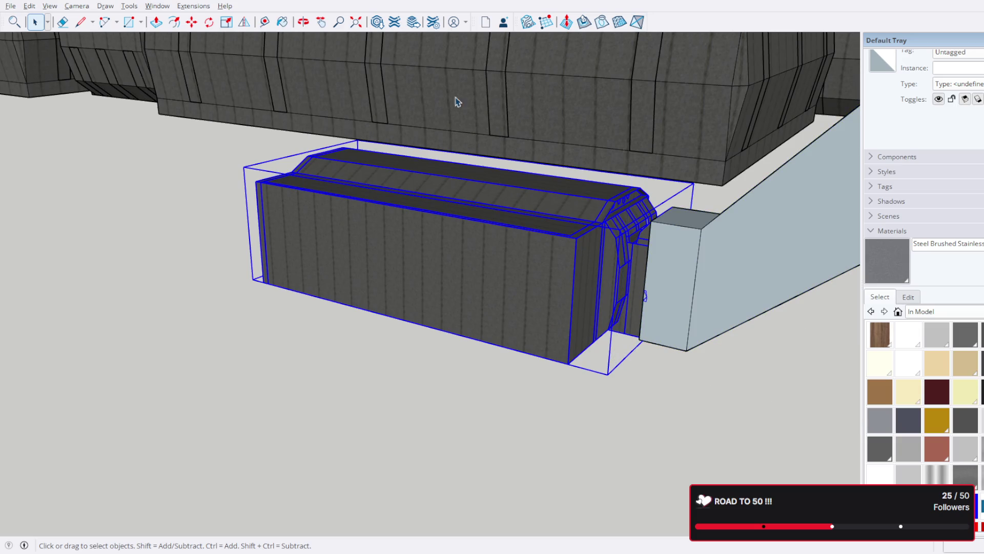
- Undo the recent changes, reselect the box module and mirror it across the red plane
{"action": "key", "text": "ctrl+z"}
{"action": "left_click", "coordinate": [497, 269]}
{"action": "key", "text": "ctrl+z"}
{"action": "key", "text": "ctrl+y"}
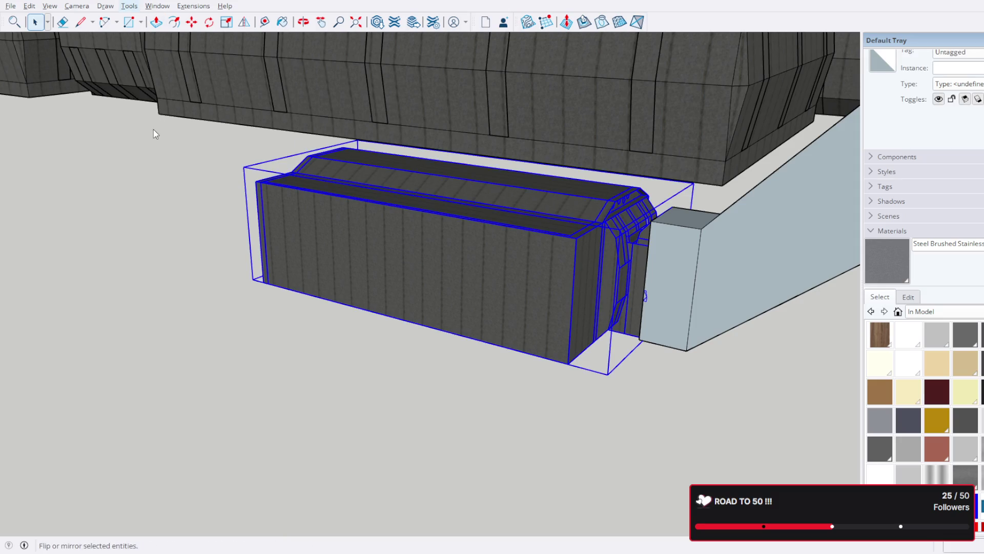
{"action": "key", "text": "shift+f"}
{"action": "left_click", "coordinate": [635, 197]}
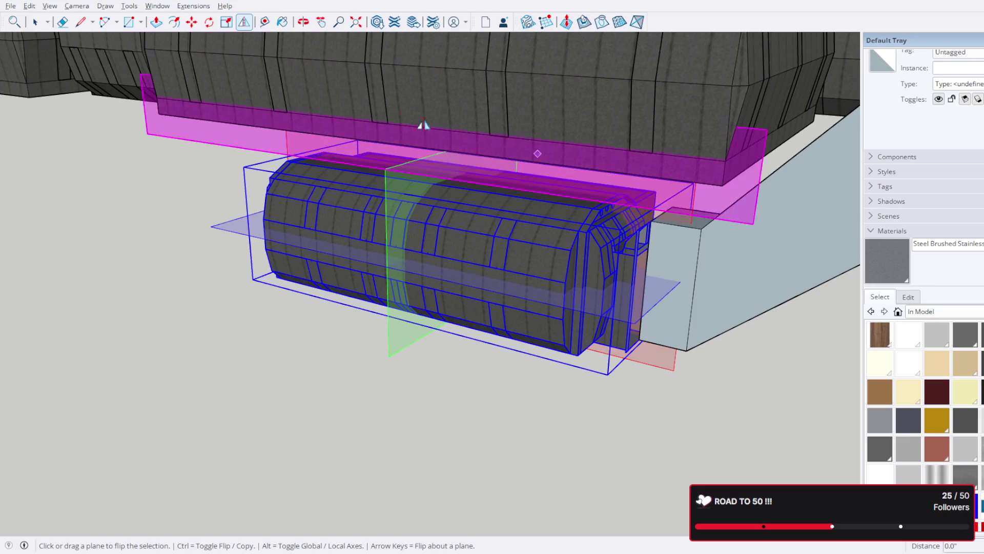
- Move the module by its end corner flush against the light blue duct's edge
{"action": "left_click", "coordinate": [191, 21]}
{"action": "scroll", "coordinate": [676, 259], "scroll_direction": "up", "scroll_amount": 6}
{"action": "mouse_move", "coordinate": [681, 258]}
{"action": "middle_mouse_down"}
{"action": "mouse_move", "coordinate": [759, 352]}
{"action": "mouse_move", "coordinate": [747, 200]}
{"action": "mouse_move", "coordinate": [716, 129]}
{"action": "mouse_move", "coordinate": [736, 213]}
{"action": "mouse_move", "coordinate": [722, 171]}
{"action": "middle_mouse_up"}
{"action": "mouse_move", "coordinate": [655, 112]}
{"action": "middle_mouse_down"}
{"action": "mouse_move", "coordinate": [595, 97]}
{"action": "mouse_move", "coordinate": [646, 96]}
{"action": "mouse_move", "coordinate": [593, 218]}
{"action": "mouse_move", "coordinate": [565, 205]}
{"action": "middle_mouse_up"}
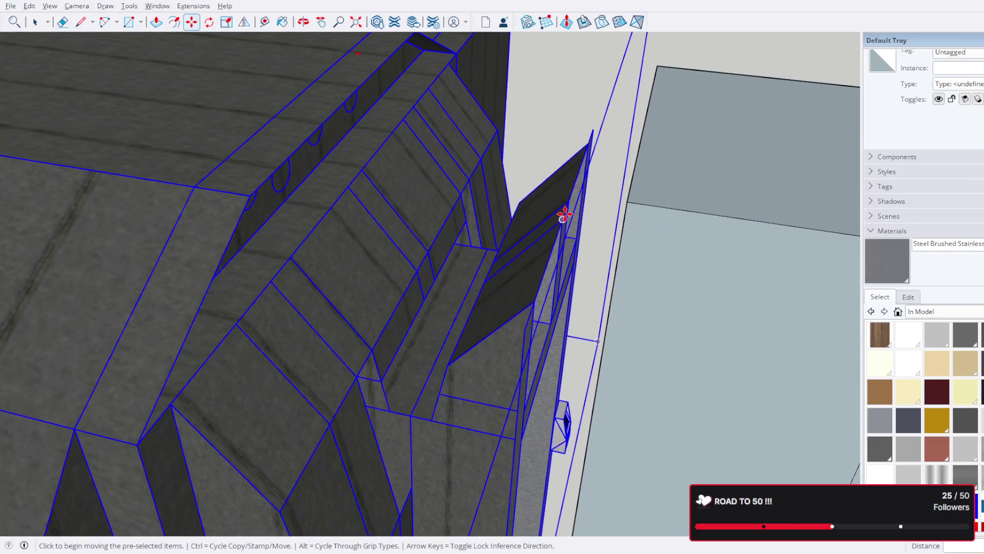
{"action": "left_click", "coordinate": [566, 210]}
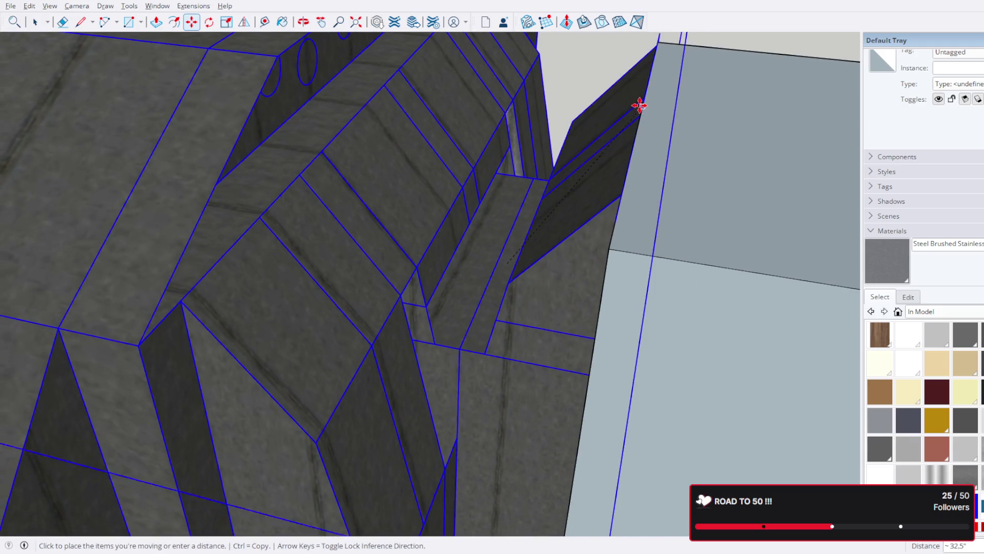
{"action": "left_click", "coordinate": [636, 121]}
- Orbit in close to check the module's fit, then clear the selection
{"action": "mouse_move", "coordinate": [641, 121]}
{"action": "middle_mouse_down"}
{"action": "mouse_move", "coordinate": [861, 115]}
{"action": "mouse_move", "coordinate": [574, 86]}
{"action": "mouse_move", "coordinate": [571, 259]}
{"action": "mouse_move", "coordinate": [544, 171]}
{"action": "mouse_move", "coordinate": [791, 163]}
{"action": "mouse_move", "coordinate": [271, 125]}
{"action": "mouse_move", "coordinate": [501, 234]}
{"action": "mouse_move", "coordinate": [317, 218]}
{"action": "middle_mouse_up"}
{"action": "scroll", "coordinate": [436, 249], "scroll_direction": "down", "scroll_amount": 10}
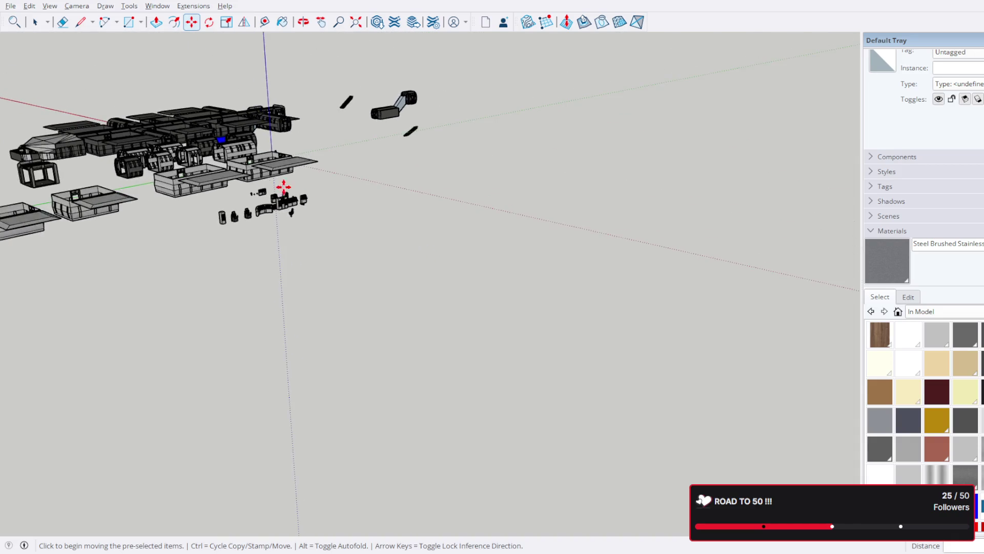
{"action": "middle_click_drag", "start_coordinate": [294, 194], "coordinate": [510, 325]}
{"action": "scroll", "coordinate": [373, 238], "scroll_direction": "up", "scroll_amount": 10}
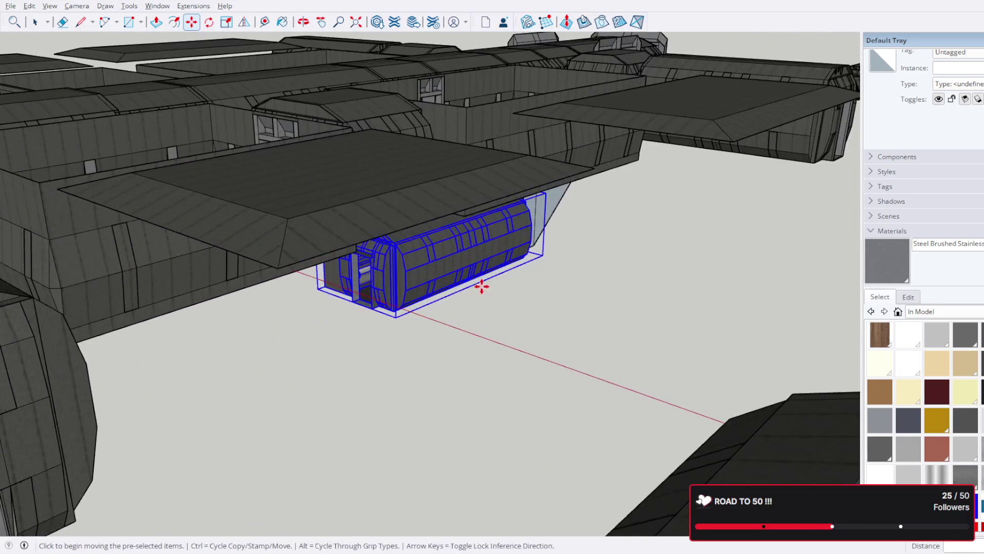
{"action": "mouse_move", "coordinate": [482, 286]}
{"action": "middle_mouse_down"}
{"action": "mouse_move", "coordinate": [154, 266]}
{"action": "mouse_move", "coordinate": [109, 222]}
{"action": "mouse_move", "coordinate": [447, 227]}
{"action": "middle_mouse_up"}
{"action": "scroll", "coordinate": [645, 214], "scroll_direction": "up", "scroll_amount": 5}
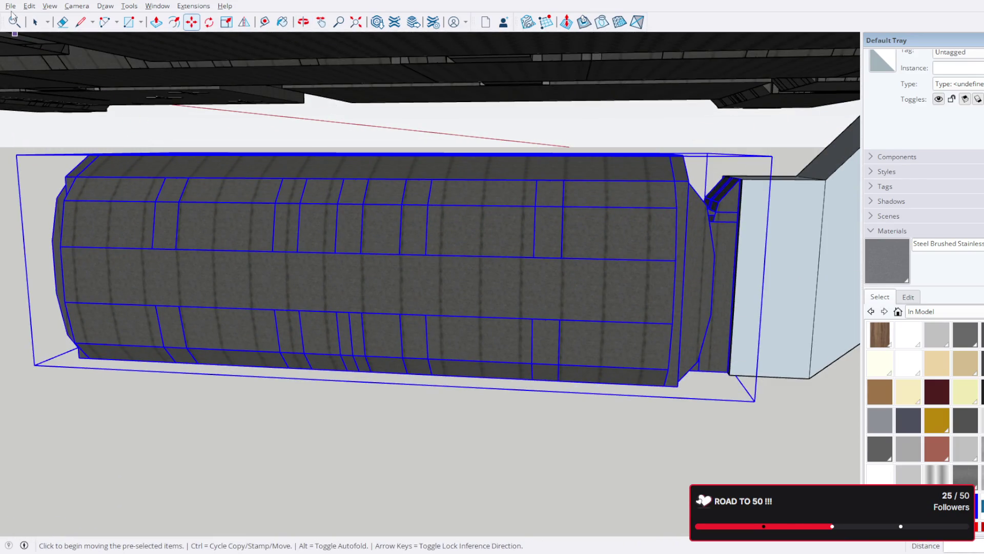
{"action": "key", "text": "ctrl+t"}
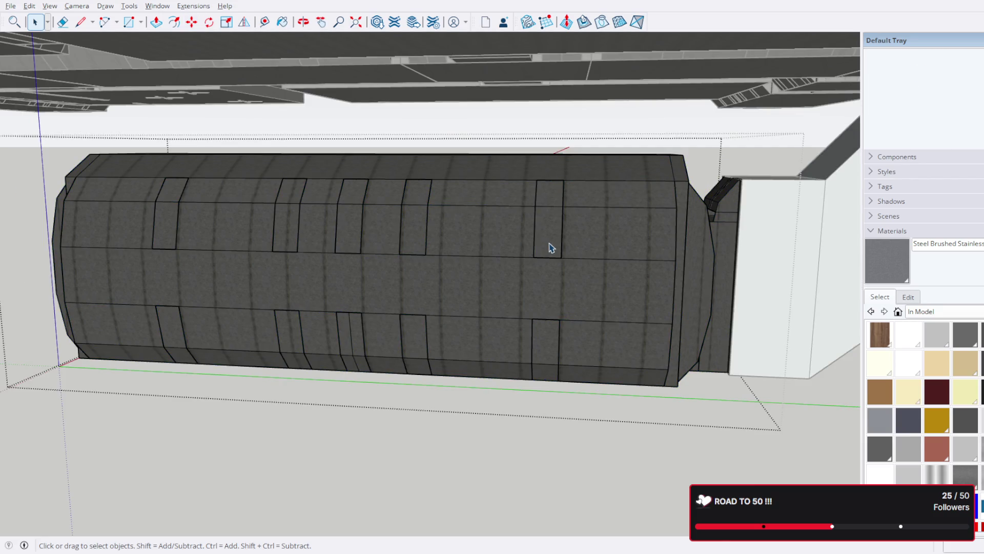
{"action": "scroll", "coordinate": [546, 247], "scroll_direction": "down", "scroll_amount": 3}
- Place a Ctrl-copy of the cylindrical module to the left of the original
{"action": "left_click", "coordinate": [596, 247]}
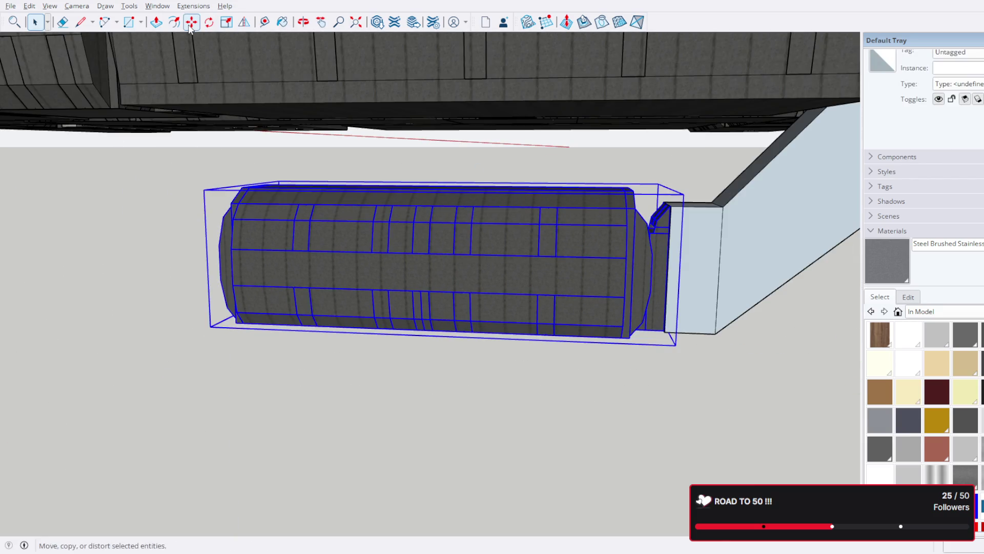
{"action": "left_click", "coordinate": [192, 22]}
{"action": "scroll", "coordinate": [395, 261], "scroll_direction": "down", "scroll_amount": 3}
{"action": "left_click", "coordinate": [395, 262]}
{"action": "key", "text": "ctrl"}
{"action": "left_click", "coordinate": [139, 257]}
{"action": "middle_click_drag", "start_coordinate": [138, 257], "coordinate": [218, 191]}
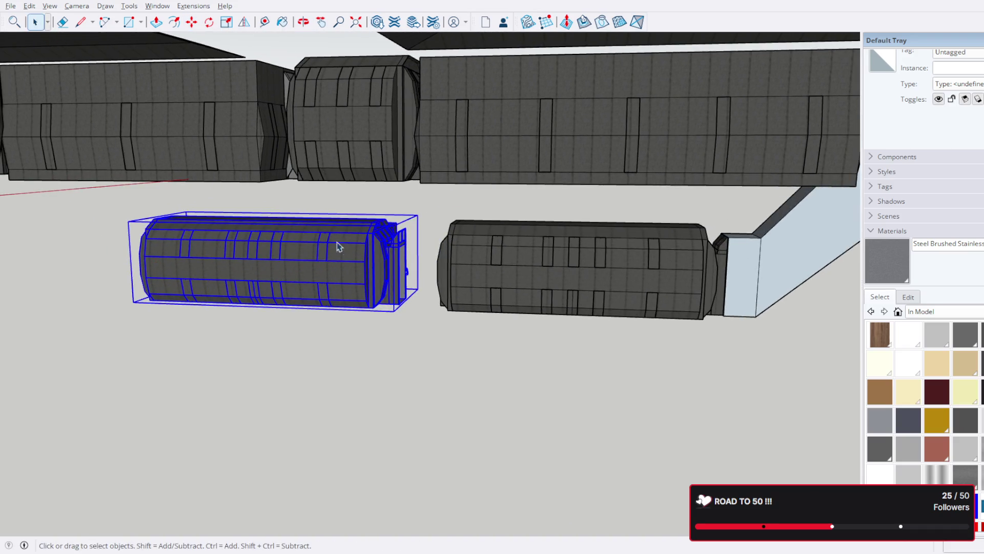
{"action": "mouse_move", "coordinate": [511, 256]}
{"action": "middle_mouse_down"}
{"action": "mouse_move", "coordinate": [354, 183]}
{"action": "mouse_move", "coordinate": [567, 180]}
{"action": "mouse_move", "coordinate": [432, 223]}
{"action": "mouse_move", "coordinate": [501, 235]}
{"action": "mouse_move", "coordinate": [680, 170]}
{"action": "mouse_move", "coordinate": [545, 218]}
{"action": "mouse_move", "coordinate": [622, 184]}
{"action": "mouse_move", "coordinate": [769, 196]}
{"action": "mouse_move", "coordinate": [736, 241]}
{"action": "middle_mouse_up"}
{"action": "scroll", "coordinate": [432, 223], "scroll_direction": "up", "scroll_amount": 3}
{"action": "scroll", "coordinate": [501, 235], "scroll_direction": "up", "scroll_amount": 6}
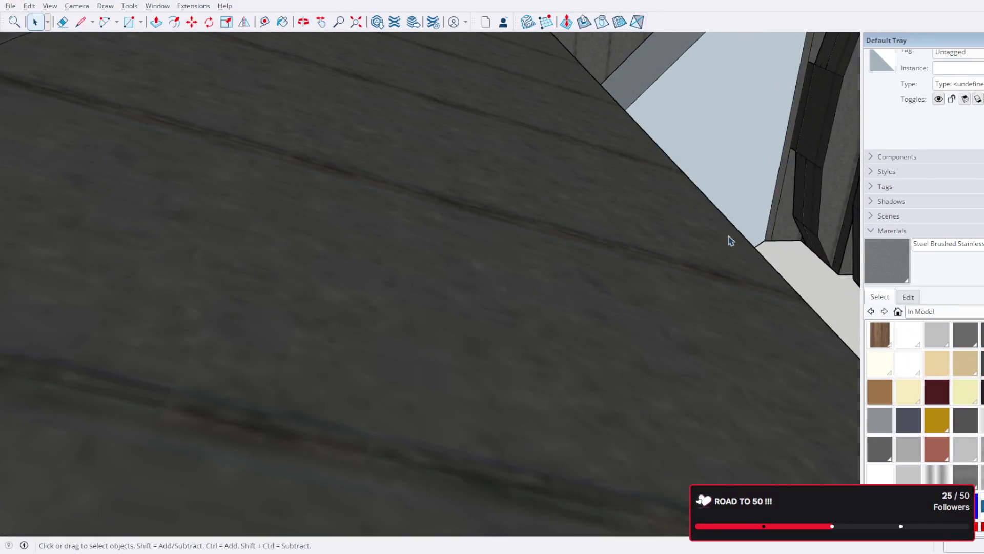
{"action": "mouse_move", "coordinate": [738, 169]}
{"action": "middle_mouse_down"}
{"action": "mouse_move", "coordinate": [487, 185]}
{"action": "mouse_move", "coordinate": [455, 132]}
{"action": "mouse_move", "coordinate": [323, 149]}
{"action": "mouse_move", "coordinate": [373, 180]}
{"action": "middle_mouse_up"}
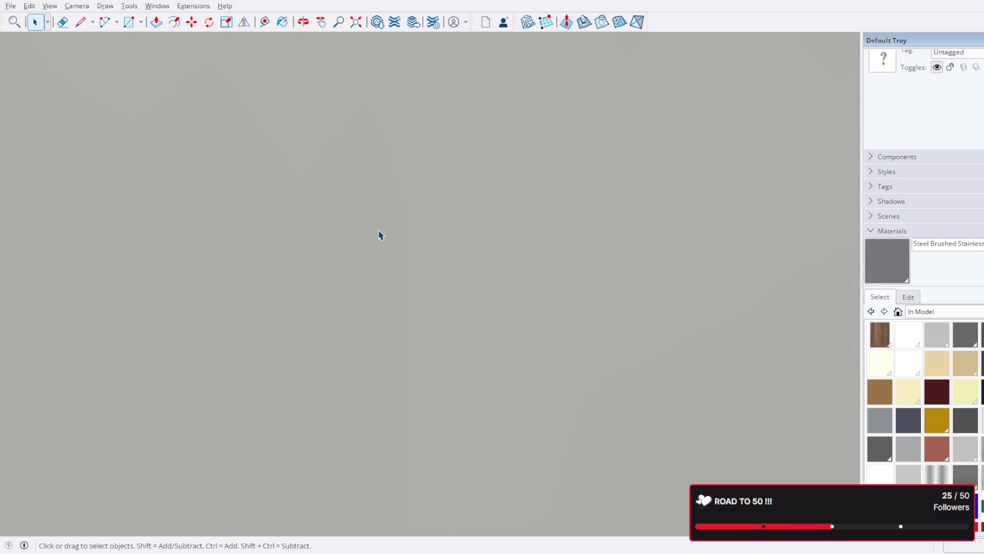
{"action": "scroll", "coordinate": [384, 235], "scroll_direction": "down", "scroll_amount": 5}
{"action": "mouse_move", "coordinate": [385, 234]}
{"action": "middle_mouse_down"}
{"action": "mouse_move", "coordinate": [345, 255]}
{"action": "mouse_move", "coordinate": [591, 251]}
{"action": "mouse_move", "coordinate": [561, 287]}
{"action": "middle_mouse_up"}
{"action": "left_click", "coordinate": [586, 255]}
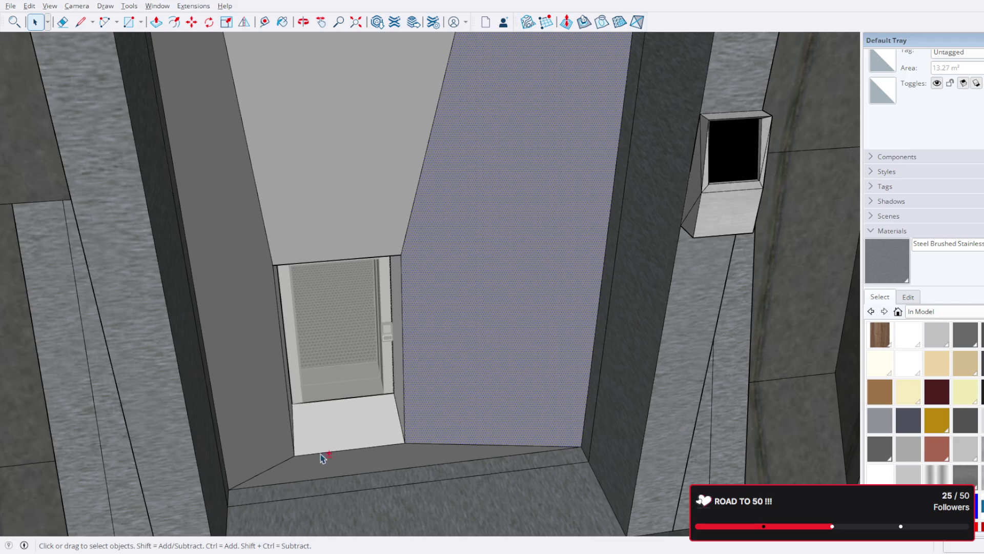
{"action": "scroll", "coordinate": [295, 436], "scroll_direction": "up", "scroll_amount": 3}
{"action": "mouse_move", "coordinate": [309, 428]}
{"action": "middle_mouse_down"}
{"action": "mouse_move", "coordinate": [285, 434]}
{"action": "mouse_move", "coordinate": [290, 417]}
{"action": "middle_mouse_up"}
{"action": "mouse_move", "coordinate": [392, 356]}
{"action": "middle_mouse_down"}
{"action": "mouse_move", "coordinate": [429, 279]}
{"action": "mouse_move", "coordinate": [430, 301]}
{"action": "mouse_move", "coordinate": [433, 272]}
{"action": "mouse_move", "coordinate": [451, 374]}
{"action": "mouse_move", "coordinate": [441, 264]}
{"action": "mouse_move", "coordinate": [463, 268]}
{"action": "mouse_move", "coordinate": [194, 356]}
{"action": "mouse_move", "coordinate": [345, 305]}
{"action": "middle_mouse_up"}
{"action": "scroll", "coordinate": [466, 226], "scroll_direction": "up", "scroll_amount": 3}
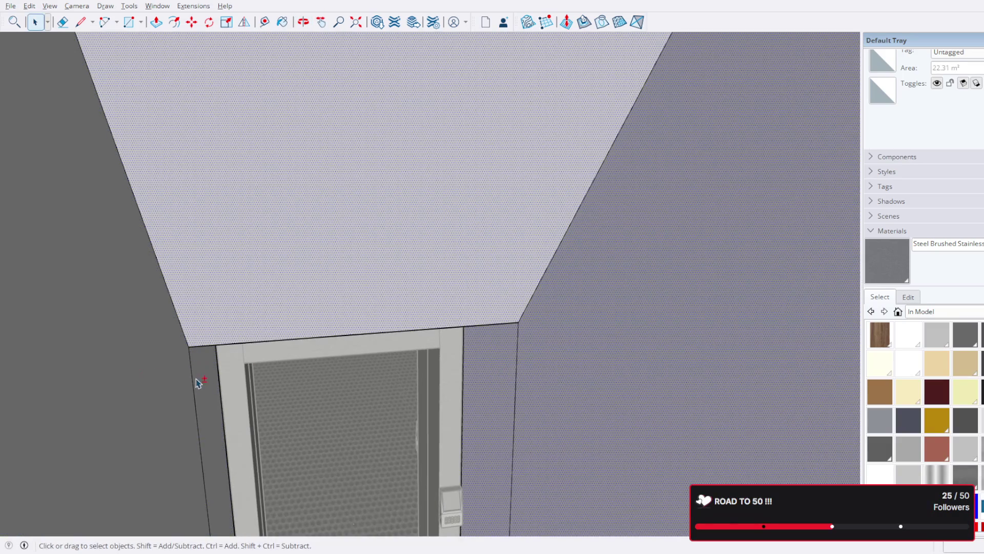
{"action": "scroll", "coordinate": [286, 365], "scroll_direction": "up", "scroll_amount": 2}
{"action": "mouse_move", "coordinate": [286, 365]}
{"action": "middle_mouse_down"}
{"action": "mouse_move", "coordinate": [312, 323]}
{"action": "mouse_move", "coordinate": [290, 260]}
{"action": "mouse_move", "coordinate": [288, 211]}
{"action": "middle_mouse_up"}
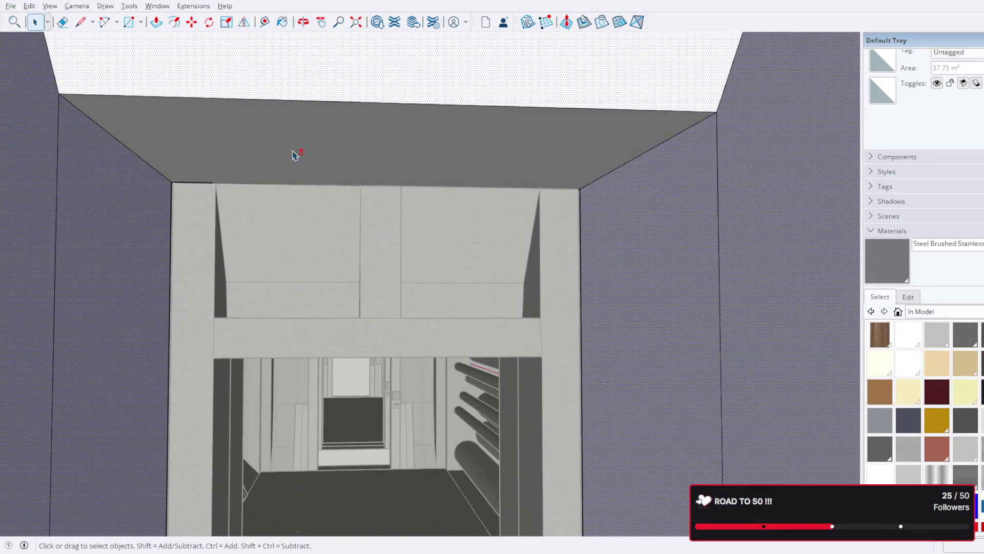
{"action": "scroll", "coordinate": [294, 155], "scroll_direction": "up", "scroll_amount": 3}
{"action": "mouse_move", "coordinate": [344, 257]}
{"action": "middle_mouse_down"}
{"action": "mouse_move", "coordinate": [409, 488]}
{"action": "mouse_move", "coordinate": [417, 314]}
{"action": "middle_mouse_up"}
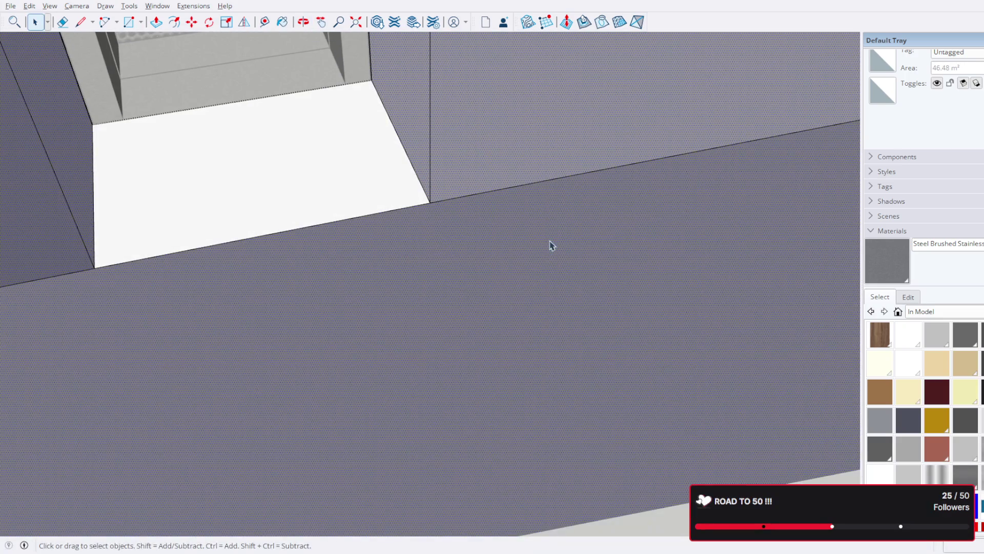
{"action": "scroll", "coordinate": [539, 259], "scroll_direction": "up", "scroll_amount": 5}
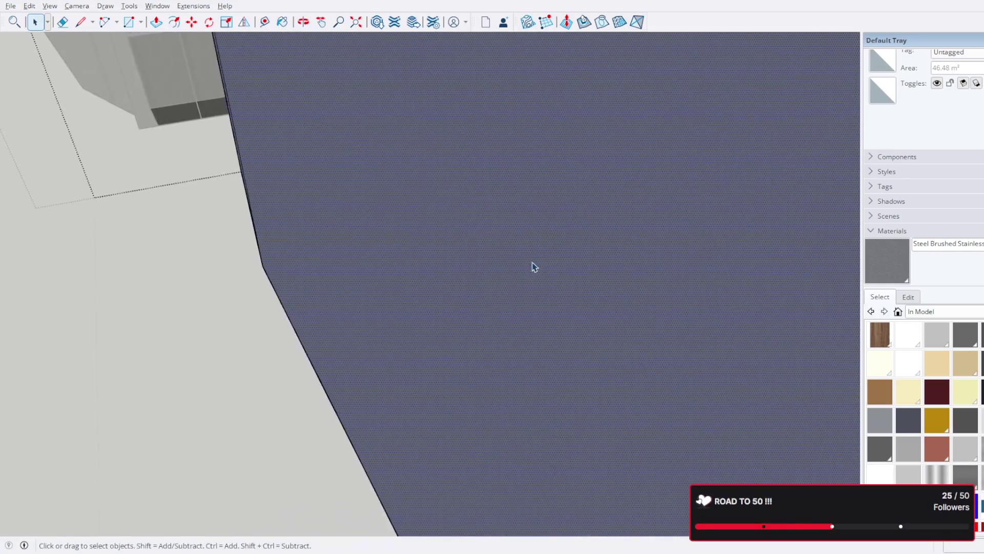
{"action": "scroll", "coordinate": [533, 266], "scroll_direction": "up", "scroll_amount": 5}
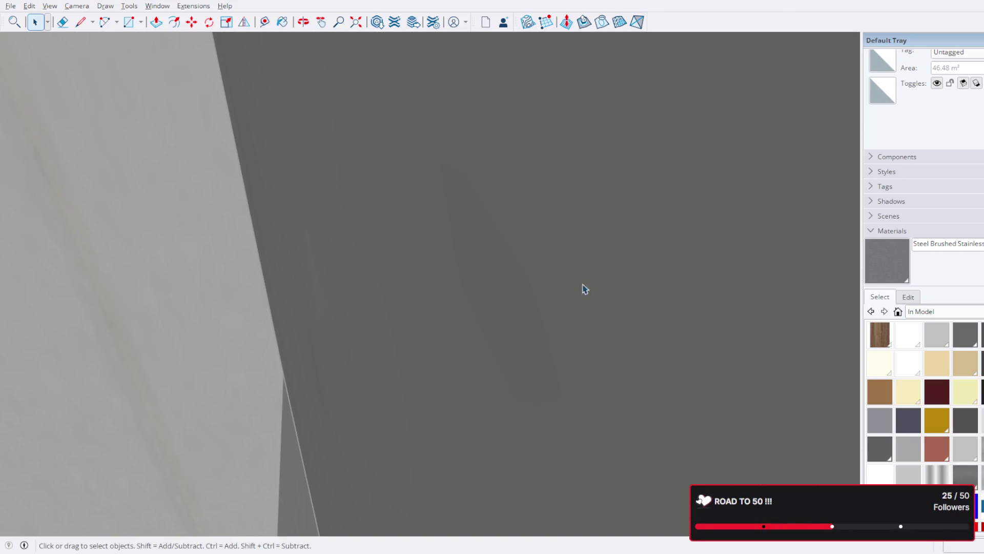
{"action": "mouse_move", "coordinate": [585, 289]}
{"action": "middle_mouse_down"}
{"action": "mouse_move", "coordinate": [288, 264]}
{"action": "mouse_move", "coordinate": [613, 325]}
{"action": "mouse_move", "coordinate": [633, 312]}
{"action": "mouse_move", "coordinate": [342, 249]}
{"action": "middle_mouse_up"}
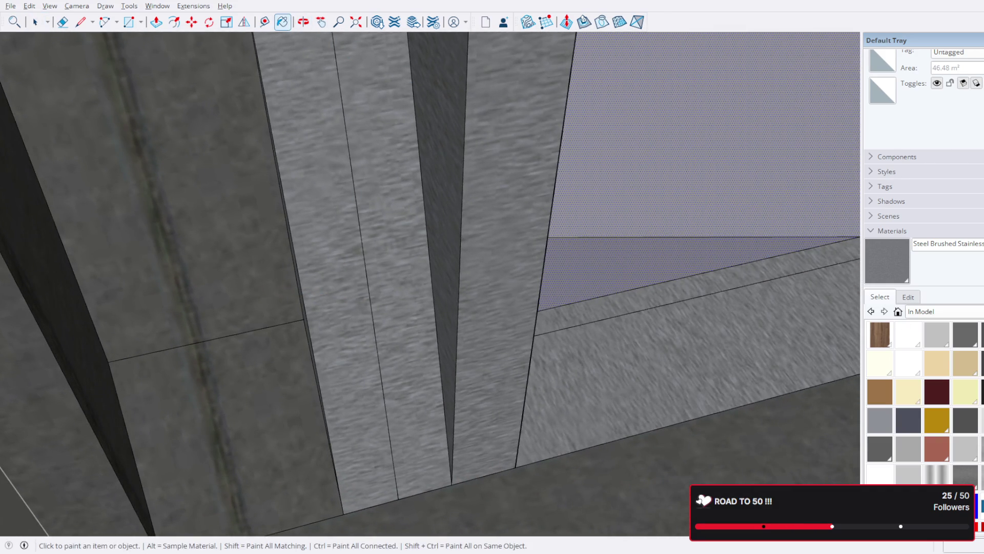
- Paint the purple floor with the darker metal, then the shaft and corridor floors with CoolGray5
{"action": "left_click", "coordinate": [266, 317], "text": "alt"}
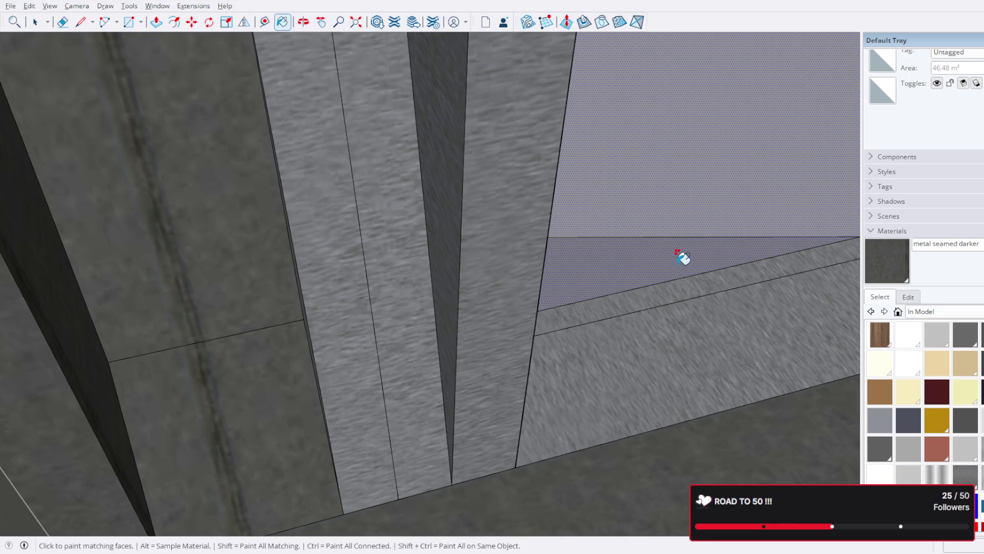
{"action": "left_click", "coordinate": [682, 258]}
{"action": "mouse_move", "coordinate": [727, 222]}
{"action": "middle_mouse_down"}
{"action": "mouse_move", "coordinate": [583, 378]}
{"action": "mouse_move", "coordinate": [536, 345]}
{"action": "mouse_move", "coordinate": [483, 347]}
{"action": "mouse_move", "coordinate": [462, 377]}
{"action": "mouse_move", "coordinate": [448, 352]}
{"action": "mouse_move", "coordinate": [470, 369]}
{"action": "middle_mouse_up"}
{"action": "left_click", "coordinate": [449, 376]}
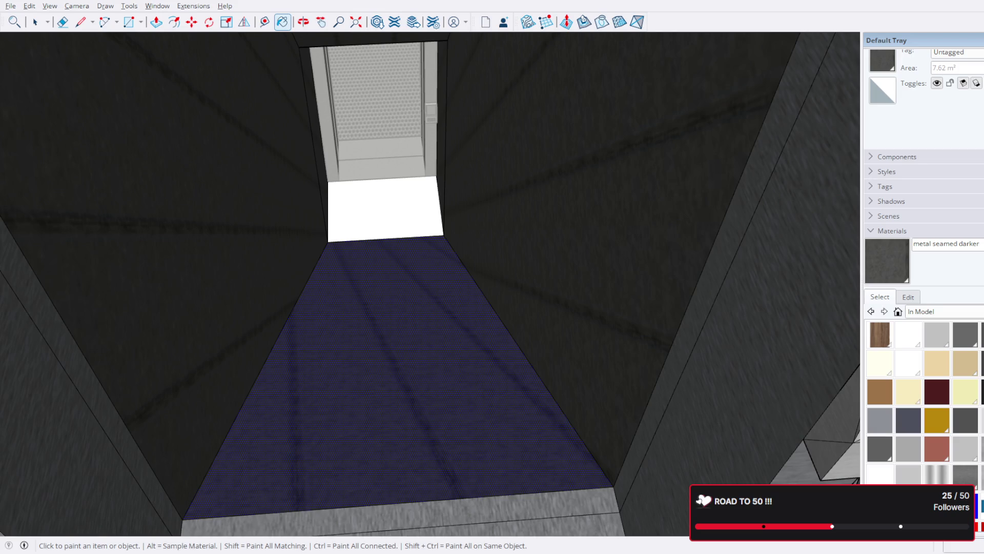
{"action": "left_click", "coordinate": [889, 426]}
{"action": "left_click", "coordinate": [538, 425]}
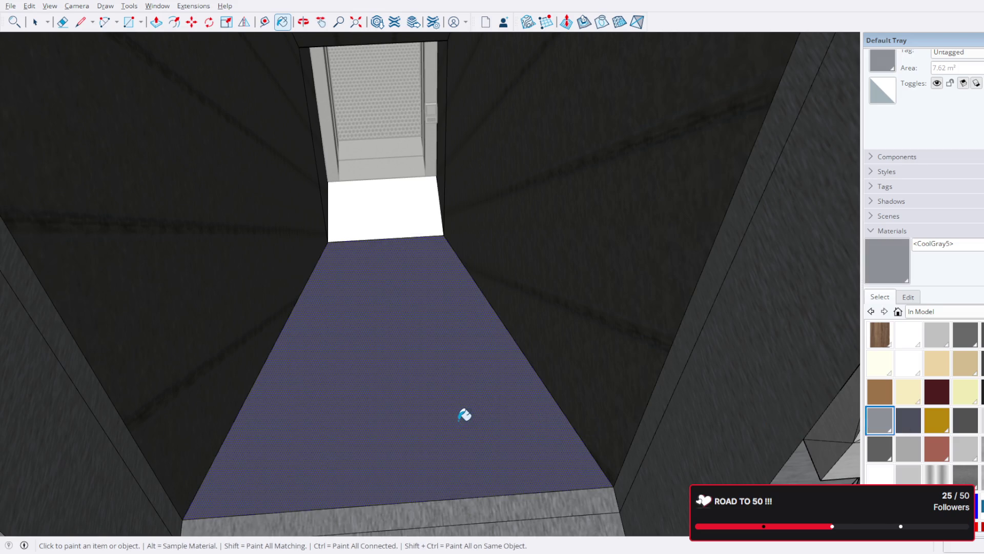
- Orbit around the doorway to check the repainted floor and step
{"action": "middle_click_drag", "start_coordinate": [505, 423], "coordinate": [579, 316]}
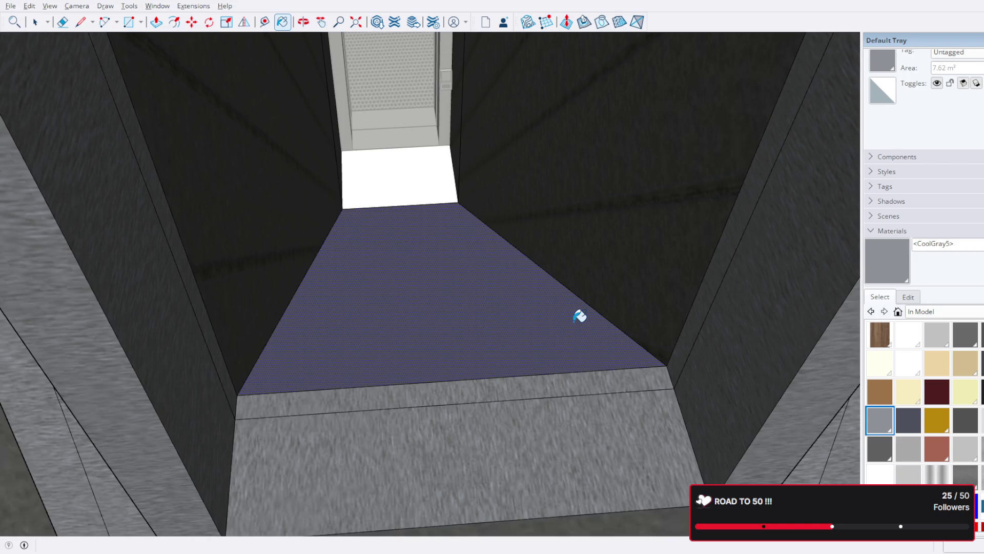
{"action": "left_click", "coordinate": [415, 183]}
{"action": "mouse_move", "coordinate": [418, 193]}
{"action": "middle_mouse_down"}
{"action": "mouse_move", "coordinate": [417, 255]}
{"action": "mouse_move", "coordinate": [429, 210]}
{"action": "mouse_move", "coordinate": [426, 341]}
{"action": "mouse_move", "coordinate": [454, 191]}
{"action": "middle_mouse_up"}
{"action": "scroll", "coordinate": [422, 222], "scroll_direction": "up", "scroll_amount": 2}
{"action": "mouse_move", "coordinate": [437, 229]}
{"action": "middle_mouse_down"}
{"action": "mouse_move", "coordinate": [438, 268]}
{"action": "mouse_move", "coordinate": [435, 253]}
{"action": "middle_mouse_up"}
{"action": "middle_click_drag", "start_coordinate": [460, 435], "coordinate": [468, 270]}
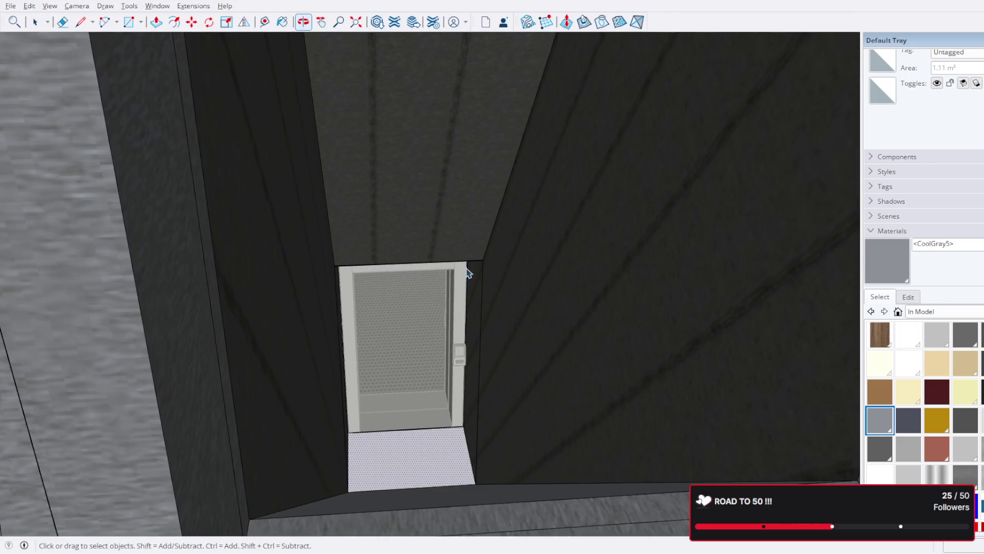
{"action": "scroll", "coordinate": [476, 347], "scroll_direction": "up", "scroll_amount": 5}
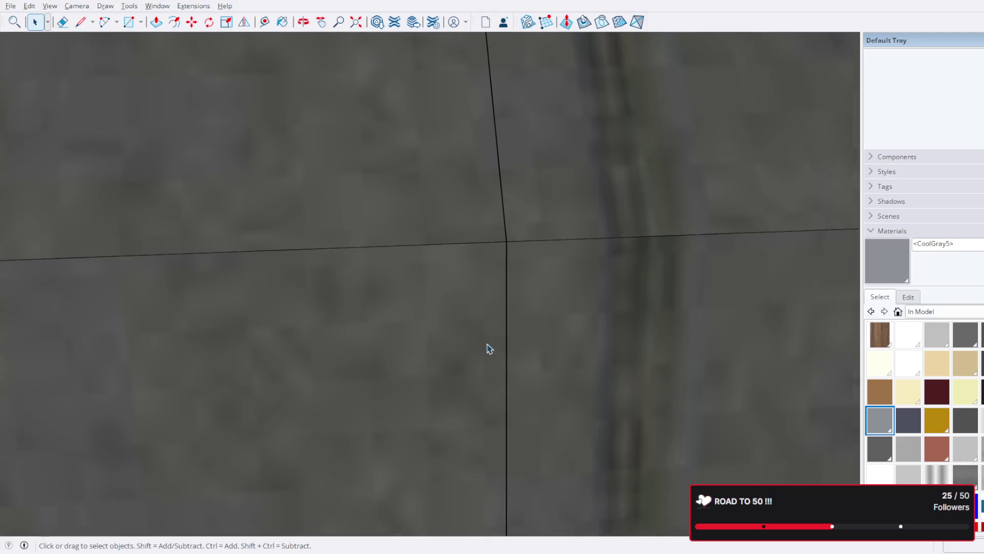
- Delete the small end panel from inside the cylindrical module, leaving its end open
{"action": "scroll", "coordinate": [493, 338], "scroll_direction": "down", "scroll_amount": 10}
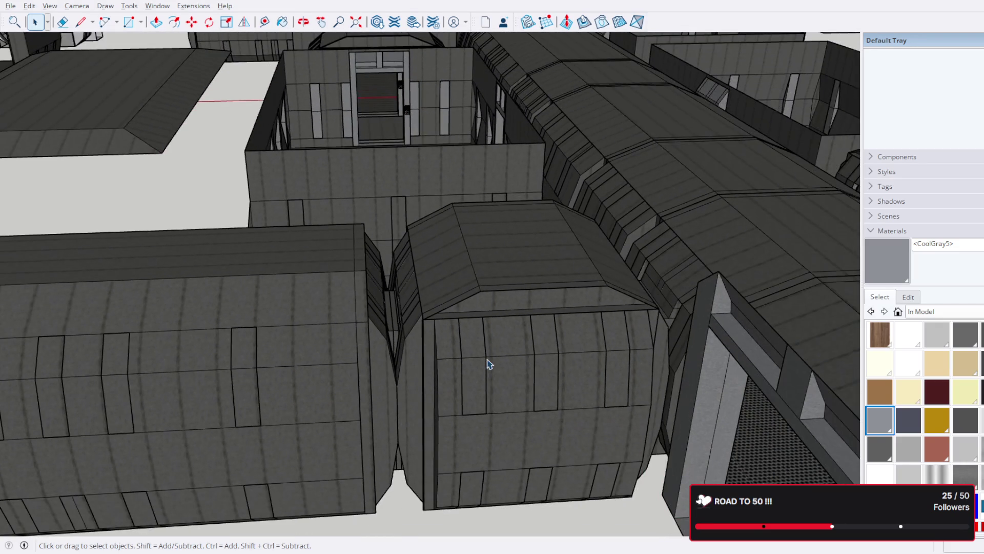
{"action": "mouse_move", "coordinate": [487, 365]}
{"action": "middle_mouse_down"}
{"action": "mouse_move", "coordinate": [577, 298]}
{"action": "mouse_move", "coordinate": [632, 319]}
{"action": "mouse_move", "coordinate": [571, 330]}
{"action": "mouse_move", "coordinate": [386, 314]}
{"action": "mouse_move", "coordinate": [257, 334]}
{"action": "mouse_move", "coordinate": [494, 286]}
{"action": "middle_mouse_up"}
{"action": "scroll", "coordinate": [386, 314], "scroll_direction": "up", "scroll_amount": 3}
{"action": "scroll", "coordinate": [477, 286], "scroll_direction": "up", "scroll_amount": 2}
{"action": "left_click", "coordinate": [460, 286]}
{"action": "scroll", "coordinate": [444, 297], "scroll_direction": "up", "scroll_amount": 1}
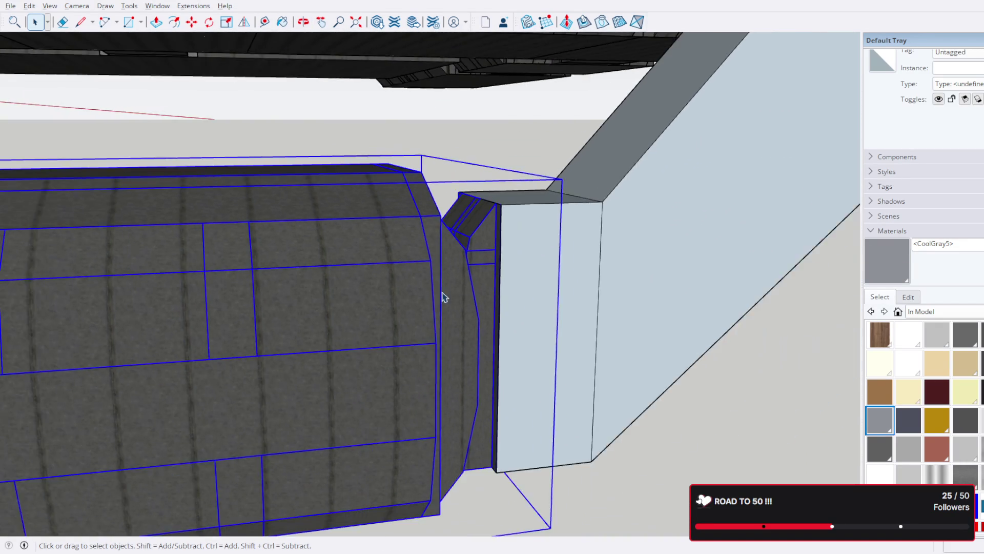
{"action": "scroll", "coordinate": [178, 308], "scroll_direction": "down", "scroll_amount": 5}
{"action": "mouse_move", "coordinate": [211, 303]}
{"action": "middle_mouse_down"}
{"action": "mouse_move", "coordinate": [384, 313]}
{"action": "mouse_move", "coordinate": [429, 336]}
{"action": "mouse_move", "coordinate": [384, 321]}
{"action": "mouse_move", "coordinate": [401, 329]}
{"action": "middle_mouse_up"}
{"action": "scroll", "coordinate": [430, 335], "scroll_direction": "up", "scroll_amount": 4}
{"action": "left_click", "coordinate": [384, 321]}
{"action": "scroll", "coordinate": [418, 321], "scroll_direction": "up", "scroll_amount": 3}
{"action": "scroll", "coordinate": [477, 311], "scroll_direction": "up", "scroll_amount": 3}
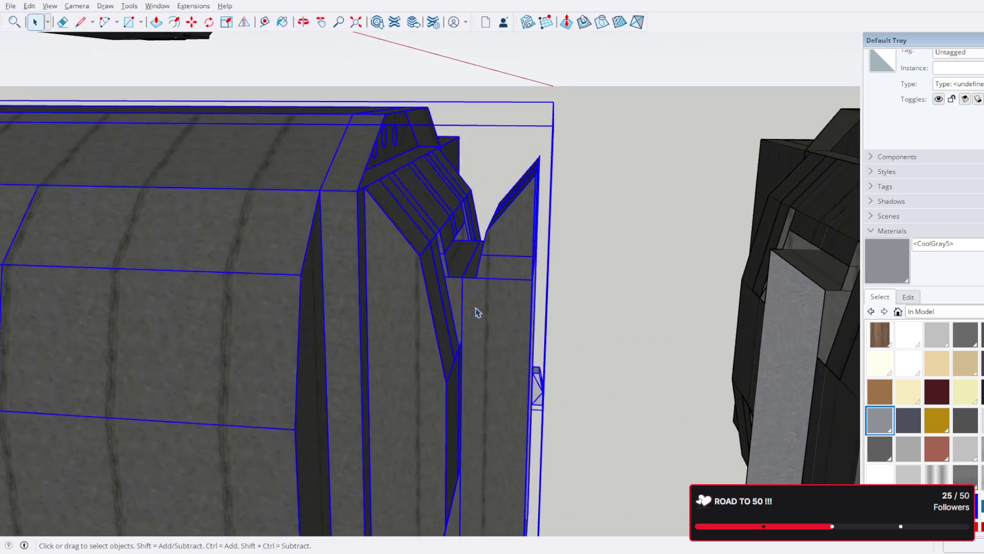
{"action": "scroll", "coordinate": [497, 310], "scroll_direction": "down", "scroll_amount": 2}
{"action": "mouse_move", "coordinate": [496, 310]}
{"action": "middle_mouse_down"}
{"action": "mouse_move", "coordinate": [534, 305]}
{"action": "mouse_move", "coordinate": [483, 266]}
{"action": "middle_mouse_up"}
{"action": "left_click", "coordinate": [483, 266]}
{"action": "scroll", "coordinate": [480, 309], "scroll_direction": "up", "scroll_amount": 2}
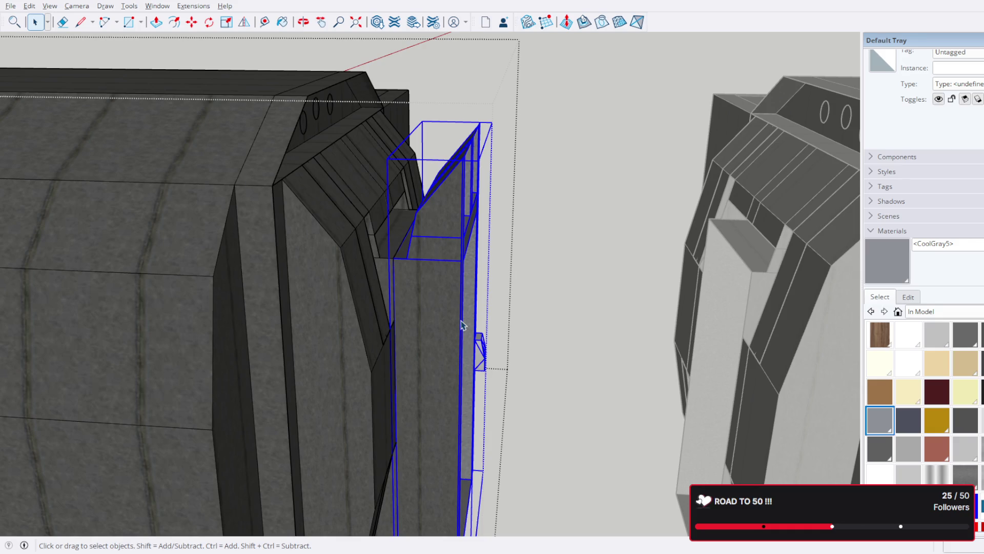
{"action": "key", "text": "Delete"}
{"action": "mouse_move", "coordinate": [410, 310]}
{"action": "middle_mouse_down"}
{"action": "mouse_move", "coordinate": [286, 307]}
{"action": "mouse_move", "coordinate": [398, 314]}
{"action": "mouse_move", "coordinate": [426, 253]}
{"action": "mouse_move", "coordinate": [413, 204]}
{"action": "mouse_move", "coordinate": [379, 199]}
{"action": "middle_mouse_up"}
{"action": "key", "text": "Escape"}
- Move the opened module so it sits flush against its neighbouring module
{"action": "left_click", "coordinate": [368, 154]}
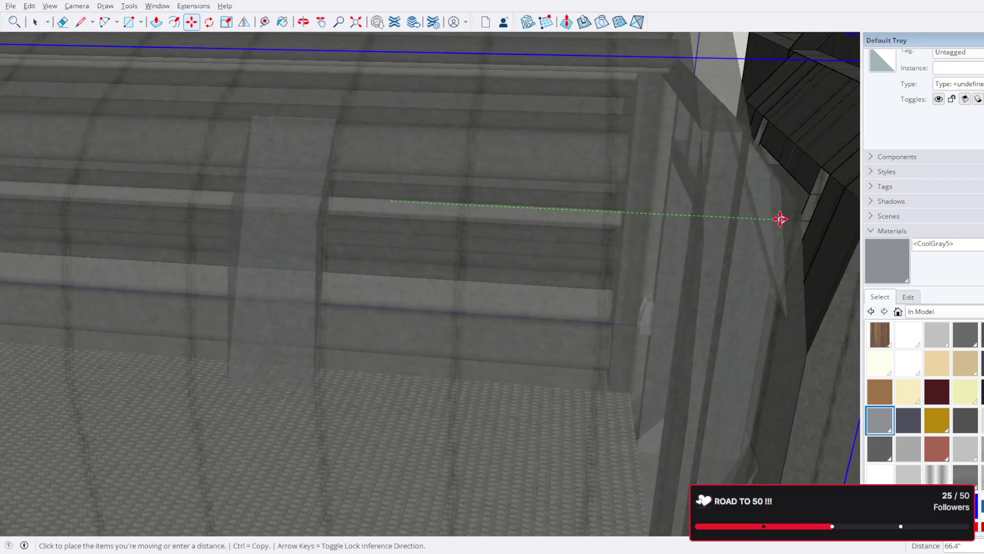
{"action": "left_click", "coordinate": [780, 219]}
{"action": "mouse_move", "coordinate": [781, 219]}
{"action": "middle_mouse_down"}
{"action": "mouse_move", "coordinate": [795, 220]}
{"action": "mouse_move", "coordinate": [800, 274]}
{"action": "mouse_move", "coordinate": [874, 290]}
{"action": "middle_mouse_up"}
{"action": "scroll", "coordinate": [614, 268], "scroll_direction": "down", "scroll_amount": 5}
{"action": "mouse_move", "coordinate": [509, 263]}
{"action": "middle_mouse_down"}
{"action": "mouse_move", "coordinate": [675, 297]}
{"action": "mouse_move", "coordinate": [679, 268]}
{"action": "mouse_move", "coordinate": [656, 316]}
{"action": "middle_mouse_up"}
{"action": "scroll", "coordinate": [674, 297], "scroll_direction": "up", "scroll_amount": 8}
{"action": "scroll", "coordinate": [661, 314], "scroll_direction": "up", "scroll_amount": 4}
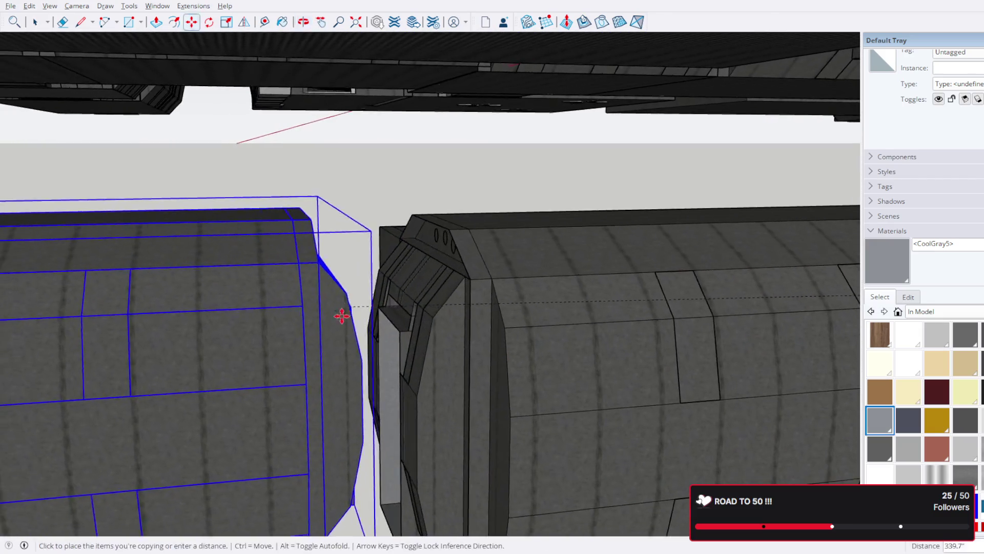
{"action": "scroll", "coordinate": [343, 321], "scroll_direction": "up", "scroll_amount": 5}
{"action": "mouse_move", "coordinate": [341, 330]}
{"action": "middle_mouse_down"}
{"action": "mouse_move", "coordinate": [512, 329]}
{"action": "mouse_move", "coordinate": [502, 339]}
{"action": "mouse_move", "coordinate": [566, 375]}
{"action": "mouse_move", "coordinate": [615, 345]}
{"action": "mouse_move", "coordinate": [217, 268]}
{"action": "middle_mouse_up"}
{"action": "left_click", "coordinate": [594, 354]}
{"action": "scroll", "coordinate": [591, 355], "scroll_direction": "down", "scroll_amount": 5}
{"action": "scroll", "coordinate": [610, 349], "scroll_direction": "down", "scroll_amount": 10}
{"action": "mouse_move", "coordinate": [507, 384]}
{"action": "middle_mouse_down"}
{"action": "mouse_move", "coordinate": [648, 334]}
{"action": "mouse_move", "coordinate": [527, 275]}
{"action": "mouse_move", "coordinate": [457, 330]}
{"action": "mouse_move", "coordinate": [244, 400]}
{"action": "mouse_move", "coordinate": [477, 448]}
{"action": "mouse_move", "coordinate": [654, 282]}
{"action": "mouse_move", "coordinate": [624, 247]}
{"action": "middle_mouse_up"}
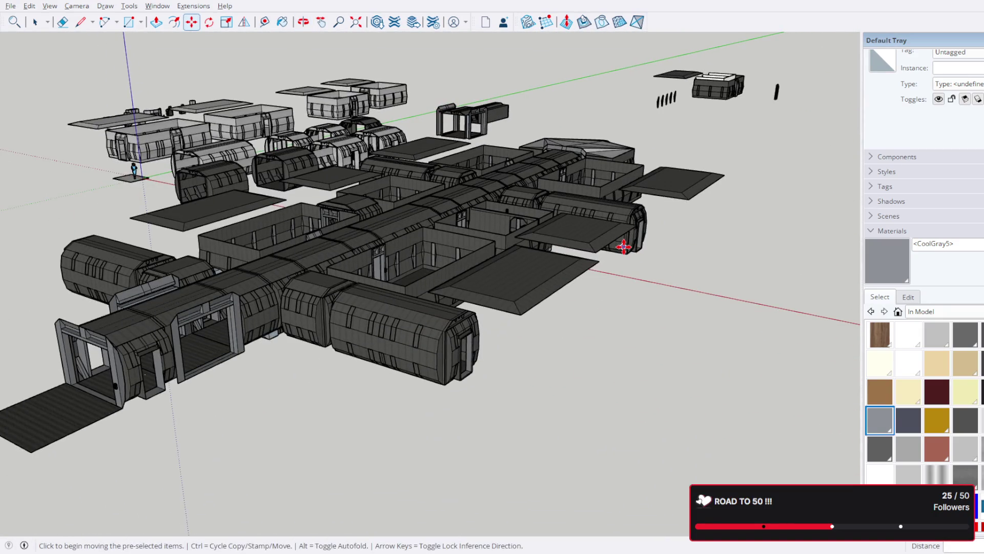
- From a near top-down view, delete the central corridor junction and its short lower cylinder
{"action": "scroll", "coordinate": [638, 247], "scroll_direction": "up", "scroll_amount": 3}
{"action": "mouse_move", "coordinate": [637, 246]}
{"action": "middle_mouse_down"}
{"action": "mouse_move", "coordinate": [451, 367]}
{"action": "mouse_move", "coordinate": [378, 367]}
{"action": "mouse_move", "coordinate": [618, 340]}
{"action": "mouse_move", "coordinate": [583, 346]}
{"action": "mouse_move", "coordinate": [531, 411]}
{"action": "mouse_move", "coordinate": [450, 461]}
{"action": "mouse_move", "coordinate": [537, 437]}
{"action": "mouse_move", "coordinate": [535, 379]}
{"action": "mouse_move", "coordinate": [507, 376]}
{"action": "middle_mouse_up"}
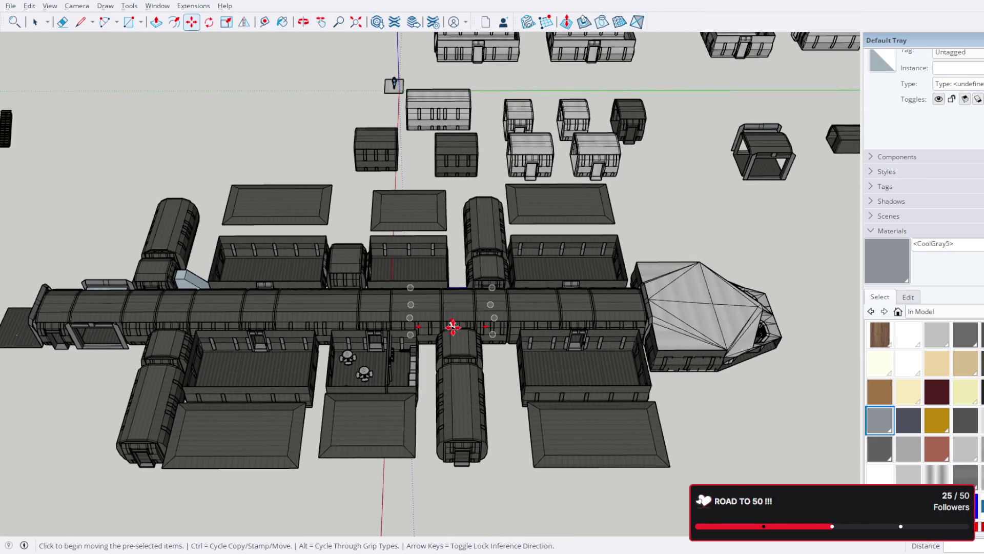
{"action": "scroll", "coordinate": [401, 230], "scroll_direction": "down", "scroll_amount": 2}
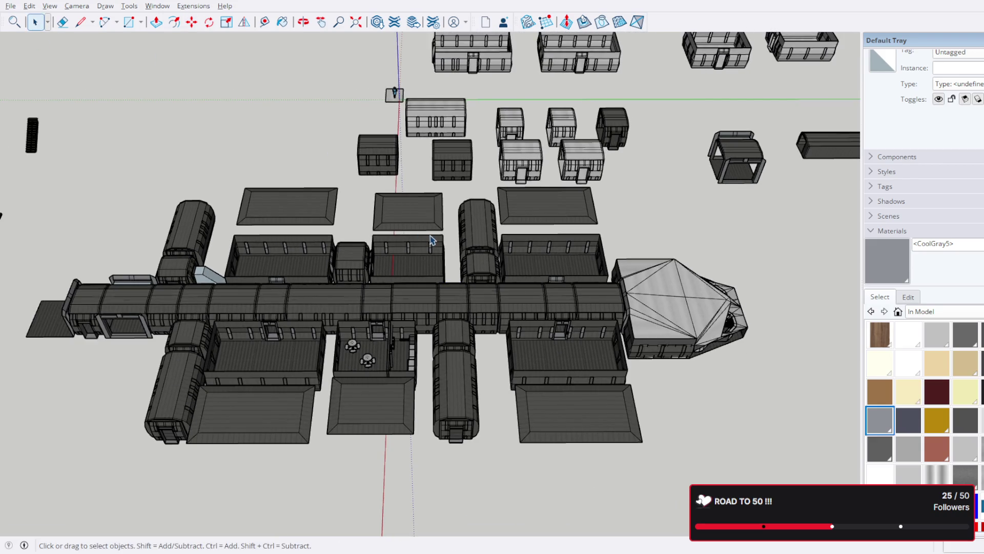
{"action": "middle_click_drag", "start_coordinate": [517, 252], "coordinate": [511, 353]}
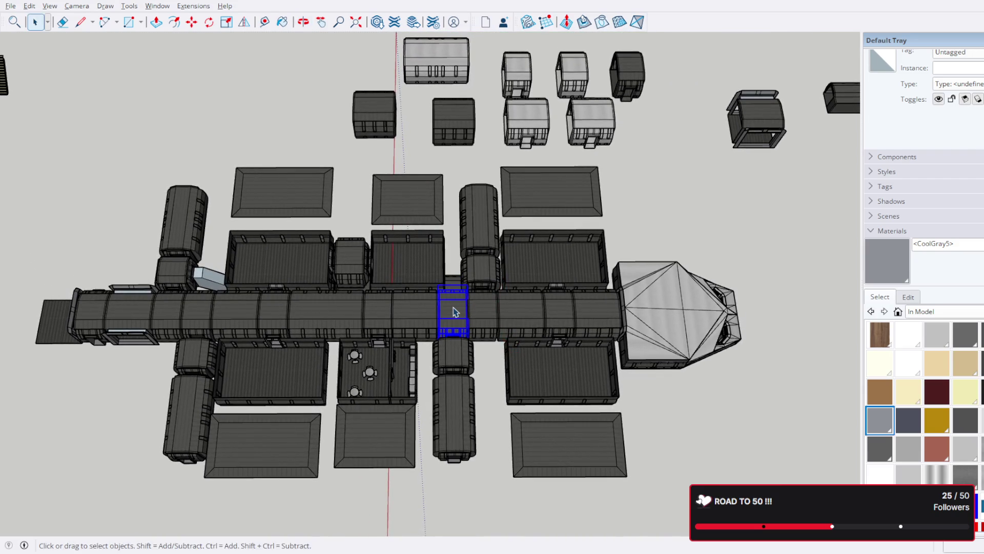
{"action": "scroll", "coordinate": [482, 307], "scroll_direction": "up", "scroll_amount": 3}
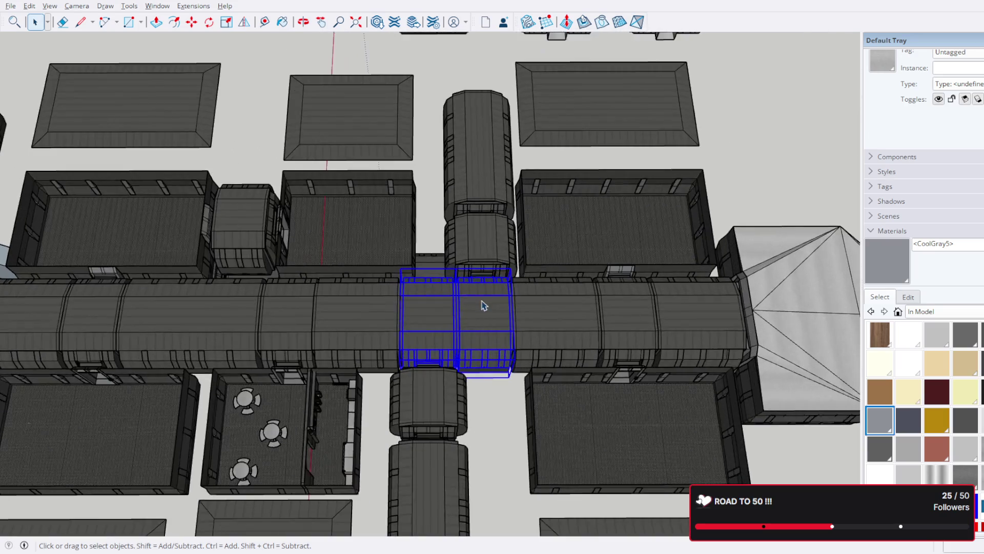
{"action": "middle_click_drag", "start_coordinate": [482, 308], "coordinate": [491, 282]}
{"action": "scroll", "coordinate": [451, 345], "scroll_direction": "down", "scroll_amount": 2}
{"action": "mouse_move", "coordinate": [451, 344]}
{"action": "middle_mouse_down"}
{"action": "mouse_move", "coordinate": [456, 314]}
{"action": "mouse_move", "coordinate": [419, 322]}
{"action": "middle_mouse_up"}
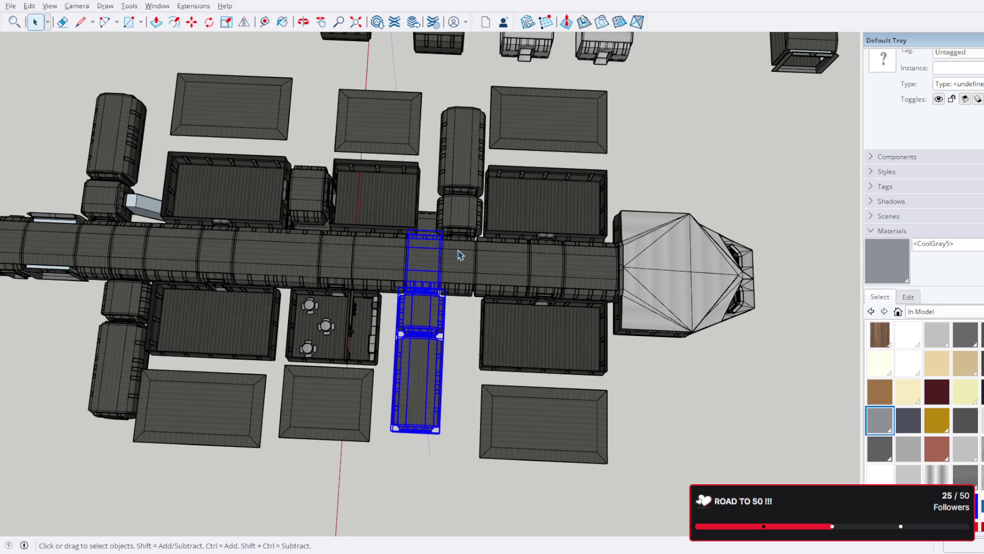
{"action": "key", "text": "Delete"}
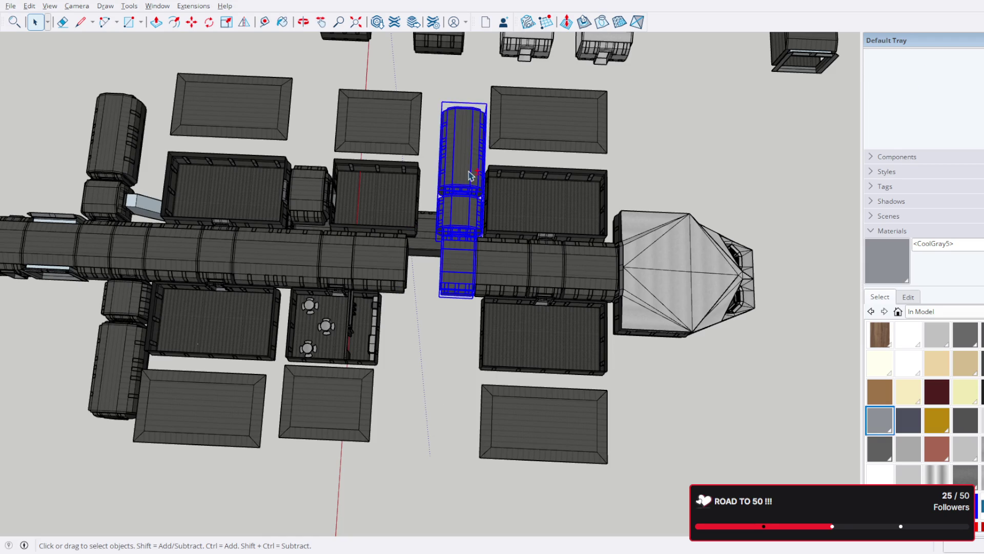
- Add the upper cylinder to the selection and move the modules against the corridor
{"action": "left_click", "coordinate": [471, 176]}
{"action": "scroll", "coordinate": [450, 268], "scroll_direction": "up", "scroll_amount": 6}
{"action": "mouse_move", "coordinate": [435, 249]}
{"action": "middle_mouse_down"}
{"action": "mouse_move", "coordinate": [466, 219]}
{"action": "mouse_move", "coordinate": [379, 312]}
{"action": "middle_mouse_up"}
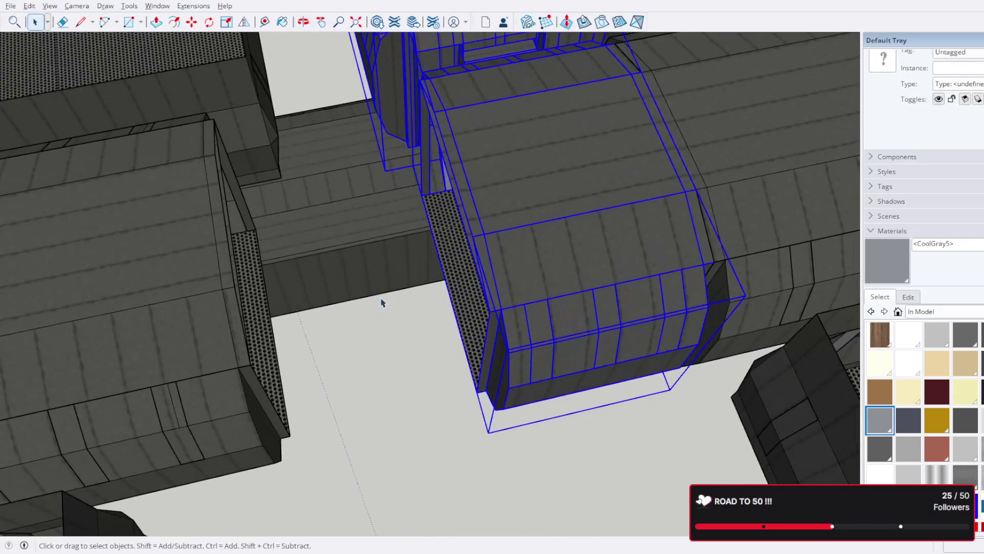
{"action": "left_click", "coordinate": [191, 22]}
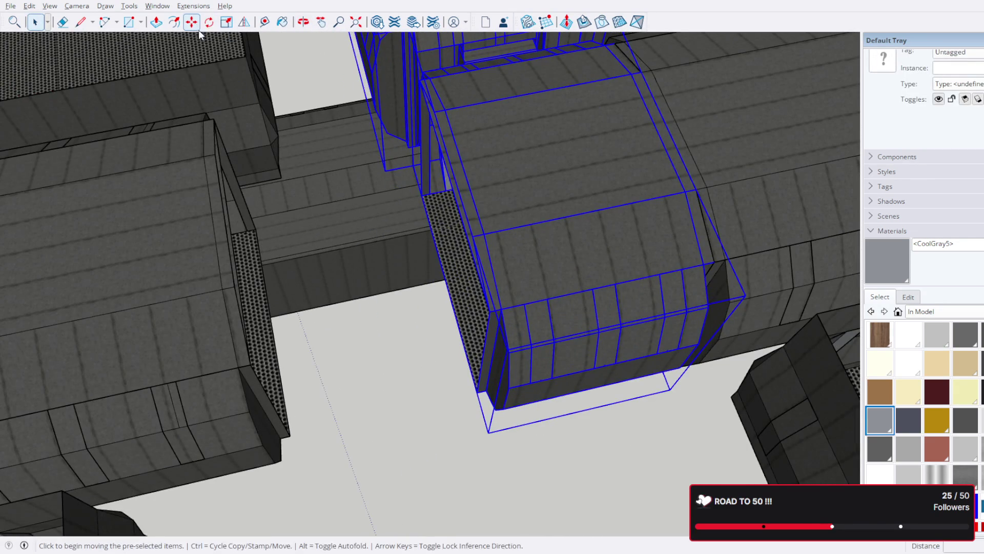
{"action": "left_click", "coordinate": [487, 311]}
{"action": "mouse_move", "coordinate": [487, 311]}
{"action": "middle_mouse_down"}
{"action": "mouse_move", "coordinate": [242, 369]}
{"action": "mouse_move", "coordinate": [252, 364]}
{"action": "middle_mouse_up"}
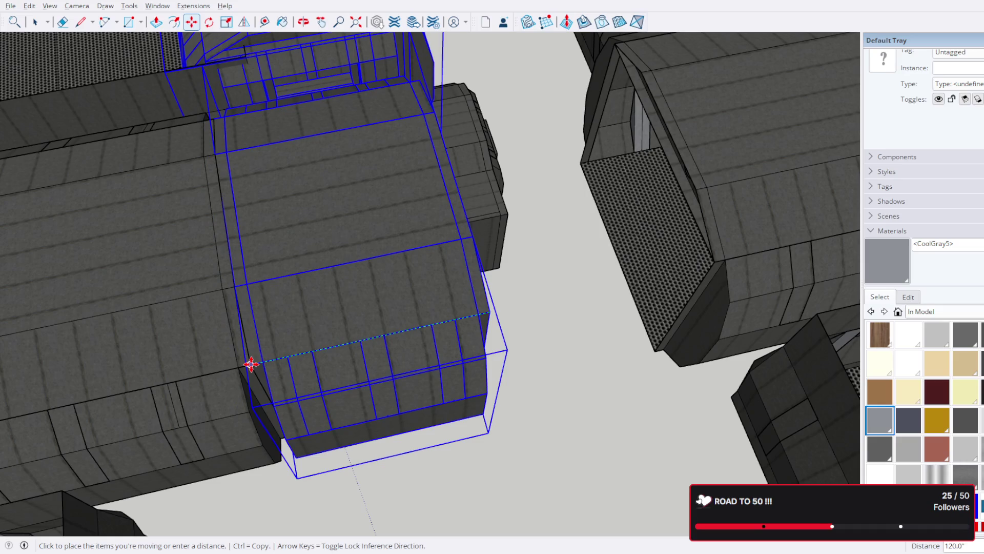
{"action": "left_click", "coordinate": [252, 364]}
{"action": "scroll", "coordinate": [455, 359], "scroll_direction": "down", "scroll_amount": 10}
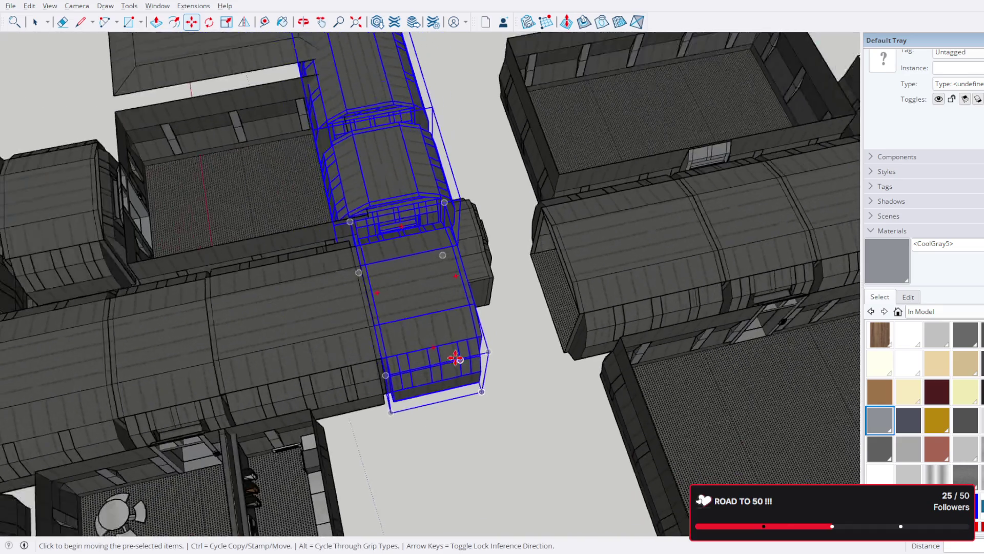
{"action": "middle_click_drag", "start_coordinate": [305, 415], "coordinate": [235, 165]}
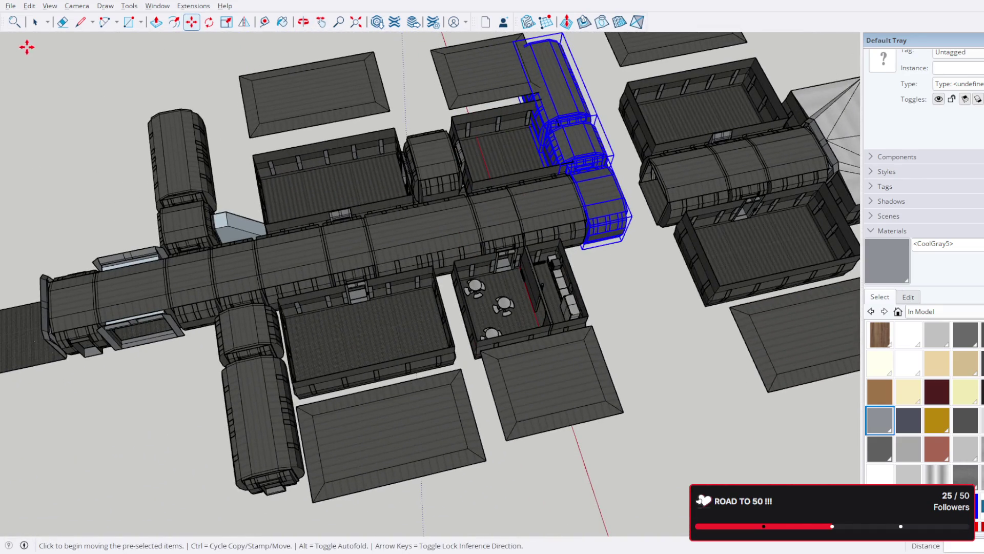
- Copy the short cylinder segment with Move plus Ctrl and place the copy to the right
{"action": "left_click", "coordinate": [260, 324]}
{"action": "middle_click_drag", "start_coordinate": [251, 380], "coordinate": [321, 399]}
{"action": "scroll", "coordinate": [320, 400], "scroll_direction": "up", "scroll_amount": 5}
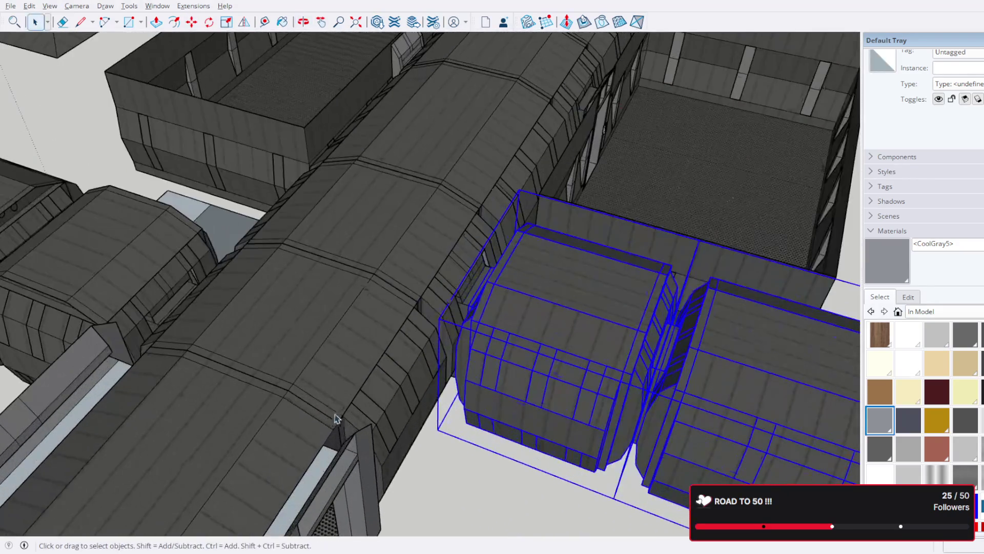
{"action": "scroll", "coordinate": [493, 388], "scroll_direction": "up", "scroll_amount": 3}
{"action": "key", "text": "m"}
{"action": "key", "text": "ctrl"}
{"action": "left_click", "coordinate": [465, 313]}
{"action": "scroll", "coordinate": [465, 312], "scroll_direction": "down", "scroll_amount": 10}
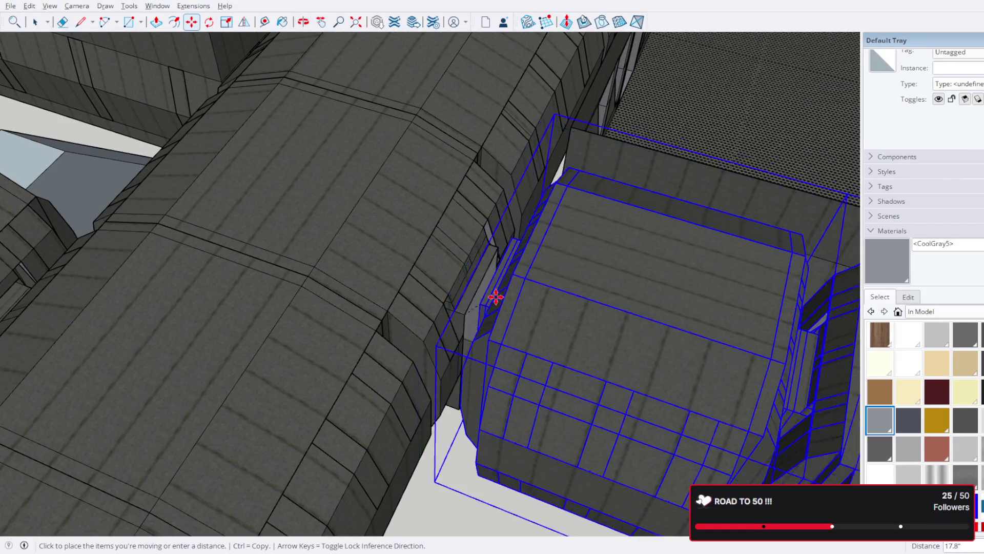
{"action": "scroll", "coordinate": [389, 259], "scroll_direction": "up", "scroll_amount": 5}
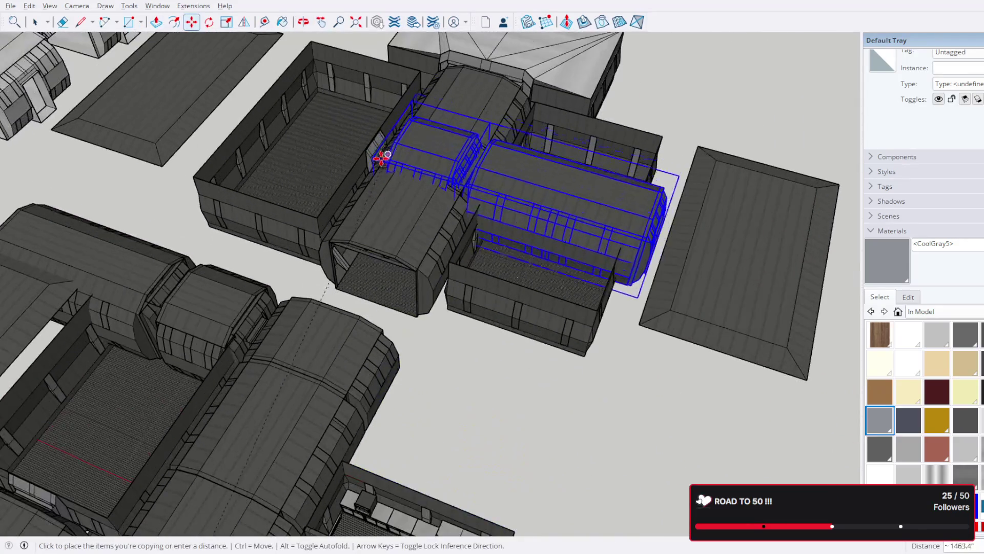
{"action": "middle_click_drag", "start_coordinate": [345, 246], "coordinate": [377, 285]}
{"action": "scroll", "coordinate": [388, 334], "scroll_direction": "up", "scroll_amount": 2}
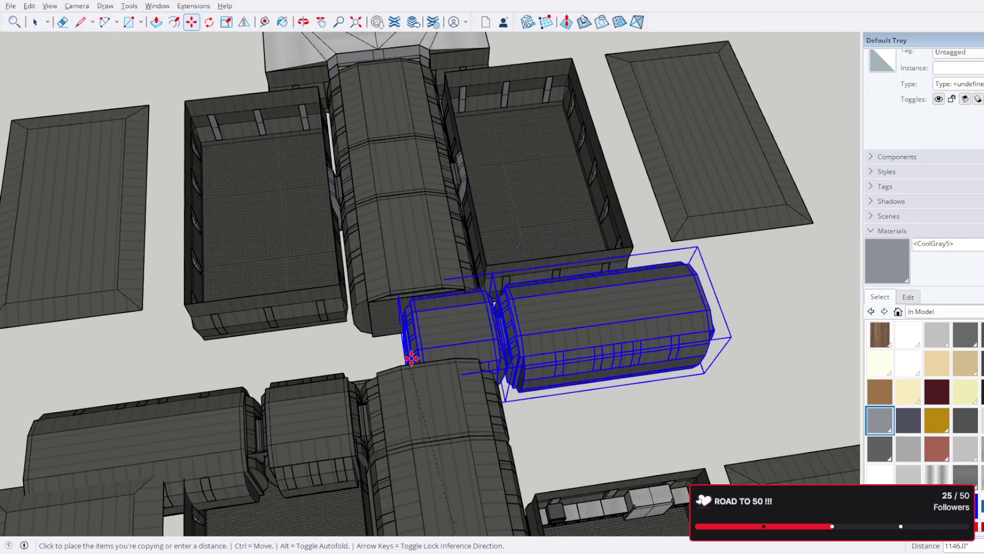
{"action": "left_click", "coordinate": [576, 352]}
{"action": "scroll", "coordinate": [595, 372], "scroll_direction": "up", "scroll_amount": 4}
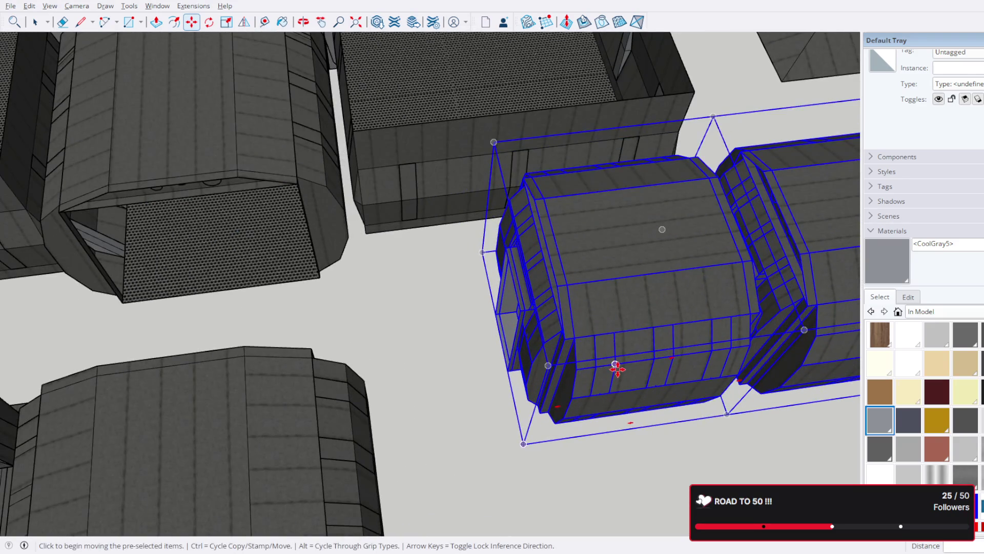
{"action": "scroll", "coordinate": [618, 369], "scroll_direction": "down", "scroll_amount": 8}
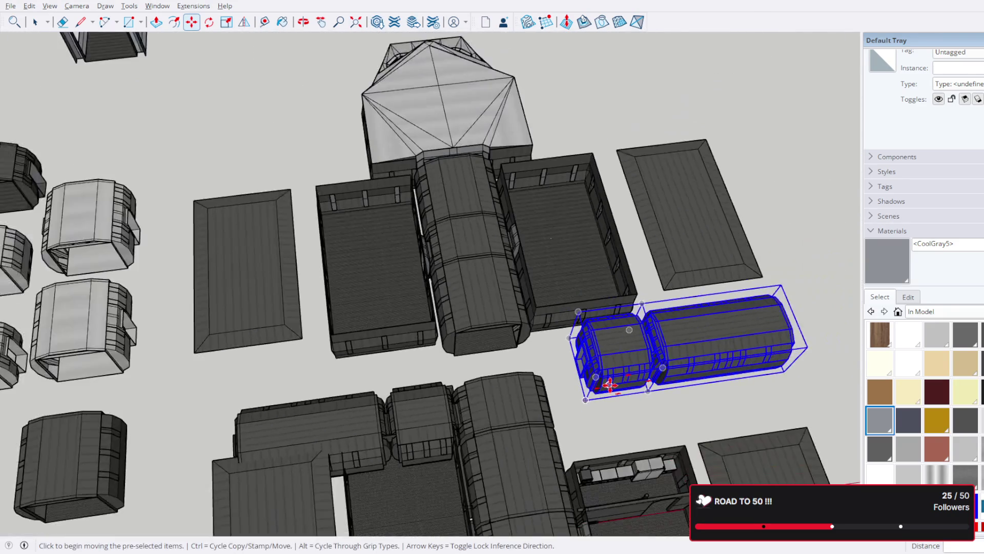
{"action": "scroll", "coordinate": [610, 384], "scroll_direction": "down", "scroll_amount": 4}
{"action": "key", "text": "Escape"}
{"action": "mouse_move", "coordinate": [690, 418]}
{"action": "middle_mouse_down"}
{"action": "mouse_move", "coordinate": [523, 254]}
{"action": "mouse_move", "coordinate": [529, 286]}
{"action": "middle_mouse_up"}
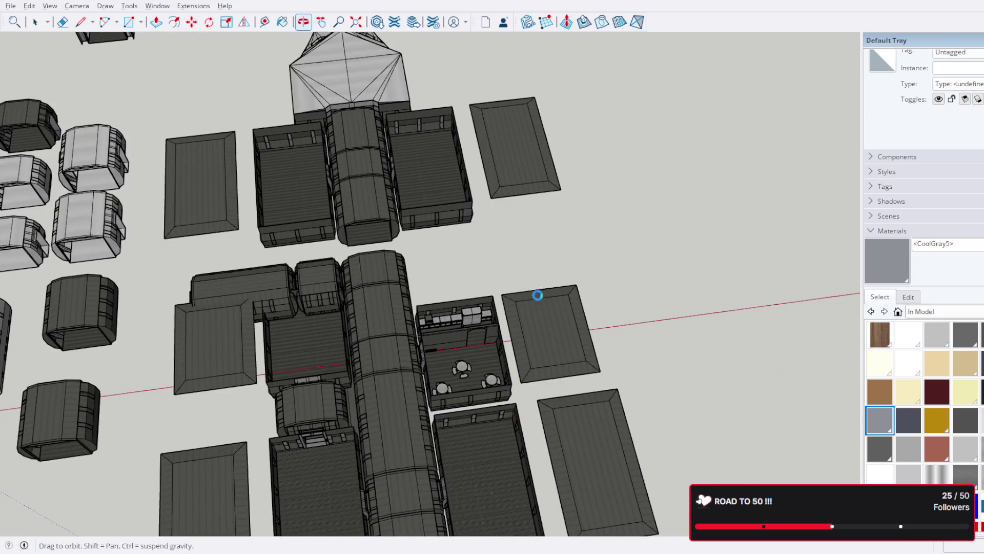
{"action": "scroll", "coordinate": [621, 269], "scroll_direction": "down", "scroll_amount": 3}
- Copy the junction piece with its small and long side modules onto the central corridor
{"action": "left_click", "coordinate": [44, 20]}
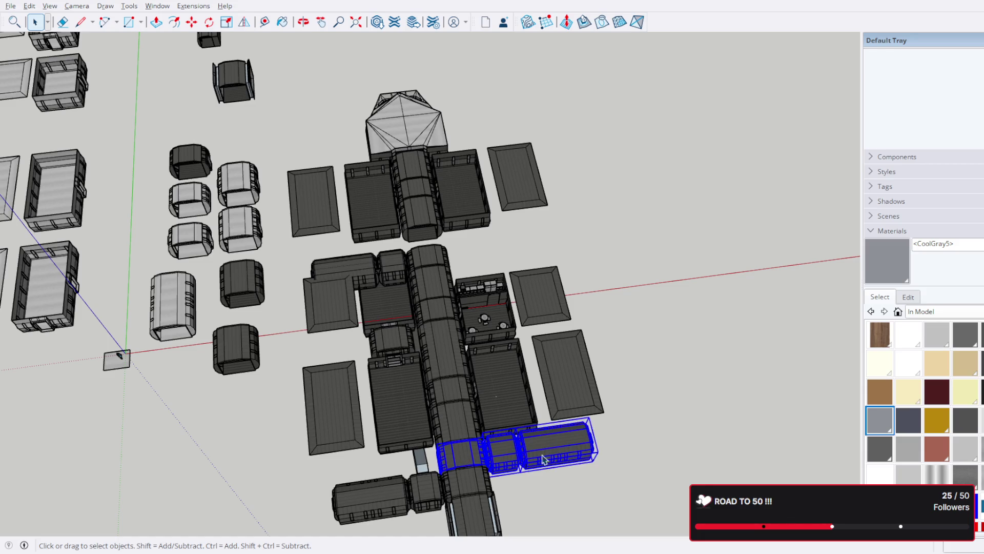
{"action": "scroll", "coordinate": [464, 484], "scroll_direction": "up", "scroll_amount": 10}
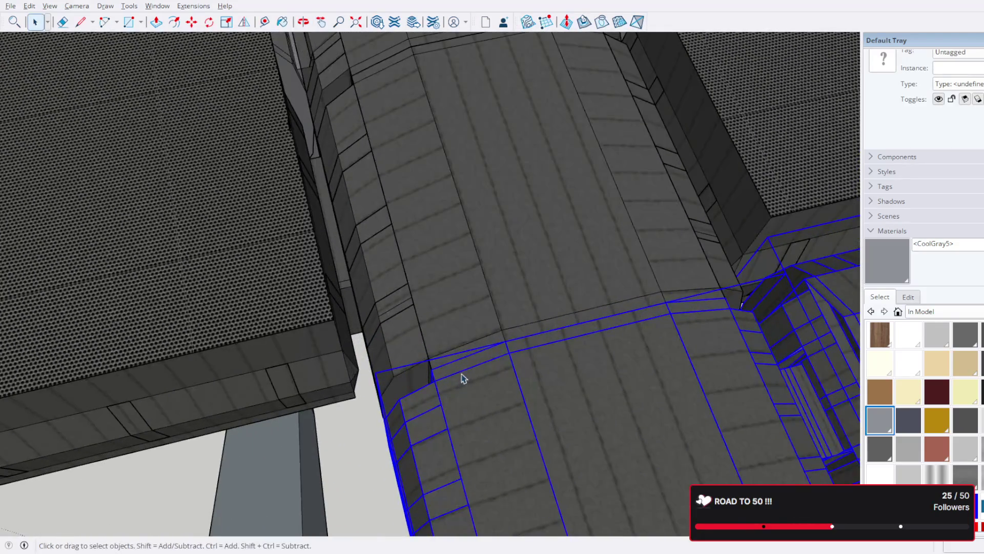
{"action": "left_click", "coordinate": [192, 22]}
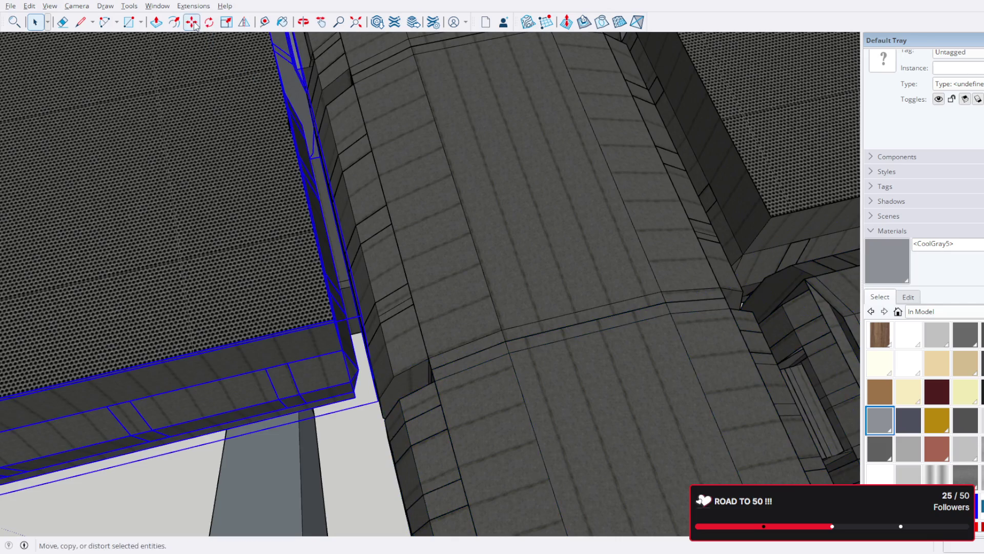
{"action": "scroll", "coordinate": [385, 311], "scroll_direction": "down", "scroll_amount": 10}
{"action": "left_click", "coordinate": [728, 354]}
{"action": "left_click", "coordinate": [595, 385]}
{"action": "left_click", "coordinate": [735, 367], "text": "shift"}
{"action": "scroll", "coordinate": [501, 395], "scroll_direction": "up", "scroll_amount": 8}
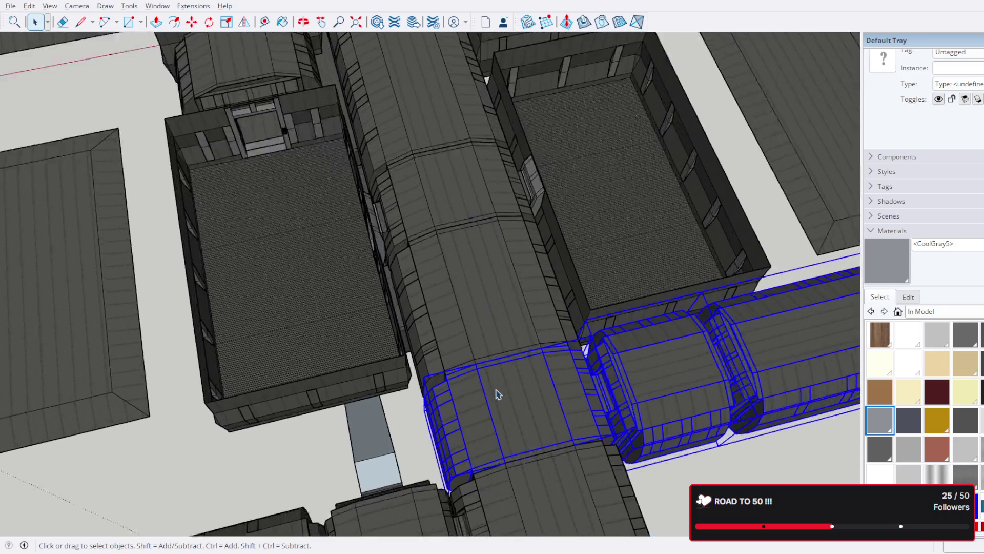
{"action": "key", "text": "m"}
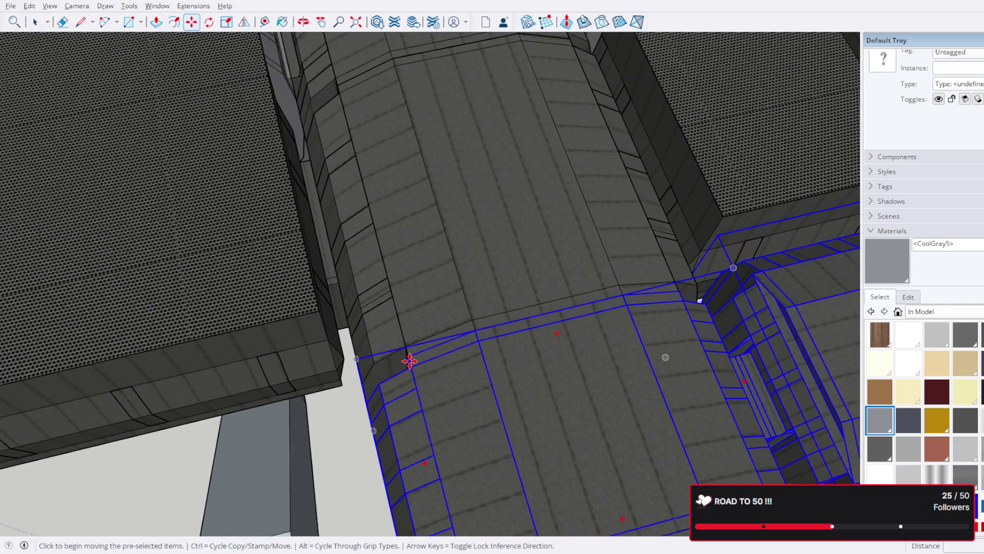
{"action": "left_click", "coordinate": [410, 362]}
{"action": "scroll", "coordinate": [483, 224], "scroll_direction": "down", "scroll_amount": 10}
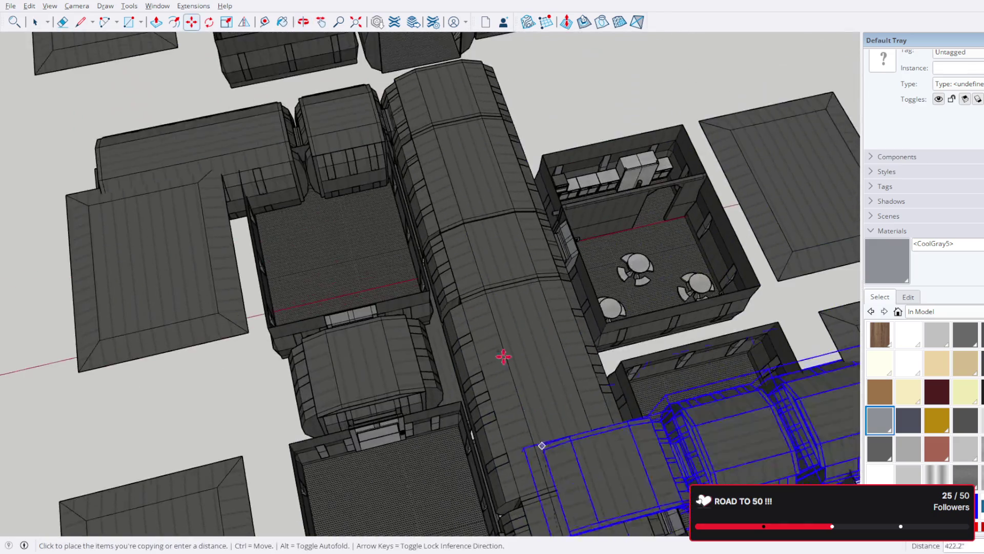
{"action": "middle_click_drag", "start_coordinate": [505, 356], "coordinate": [424, 160]}
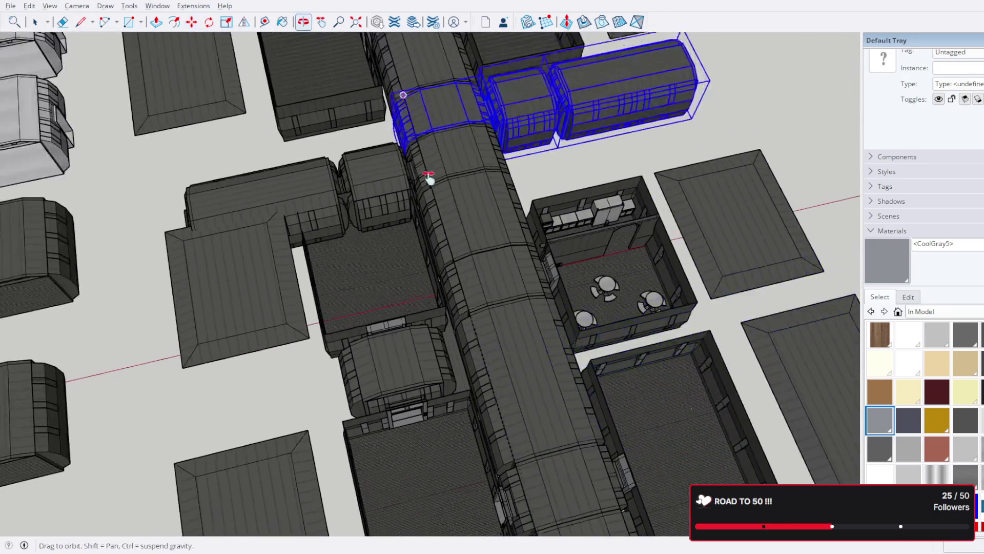
{"action": "scroll", "coordinate": [457, 282], "scroll_direction": "up", "scroll_amount": 10}
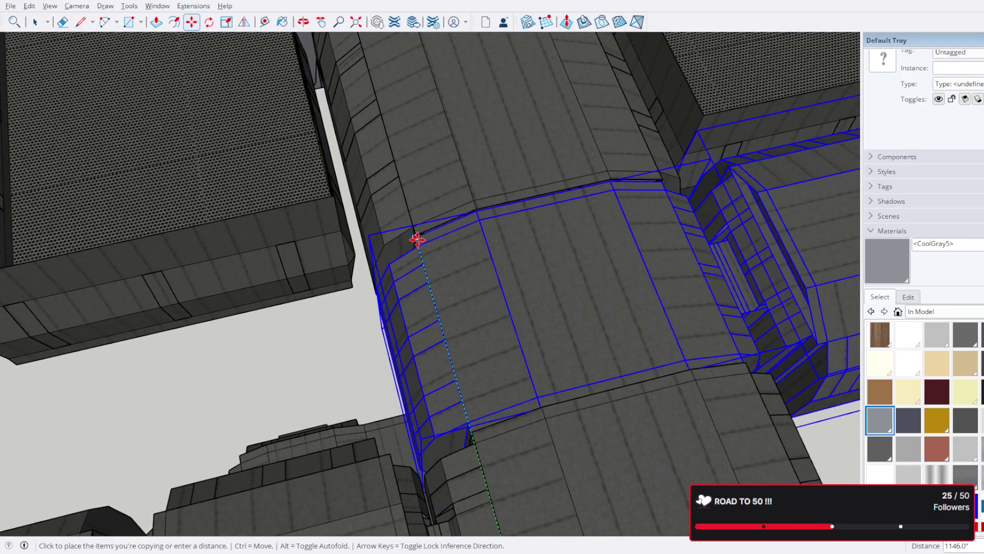
{"action": "scroll", "coordinate": [417, 233], "scroll_direction": "up", "scroll_amount": 5}
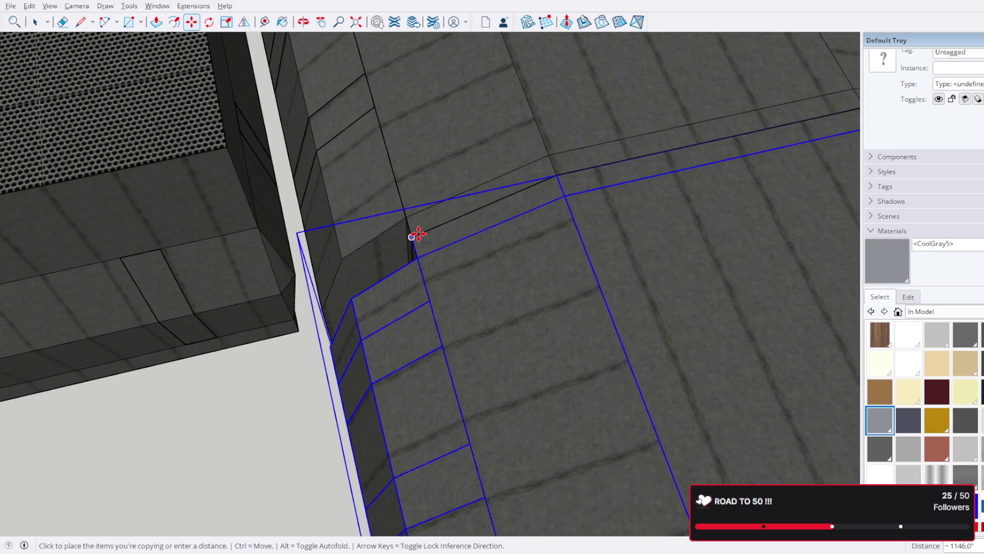
{"action": "left_click", "coordinate": [417, 232]}
{"action": "scroll", "coordinate": [417, 282], "scroll_direction": "down", "scroll_amount": 5}
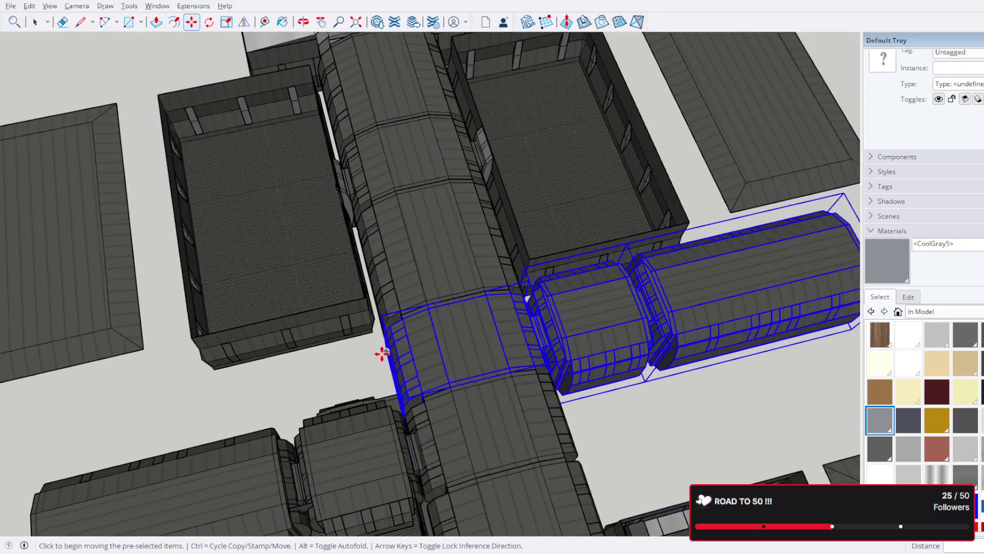
- Orbit around the base to check the copied junction along the corridor
{"action": "mouse_move", "coordinate": [295, 385]}
{"action": "middle_mouse_down"}
{"action": "mouse_move", "coordinate": [501, 314]}
{"action": "mouse_move", "coordinate": [505, 259]}
{"action": "mouse_move", "coordinate": [436, 229]}
{"action": "middle_mouse_up"}
{"action": "scroll", "coordinate": [503, 330], "scroll_direction": "down", "scroll_amount": 5}
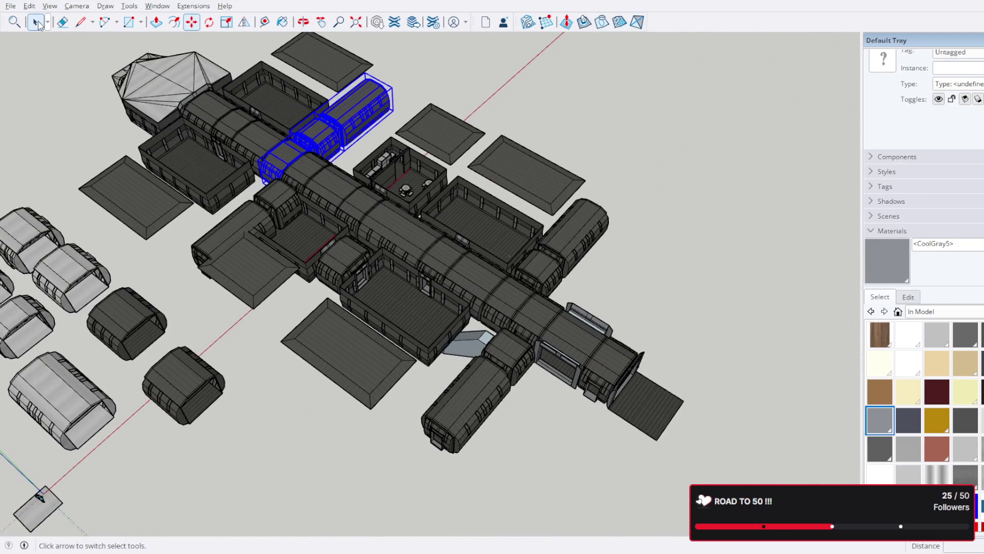
{"action": "mouse_move", "coordinate": [342, 290]}
{"action": "middle_mouse_down"}
{"action": "mouse_move", "coordinate": [328, 272]}
{"action": "mouse_move", "coordinate": [300, 291]}
{"action": "middle_mouse_up"}
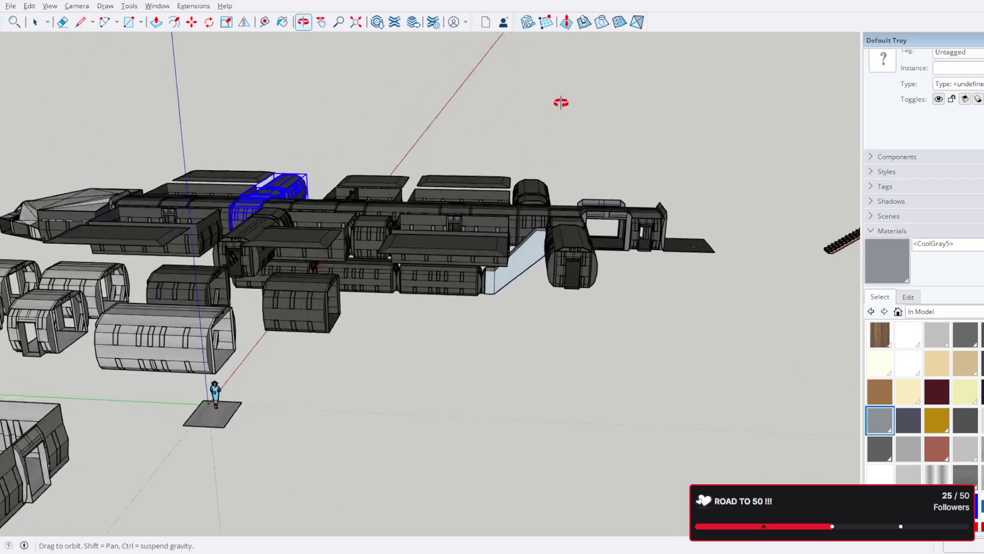
{"action": "scroll", "coordinate": [300, 291], "scroll_direction": "up", "scroll_amount": 3}
{"action": "scroll", "coordinate": [299, 291], "scroll_direction": "up", "scroll_amount": 3}
{"action": "middle_click_drag", "start_coordinate": [406, 275], "coordinate": [382, 325]}
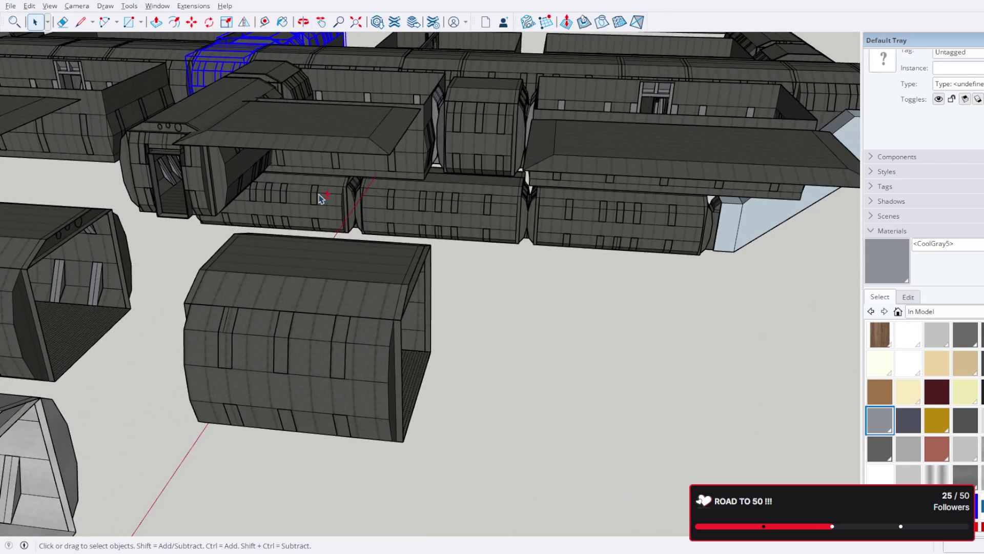
{"action": "mouse_move", "coordinate": [599, 229]}
{"action": "middle_mouse_down"}
{"action": "mouse_move", "coordinate": [567, 282]}
{"action": "mouse_move", "coordinate": [583, 290]}
{"action": "middle_mouse_up"}
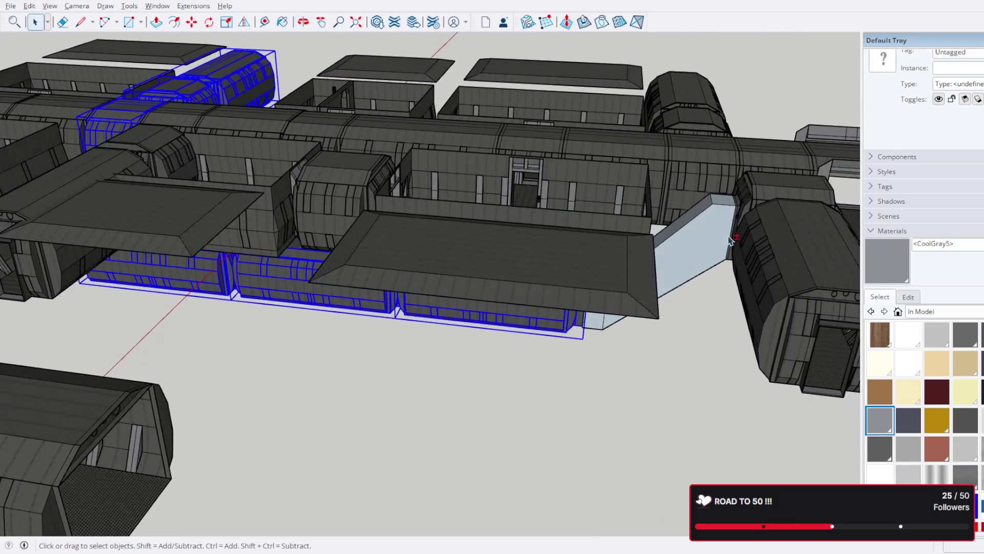
{"action": "middle_click_drag", "start_coordinate": [748, 210], "coordinate": [330, 231]}
{"action": "scroll", "coordinate": [329, 232], "scroll_direction": "up", "scroll_amount": 2}
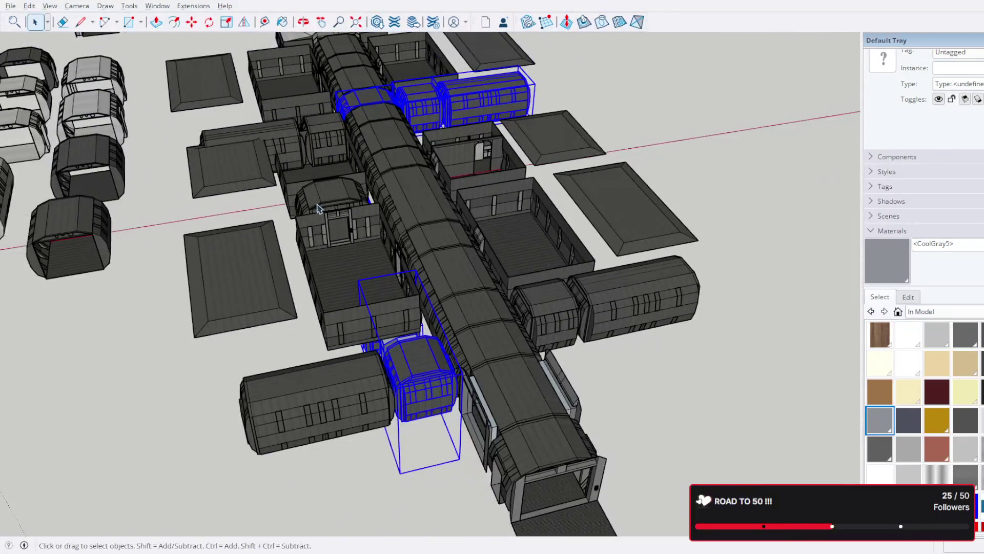
- Move the selected side branch of modules off to the right of the station
{"action": "left_click", "coordinate": [190, 22]}
{"action": "left_click", "coordinate": [413, 359]}
{"action": "scroll", "coordinate": [564, 329], "scroll_direction": "down", "scroll_amount": 3}
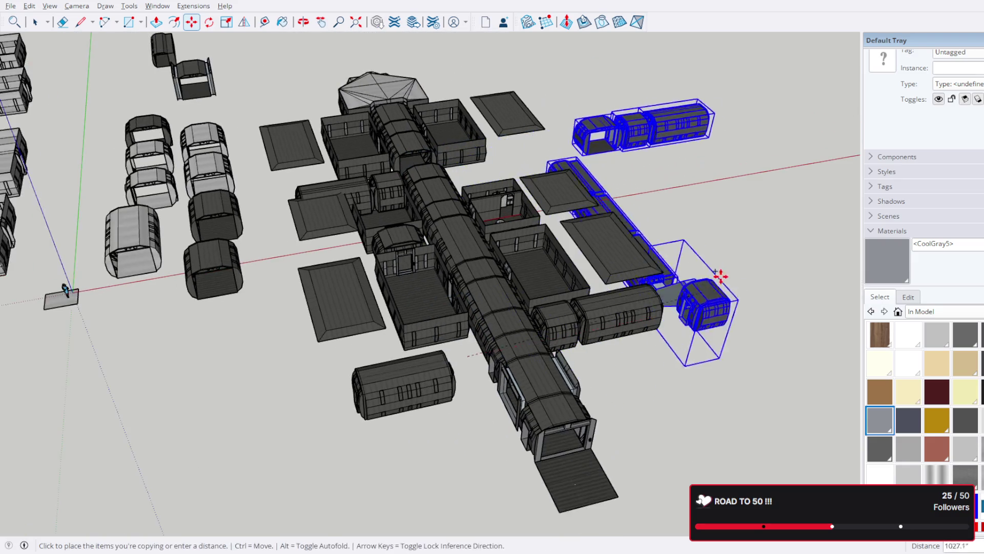
{"action": "mouse_move", "coordinate": [790, 269]}
{"action": "middle_mouse_down"}
{"action": "mouse_move", "coordinate": [799, 267]}
{"action": "mouse_move", "coordinate": [249, 390]}
{"action": "mouse_move", "coordinate": [259, 382]}
{"action": "middle_mouse_up"}
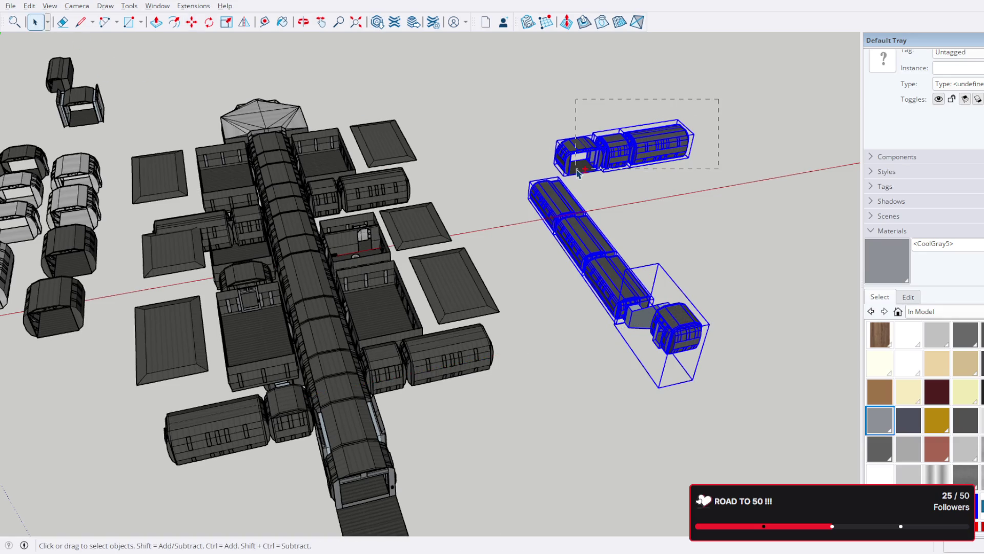
- Delete the extra upper row of modules and review the station from overhead
{"action": "left_click_drag", "start_coordinate": [577, 173], "coordinate": [577, 173]}
{"action": "key", "text": "Delete"}
{"action": "mouse_move", "coordinate": [578, 176]}
{"action": "middle_mouse_down"}
{"action": "mouse_move", "coordinate": [325, 330]}
{"action": "mouse_move", "coordinate": [437, 327]}
{"action": "mouse_move", "coordinate": [427, 333]}
{"action": "middle_mouse_up"}
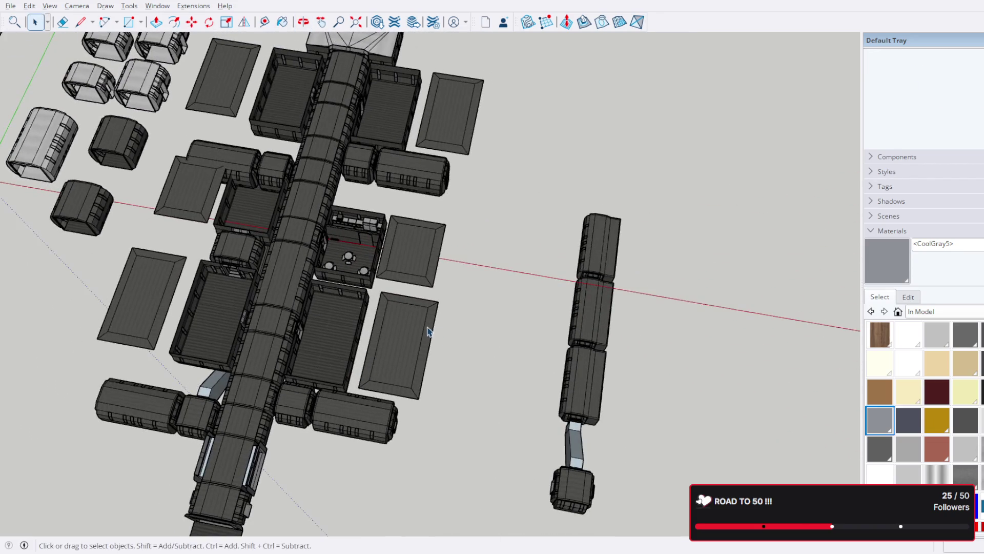
{"action": "scroll", "coordinate": [688, 247], "scroll_direction": "down", "scroll_amount": 3}
{"action": "mouse_move", "coordinate": [679, 285]}
{"action": "middle_mouse_down"}
{"action": "mouse_move", "coordinate": [696, 264]}
{"action": "mouse_move", "coordinate": [699, 310]}
{"action": "mouse_move", "coordinate": [585, 426]}
{"action": "middle_mouse_up"}
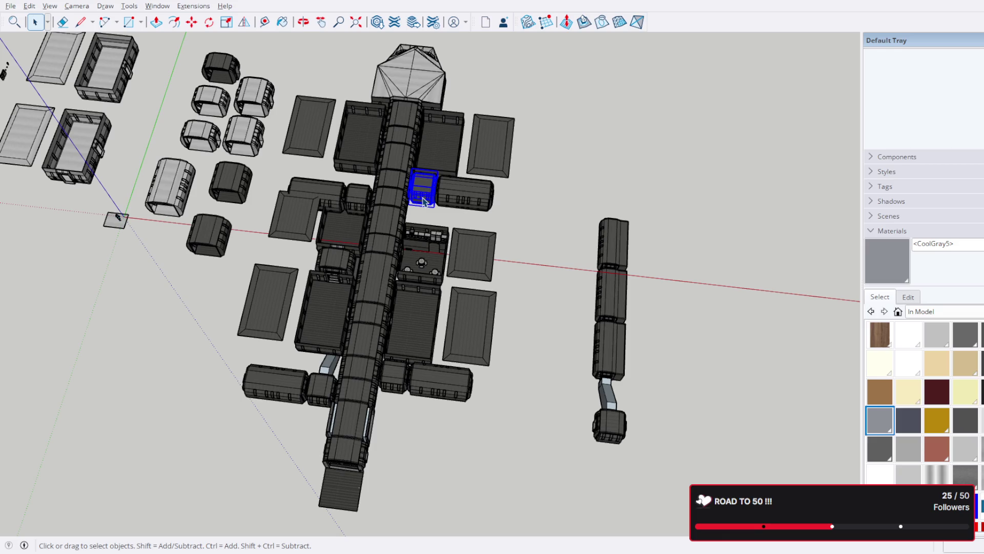
{"action": "left_click", "coordinate": [628, 319]}
- Rotate the detached branch 180° about its end module
{"action": "left_click_drag", "start_coordinate": [602, 192], "coordinate": [602, 190]}
{"action": "left_click", "coordinate": [321, 21]}
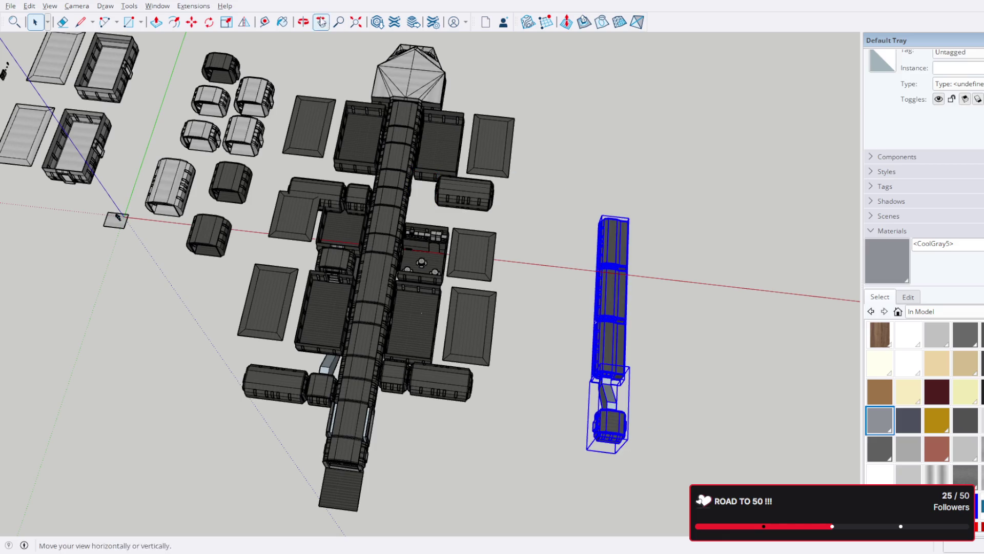
{"action": "left_click", "coordinate": [192, 22]}
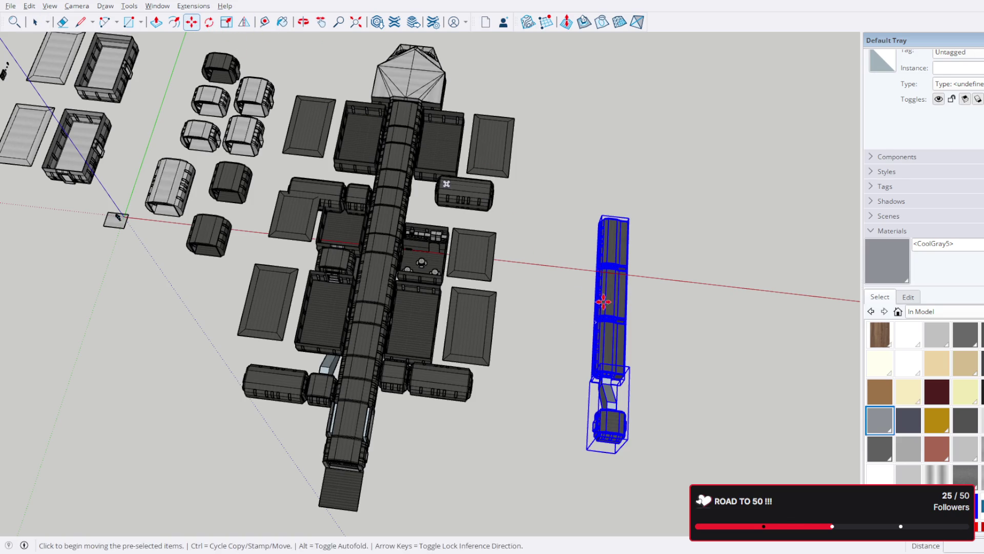
{"action": "middle_click_drag", "start_coordinate": [539, 255], "coordinate": [264, 56], "text": "shift"}
{"action": "key", "text": "q"}
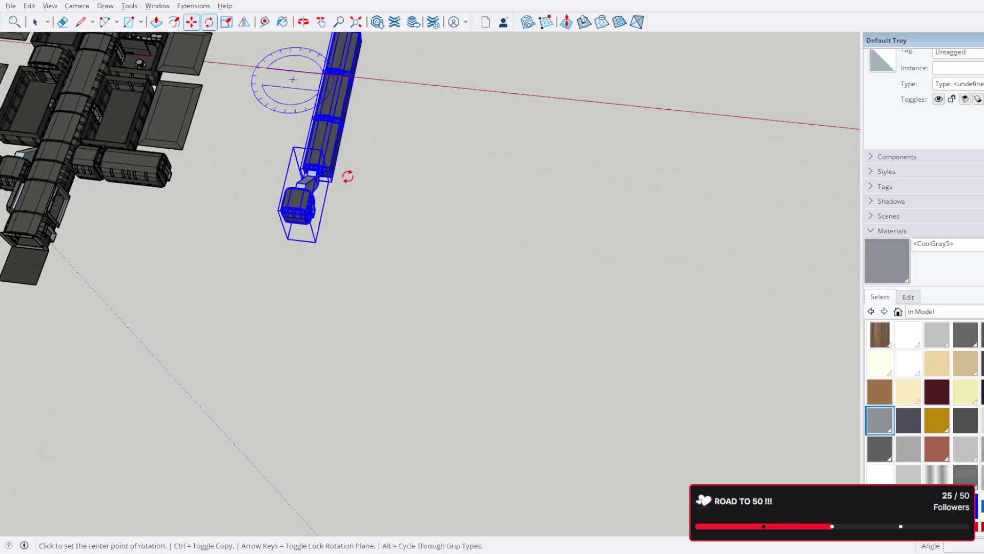
{"action": "scroll", "coordinate": [308, 221], "scroll_direction": "up", "scroll_amount": 5}
{"action": "scroll", "coordinate": [196, 226], "scroll_direction": "up", "scroll_amount": 2}
{"action": "left_click", "coordinate": [198, 234]}
{"action": "left_click", "coordinate": [218, 166]}
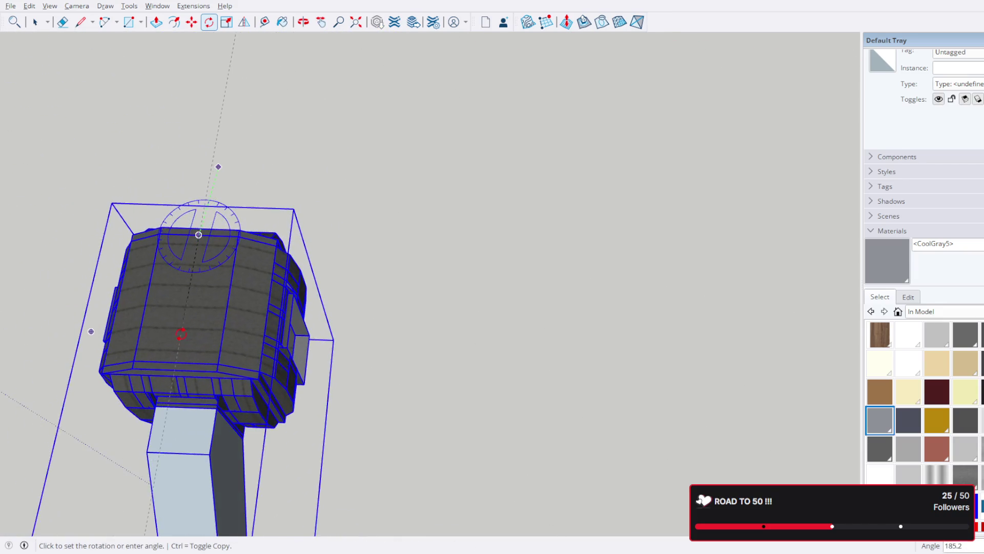
{"action": "left_click", "coordinate": [169, 333]}
{"action": "mouse_move", "coordinate": [169, 334]}
{"action": "middle_mouse_down"}
{"action": "mouse_move", "coordinate": [193, 263]}
{"action": "mouse_move", "coordinate": [329, 97]}
{"action": "middle_mouse_up"}
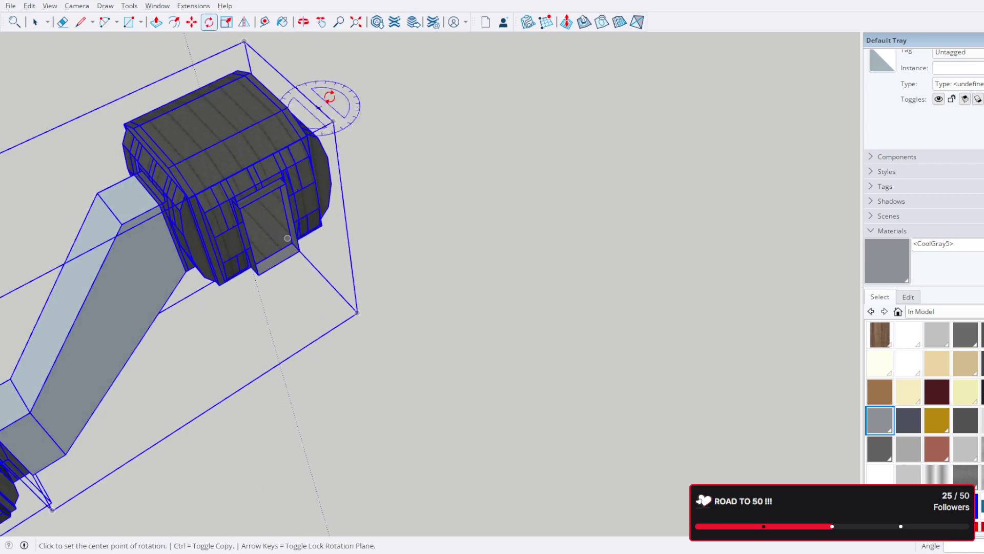
{"action": "scroll", "coordinate": [505, 284], "scroll_direction": "up", "scroll_amount": 5}
{"action": "mouse_move", "coordinate": [503, 291]}
{"action": "middle_mouse_down"}
{"action": "mouse_move", "coordinate": [325, 279]}
{"action": "mouse_move", "coordinate": [281, 242]}
{"action": "mouse_move", "coordinate": [321, 253]}
{"action": "mouse_move", "coordinate": [224, 228]}
{"action": "middle_mouse_up"}
{"action": "scroll", "coordinate": [330, 241], "scroll_direction": "down", "scroll_amount": 5}
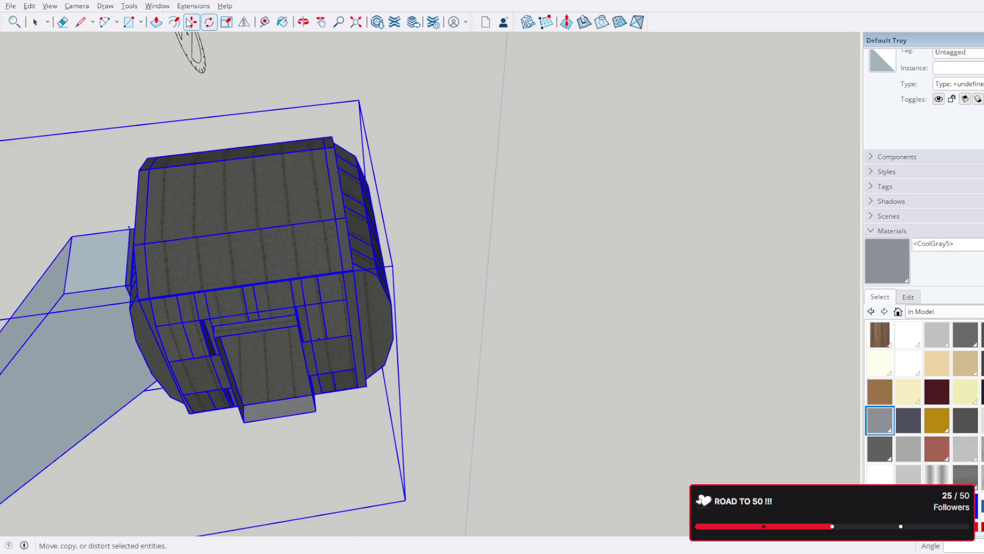
- Carry the rotated train-car assembly toward the main station hull
{"action": "left_click", "coordinate": [192, 22]}
{"action": "scroll", "coordinate": [331, 348], "scroll_direction": "up", "scroll_amount": 5}
{"action": "left_click", "coordinate": [345, 352]}
{"action": "scroll", "coordinate": [373, 336], "scroll_direction": "down", "scroll_amount": 8}
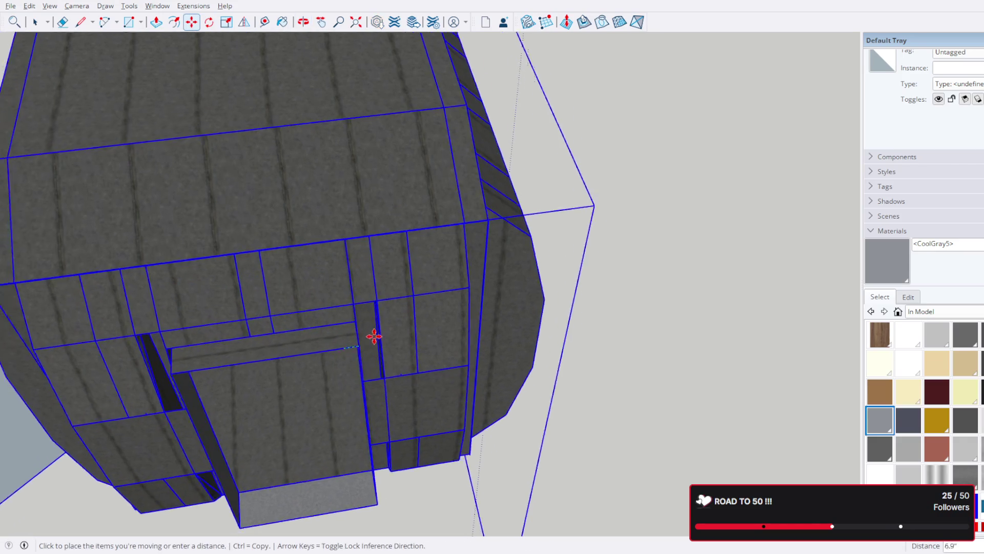
{"action": "scroll", "coordinate": [709, 206], "scroll_direction": "down", "scroll_amount": 2}
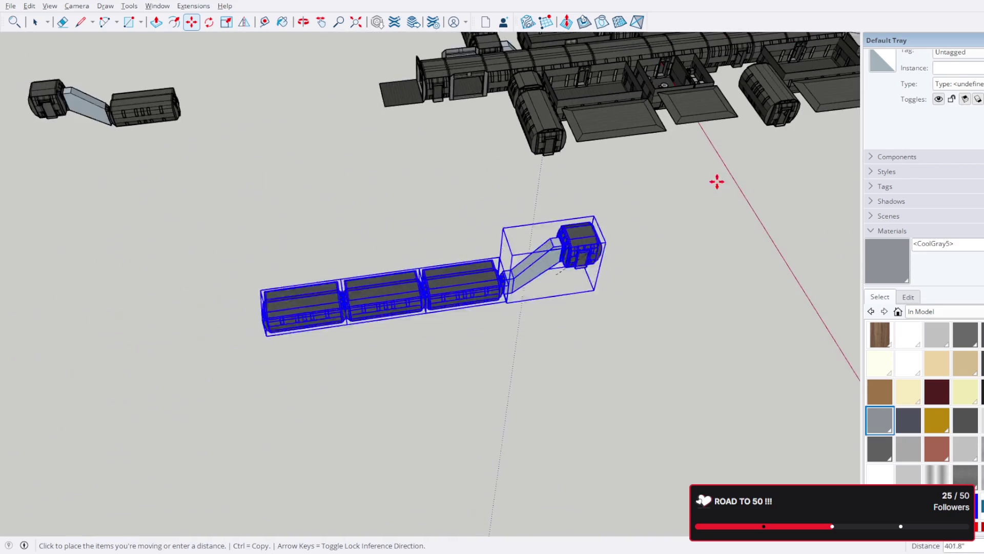
{"action": "middle_click_drag", "start_coordinate": [709, 207], "coordinate": [238, 405]}
{"action": "scroll", "coordinate": [238, 405], "scroll_direction": "up", "scroll_amount": 5}
{"action": "mouse_move", "coordinate": [390, 248]}
{"action": "middle_mouse_down"}
{"action": "mouse_move", "coordinate": [396, 308]}
{"action": "mouse_move", "coordinate": [292, 336]}
{"action": "mouse_move", "coordinate": [348, 324]}
{"action": "mouse_move", "coordinate": [285, 334]}
{"action": "mouse_move", "coordinate": [72, 270]}
{"action": "mouse_move", "coordinate": [395, 351]}
{"action": "middle_mouse_up"}
{"action": "scroll", "coordinate": [391, 307], "scroll_direction": "up", "scroll_amount": 5}
{"action": "scroll", "coordinate": [313, 275], "scroll_direction": "up", "scroll_amount": 3}
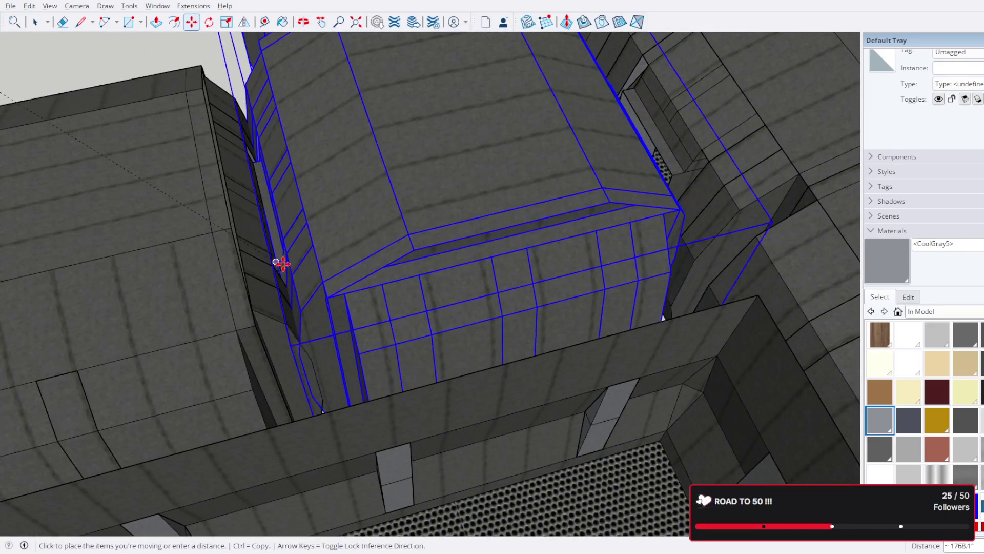
- Set the three-cylinder chain under the hull beside the corridor, then check its fit from below
{"action": "scroll", "coordinate": [299, 266], "scroll_direction": "down", "scroll_amount": 10}
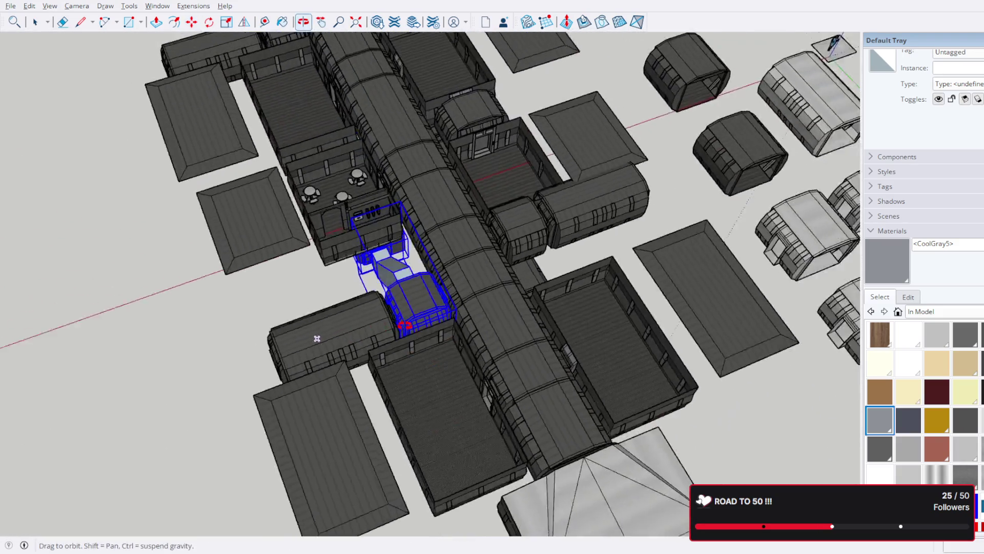
{"action": "middle_click_drag", "start_coordinate": [317, 338], "coordinate": [481, 347]}
{"action": "middle_click_drag", "start_coordinate": [616, 458], "coordinate": [852, 251]}
{"action": "mouse_move", "coordinate": [47, 92]}
{"action": "middle_mouse_down"}
{"action": "mouse_move", "coordinate": [41, 30]}
{"action": "mouse_move", "coordinate": [35, 52]}
{"action": "middle_mouse_up"}
{"action": "left_click", "coordinate": [36, 22]}
{"action": "mouse_move", "coordinate": [406, 303]}
{"action": "middle_mouse_down"}
{"action": "mouse_move", "coordinate": [275, 246]}
{"action": "mouse_move", "coordinate": [341, 220]}
{"action": "mouse_move", "coordinate": [421, 257]}
{"action": "mouse_move", "coordinate": [512, 279]}
{"action": "mouse_move", "coordinate": [585, 336]}
{"action": "mouse_move", "coordinate": [549, 286]}
{"action": "mouse_move", "coordinate": [574, 241]}
{"action": "mouse_move", "coordinate": [780, 355]}
{"action": "mouse_move", "coordinate": [558, 225]}
{"action": "mouse_move", "coordinate": [605, 252]}
{"action": "mouse_move", "coordinate": [648, 341]}
{"action": "mouse_move", "coordinate": [666, 308]}
{"action": "middle_mouse_up"}
{"action": "scroll", "coordinate": [670, 236], "scroll_direction": "up", "scroll_amount": 5}
{"action": "mouse_move", "coordinate": [670, 236]}
{"action": "middle_mouse_down"}
{"action": "mouse_move", "coordinate": [659, 238]}
{"action": "mouse_move", "coordinate": [674, 259]}
{"action": "mouse_move", "coordinate": [677, 246]}
{"action": "mouse_move", "coordinate": [691, 249]}
{"action": "mouse_move", "coordinate": [661, 269]}
{"action": "middle_mouse_up"}
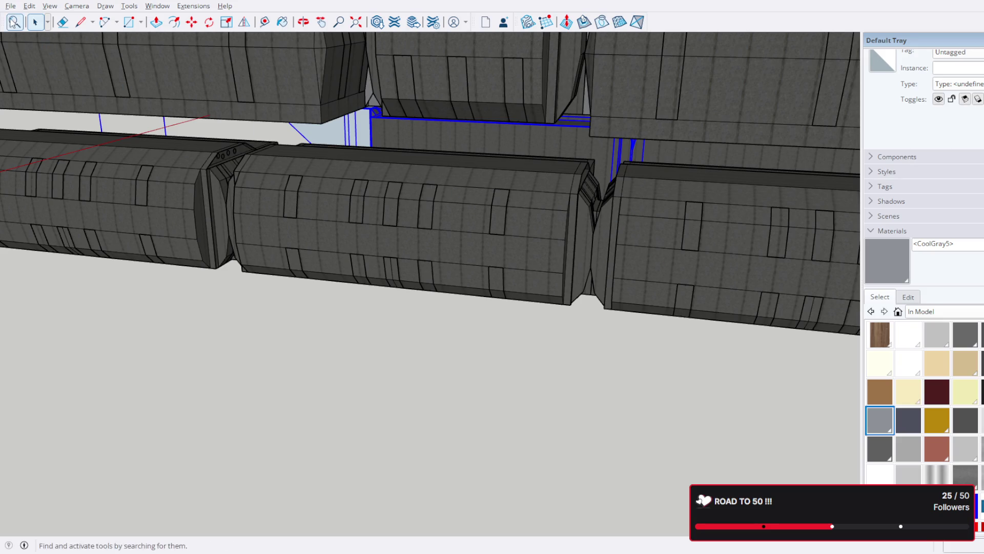
- Select the three cylindrical train cars beneath the hull
{"action": "left_click", "coordinate": [168, 224]}
{"action": "left_click", "coordinate": [413, 218], "text": "shift"}
{"action": "left_click", "coordinate": [714, 226], "text": "shift"}
{"action": "middle_click_drag", "start_coordinate": [534, 143], "coordinate": [547, 196]}
{"action": "scroll", "coordinate": [332, 238], "scroll_direction": "down", "scroll_amount": 5}
{"action": "mouse_move", "coordinate": [332, 237]}
{"action": "middle_mouse_down"}
{"action": "mouse_move", "coordinate": [519, 258]}
{"action": "mouse_move", "coordinate": [482, 241]}
{"action": "middle_mouse_up"}
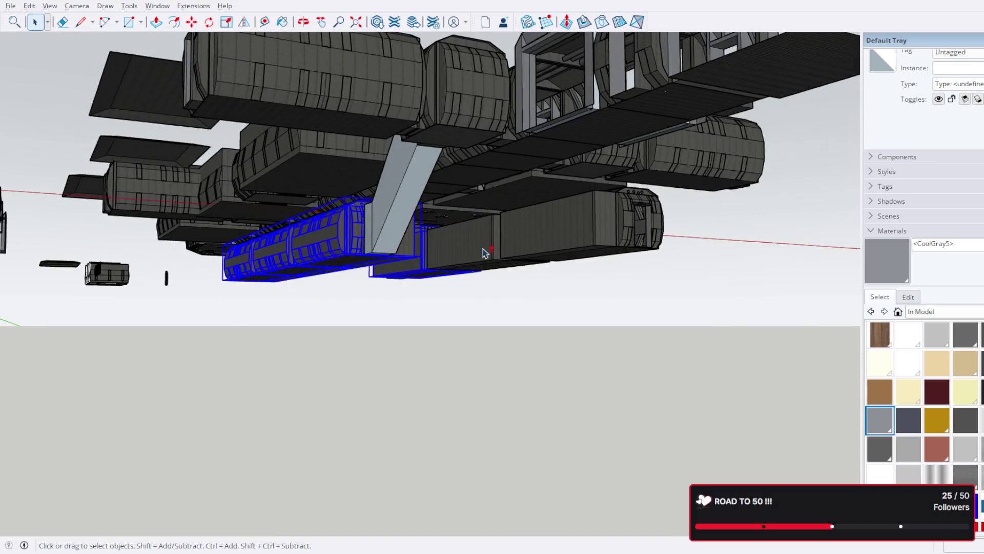
- Inspect the selected cars from underneath and from a top-down angle
{"action": "mouse_move", "coordinate": [565, 237]}
{"action": "middle_mouse_down"}
{"action": "mouse_move", "coordinate": [509, 248]}
{"action": "mouse_move", "coordinate": [575, 325]}
{"action": "mouse_move", "coordinate": [402, 190]}
{"action": "mouse_move", "coordinate": [402, 176]}
{"action": "mouse_move", "coordinate": [596, 253]}
{"action": "middle_mouse_up"}
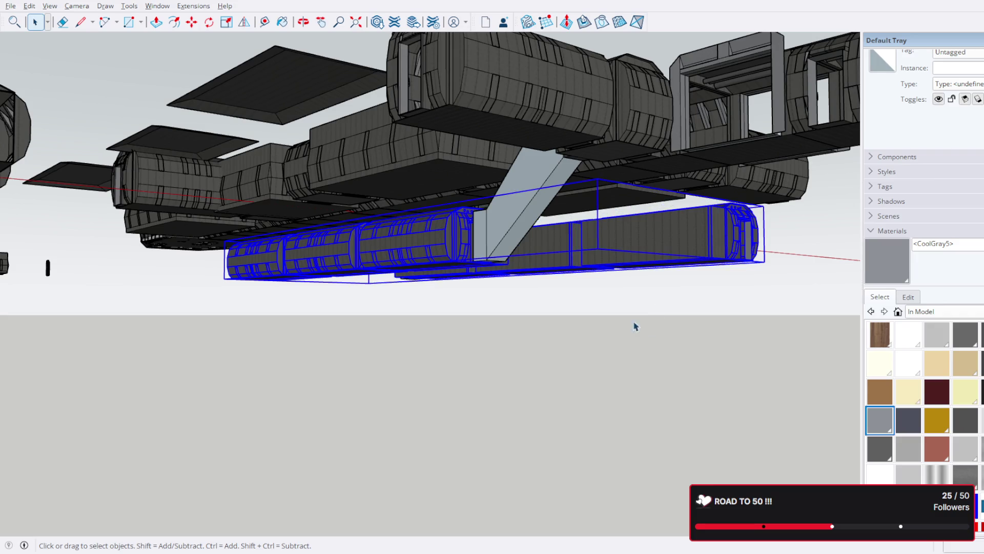
{"action": "scroll", "coordinate": [493, 279], "scroll_direction": "down", "scroll_amount": 3}
{"action": "mouse_move", "coordinate": [481, 314]}
{"action": "middle_mouse_down"}
{"action": "mouse_move", "coordinate": [567, 59]}
{"action": "mouse_move", "coordinate": [549, 235]}
{"action": "mouse_move", "coordinate": [626, 222]}
{"action": "mouse_move", "coordinate": [508, 401]}
{"action": "mouse_move", "coordinate": [446, 411]}
{"action": "middle_mouse_up"}
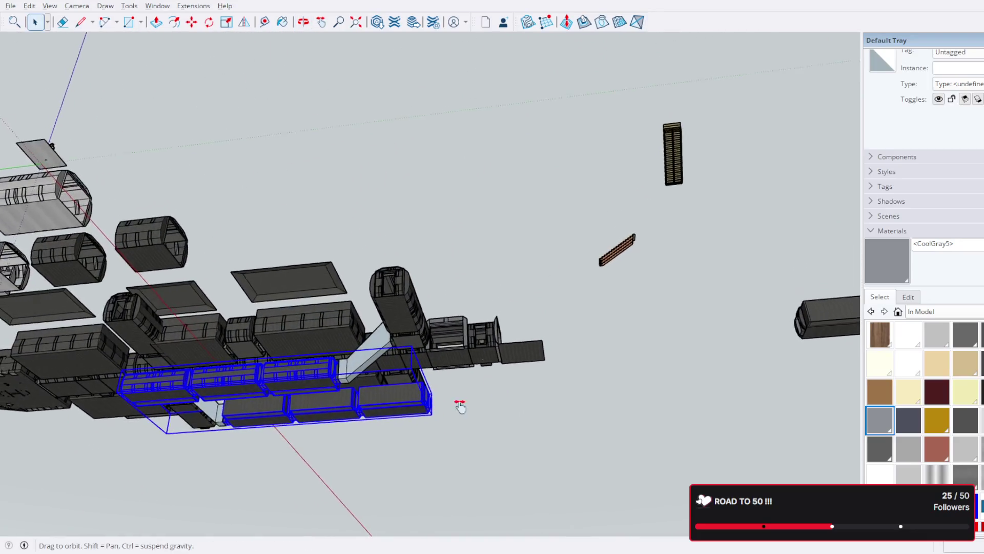
{"action": "scroll", "coordinate": [446, 411], "scroll_direction": "up", "scroll_amount": 5}
{"action": "middle_click_drag", "start_coordinate": [415, 310], "coordinate": [417, 355]}
{"action": "scroll", "coordinate": [289, 321], "scroll_direction": "up", "scroll_amount": 2}
{"action": "mouse_move", "coordinate": [289, 320]}
{"action": "middle_mouse_down"}
{"action": "mouse_move", "coordinate": [417, 334]}
{"action": "mouse_move", "coordinate": [403, 280]}
{"action": "mouse_move", "coordinate": [180, 277]}
{"action": "middle_mouse_up"}
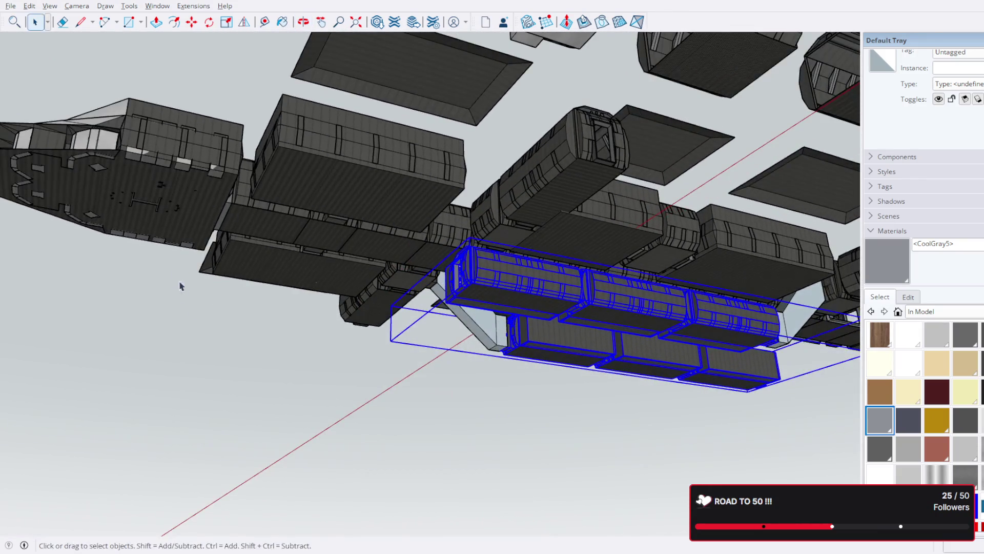
- View the cylinders from a low straight-on side angle, then clear the selection
{"action": "middle_click_drag", "start_coordinate": [309, 209], "coordinate": [551, 173]}
{"action": "scroll", "coordinate": [552, 173], "scroll_direction": "up", "scroll_amount": 3}
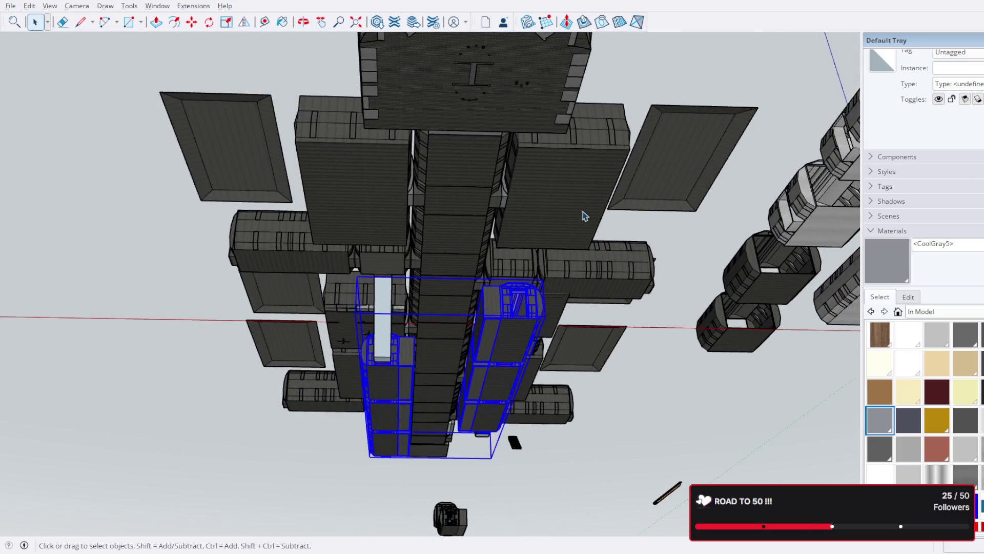
{"action": "mouse_move", "coordinate": [401, 222]}
{"action": "middle_mouse_down"}
{"action": "mouse_move", "coordinate": [424, 214]}
{"action": "mouse_move", "coordinate": [281, 169]}
{"action": "middle_mouse_up"}
{"action": "mouse_move", "coordinate": [448, 236]}
{"action": "middle_mouse_down"}
{"action": "mouse_move", "coordinate": [472, 446]}
{"action": "mouse_move", "coordinate": [694, 374]}
{"action": "mouse_move", "coordinate": [597, 318]}
{"action": "mouse_move", "coordinate": [342, 222]}
{"action": "mouse_move", "coordinate": [633, 264]}
{"action": "mouse_move", "coordinate": [369, 193]}
{"action": "mouse_move", "coordinate": [521, 326]}
{"action": "mouse_move", "coordinate": [576, 340]}
{"action": "mouse_move", "coordinate": [503, 176]}
{"action": "mouse_move", "coordinate": [470, 222]}
{"action": "mouse_move", "coordinate": [494, 213]}
{"action": "mouse_move", "coordinate": [589, 308]}
{"action": "mouse_move", "coordinate": [589, 345]}
{"action": "mouse_move", "coordinate": [408, 282]}
{"action": "mouse_move", "coordinate": [539, 388]}
{"action": "mouse_move", "coordinate": [439, 301]}
{"action": "mouse_move", "coordinate": [477, 114]}
{"action": "middle_mouse_up"}
{"action": "scroll", "coordinate": [521, 326], "scroll_direction": "up", "scroll_amount": 2}
{"action": "scroll", "coordinate": [384, 297], "scroll_direction": "up", "scroll_amount": 3}
{"action": "mouse_move", "coordinate": [100, 242]}
{"action": "middle_mouse_down"}
{"action": "mouse_move", "coordinate": [340, 215]}
{"action": "mouse_move", "coordinate": [175, 277]}
{"action": "mouse_move", "coordinate": [450, 235]}
{"action": "mouse_move", "coordinate": [363, 282]}
{"action": "mouse_move", "coordinate": [424, 241]}
{"action": "mouse_move", "coordinate": [490, 352]}
{"action": "mouse_move", "coordinate": [433, 259]}
{"action": "mouse_move", "coordinate": [385, 143]}
{"action": "mouse_move", "coordinate": [417, 238]}
{"action": "mouse_move", "coordinate": [437, 224]}
{"action": "mouse_move", "coordinate": [433, 407]}
{"action": "mouse_move", "coordinate": [446, 279]}
{"action": "mouse_move", "coordinate": [676, 176]}
{"action": "mouse_move", "coordinate": [660, 276]}
{"action": "mouse_move", "coordinate": [505, 334]}
{"action": "mouse_move", "coordinate": [369, 364]}
{"action": "mouse_move", "coordinate": [286, 369]}
{"action": "mouse_move", "coordinate": [147, 431]}
{"action": "mouse_move", "coordinate": [167, 468]}
{"action": "mouse_move", "coordinate": [246, 472]}
{"action": "mouse_move", "coordinate": [187, 493]}
{"action": "mouse_move", "coordinate": [207, 492]}
{"action": "middle_mouse_up"}
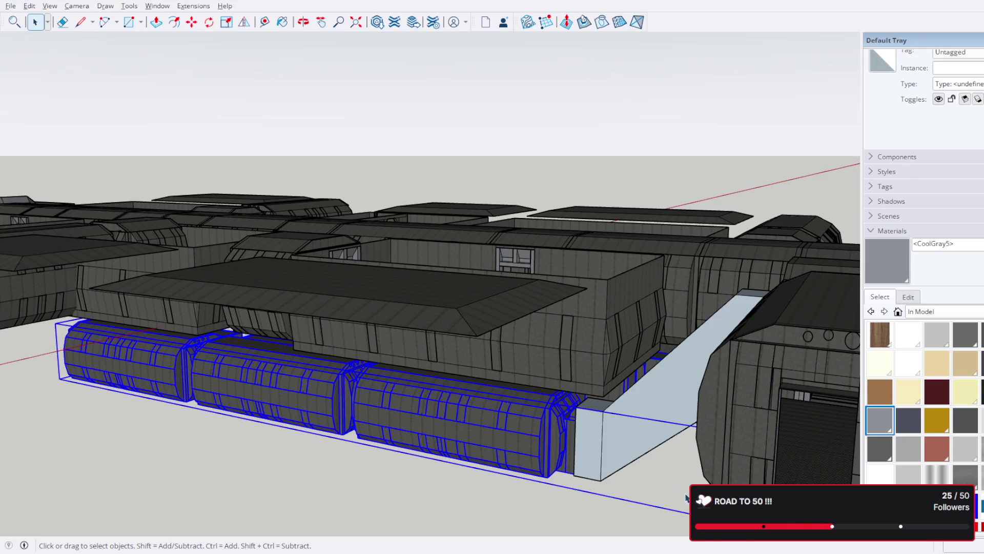
{"action": "key", "text": "ctrl+t"}
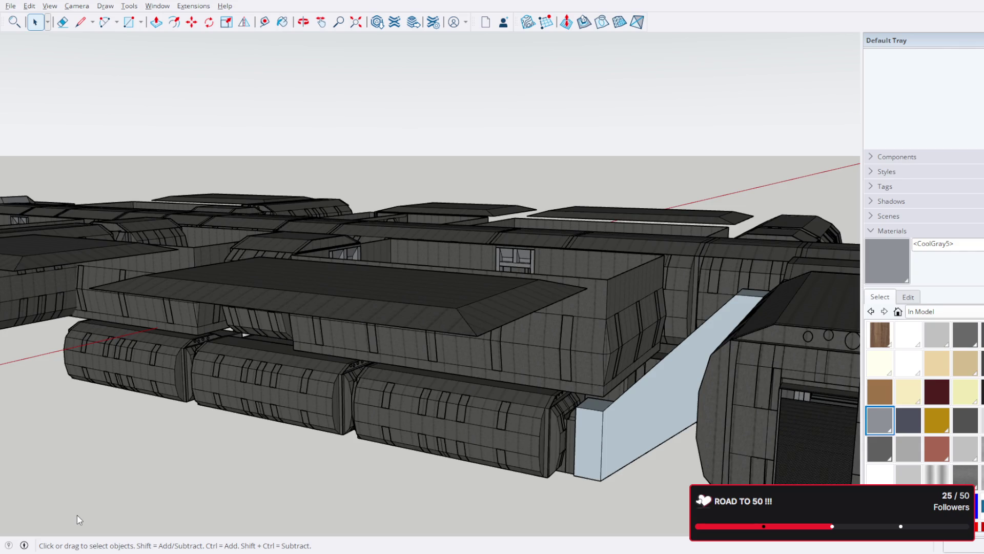
- Zoom out from the station view
{"action": "scroll", "coordinate": [407, 312], "scroll_direction": "down", "scroll_amount": 5}
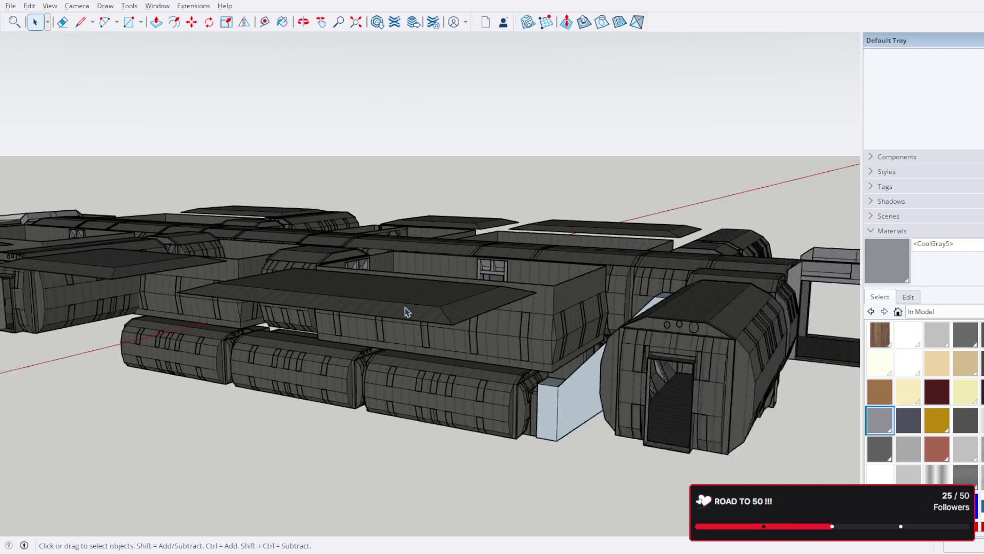
- From a top view, delete one ribbed section of the central hull corridor
{"action": "mouse_move", "coordinate": [406, 312]}
{"action": "middle_mouse_down"}
{"action": "mouse_move", "coordinate": [409, 448]}
{"action": "mouse_move", "coordinate": [258, 475]}
{"action": "mouse_move", "coordinate": [587, 347]}
{"action": "mouse_move", "coordinate": [544, 287]}
{"action": "mouse_move", "coordinate": [574, 246]}
{"action": "mouse_move", "coordinate": [575, 184]}
{"action": "mouse_move", "coordinate": [706, 114]}
{"action": "middle_mouse_up"}
{"action": "scroll", "coordinate": [582, 237], "scroll_direction": "up", "scroll_amount": 3}
{"action": "scroll", "coordinate": [637, 300], "scroll_direction": "up", "scroll_amount": 5}
{"action": "mouse_move", "coordinate": [558, 290]}
{"action": "middle_mouse_down"}
{"action": "mouse_move", "coordinate": [522, 237]}
{"action": "mouse_move", "coordinate": [600, 389]}
{"action": "mouse_move", "coordinate": [365, 313]}
{"action": "mouse_move", "coordinate": [428, 294]}
{"action": "middle_mouse_up"}
{"action": "scroll", "coordinate": [405, 309], "scroll_direction": "down", "scroll_amount": 5}
{"action": "scroll", "coordinate": [501, 256], "scroll_direction": "up", "scroll_amount": 5}
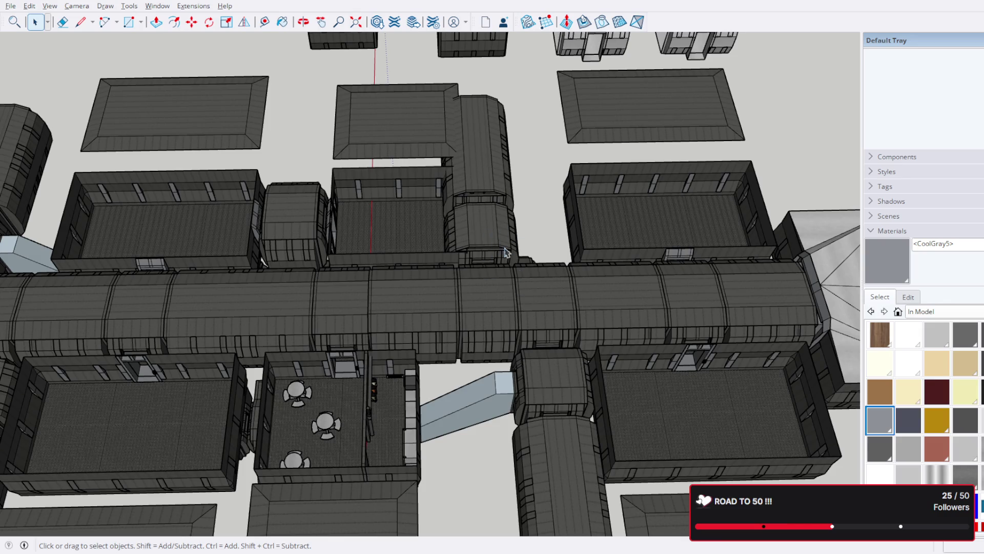
{"action": "scroll", "coordinate": [512, 257], "scroll_direction": "down", "scroll_amount": 5}
{"action": "scroll", "coordinate": [545, 289], "scroll_direction": "up", "scroll_amount": 3}
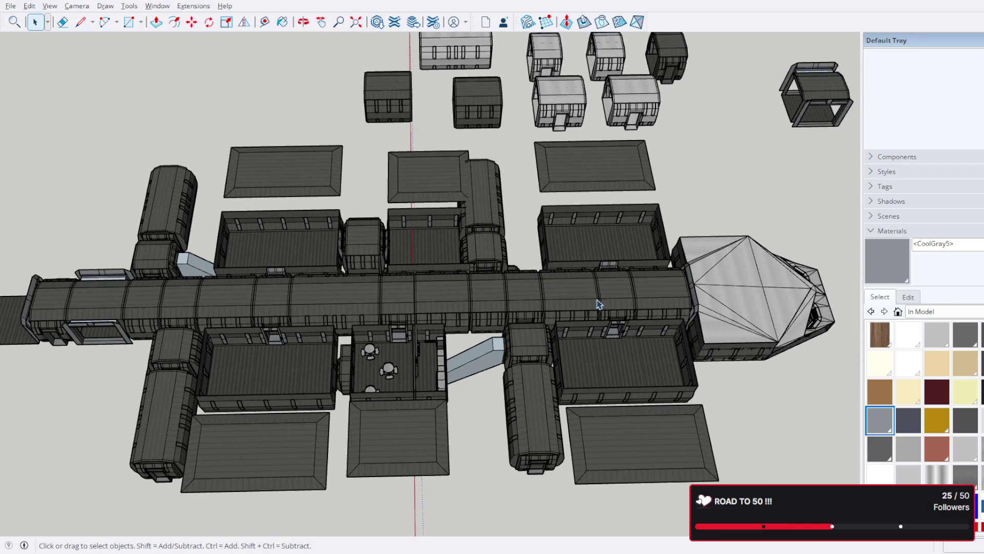
{"action": "left_click", "coordinate": [496, 299]}
{"action": "key", "text": "Delete"}
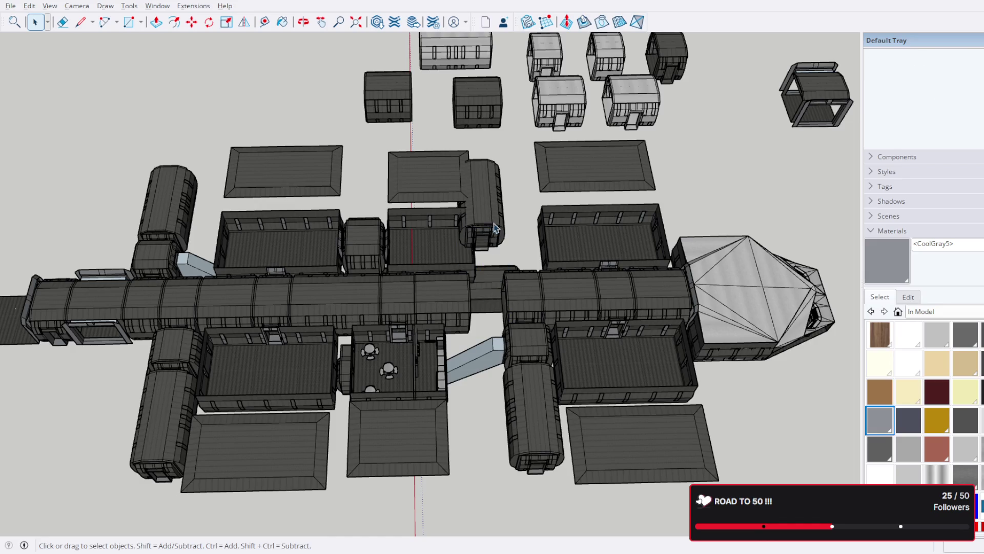
- Crossing-select the front cockpit section and its modules
{"action": "mouse_move", "coordinate": [494, 234]}
{"action": "middle_mouse_down"}
{"action": "mouse_move", "coordinate": [463, 254]}
{"action": "mouse_move", "coordinate": [497, 202]}
{"action": "mouse_move", "coordinate": [495, 215]}
{"action": "middle_mouse_up"}
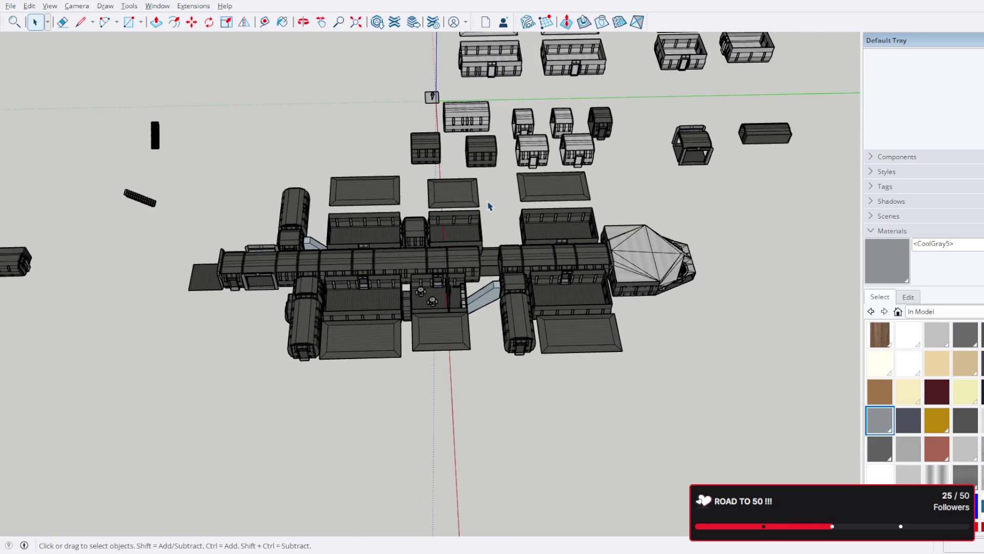
{"action": "mouse_move", "coordinate": [510, 313]}
{"action": "middle_mouse_down"}
{"action": "mouse_move", "coordinate": [512, 215]}
{"action": "mouse_move", "coordinate": [610, 164]}
{"action": "mouse_move", "coordinate": [663, 272]}
{"action": "middle_mouse_up"}
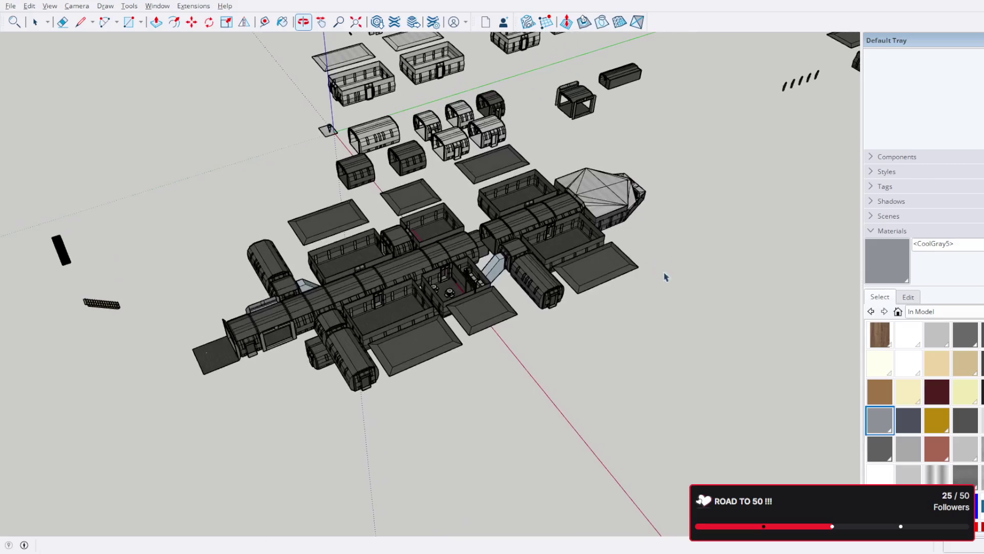
{"action": "left_click_drag", "start_coordinate": [530, 307], "coordinate": [527, 310]}
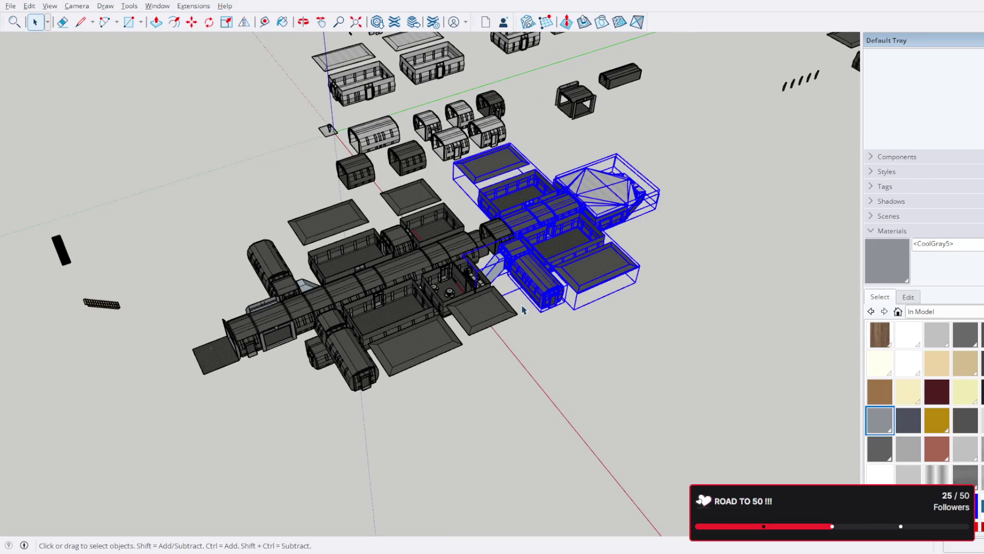
{"action": "scroll", "coordinate": [508, 320], "scroll_direction": "up", "scroll_amount": 4}
{"action": "mouse_move", "coordinate": [503, 326]}
{"action": "middle_mouse_down"}
{"action": "mouse_move", "coordinate": [582, 348]}
{"action": "mouse_move", "coordinate": [544, 276]}
{"action": "middle_mouse_up"}
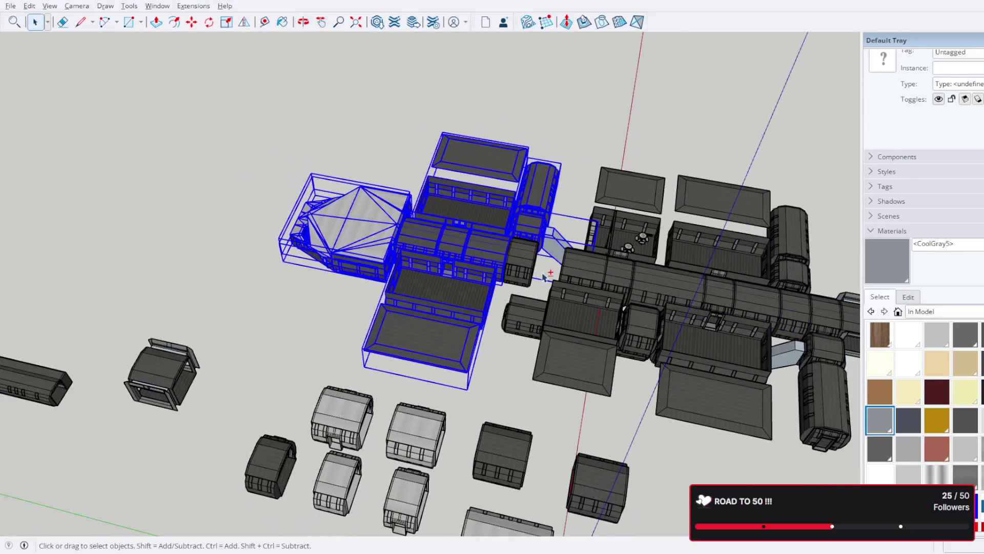
{"action": "scroll", "coordinate": [528, 265], "scroll_direction": "up", "scroll_amount": 3}
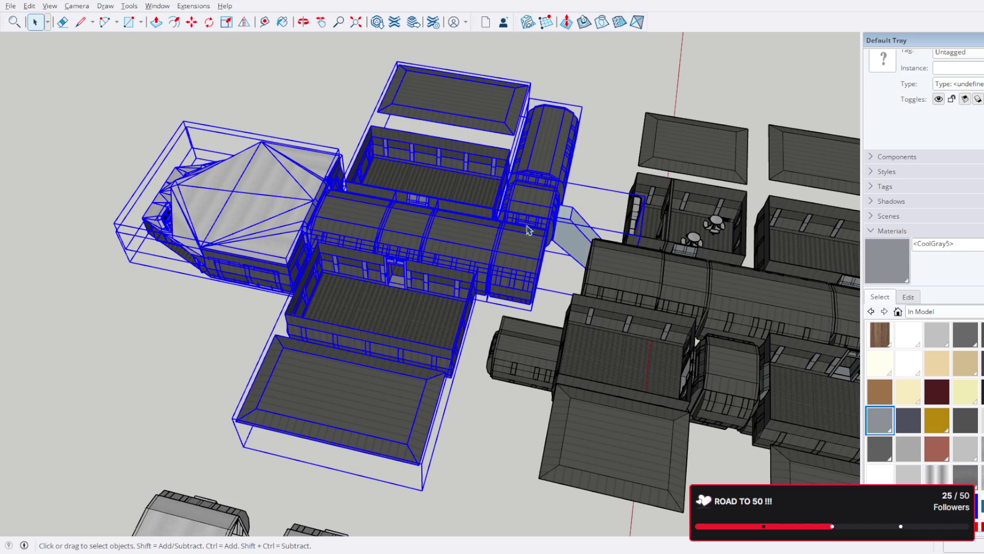
{"action": "scroll", "coordinate": [516, 226], "scroll_direction": "down", "scroll_amount": 3}
{"action": "mouse_move", "coordinate": [517, 226]}
{"action": "middle_mouse_down"}
{"action": "mouse_move", "coordinate": [244, 125]}
{"action": "mouse_move", "coordinate": [168, 121]}
{"action": "mouse_move", "coordinate": [392, 208]}
{"action": "middle_mouse_up"}
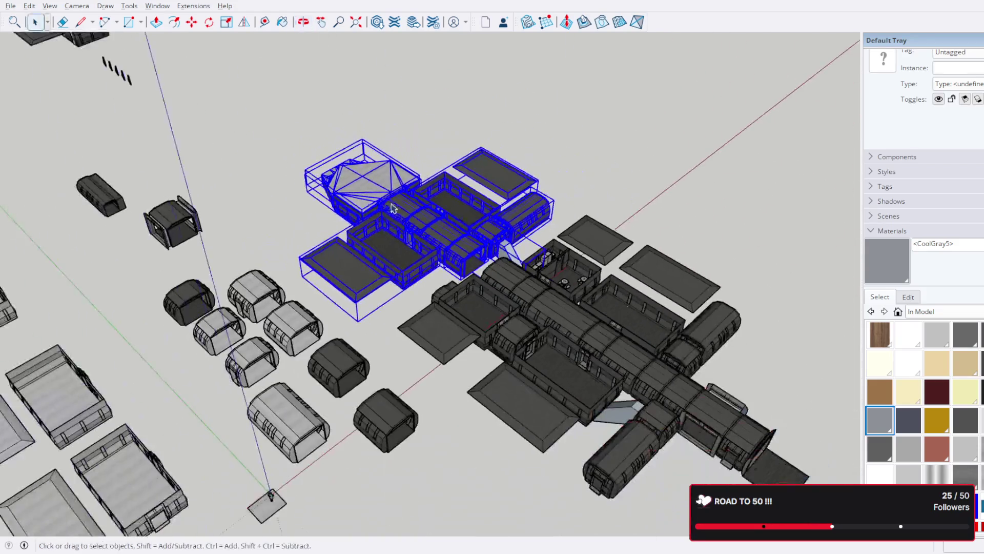
{"action": "scroll", "coordinate": [294, 349], "scroll_direction": "up", "scroll_amount": 3}
{"action": "mouse_move", "coordinate": [294, 354]}
{"action": "middle_mouse_down"}
{"action": "mouse_move", "coordinate": [191, 193]}
{"action": "mouse_move", "coordinate": [340, 257]}
{"action": "mouse_move", "coordinate": [389, 314]}
{"action": "mouse_move", "coordinate": [654, 335]}
{"action": "mouse_move", "coordinate": [802, 281]}
{"action": "mouse_move", "coordinate": [749, 319]}
{"action": "mouse_move", "coordinate": [452, 461]}
{"action": "mouse_move", "coordinate": [514, 461]}
{"action": "middle_mouse_up"}
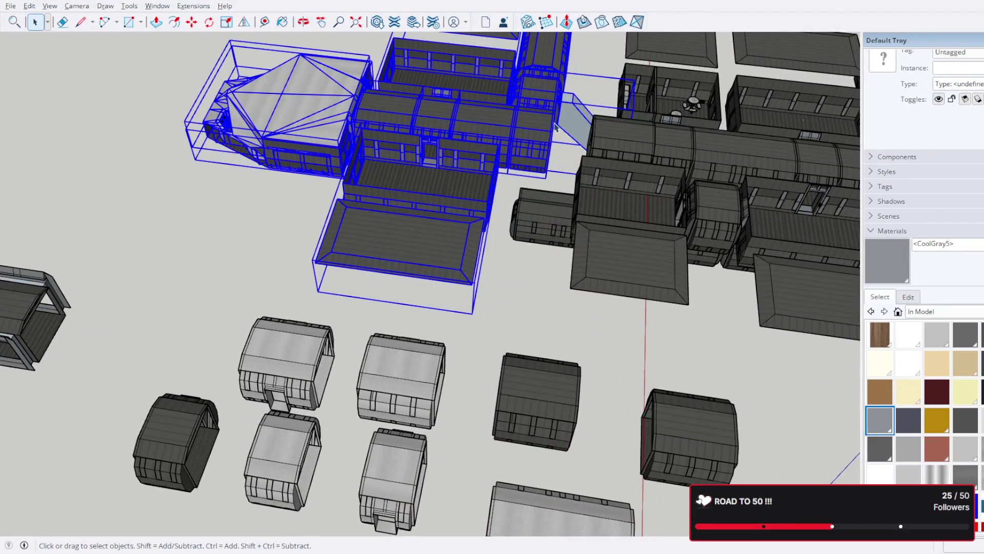
{"action": "scroll", "coordinate": [546, 127], "scroll_direction": "up", "scroll_amount": 5}
{"action": "mouse_move", "coordinate": [644, 149]}
{"action": "middle_mouse_down"}
{"action": "mouse_move", "coordinate": [576, 209]}
{"action": "mouse_move", "coordinate": [374, 182]}
{"action": "mouse_move", "coordinate": [408, 151]}
{"action": "mouse_move", "coordinate": [286, 91]}
{"action": "middle_mouse_up"}
{"action": "scroll", "coordinate": [294, 235], "scroll_direction": "up", "scroll_amount": 2}
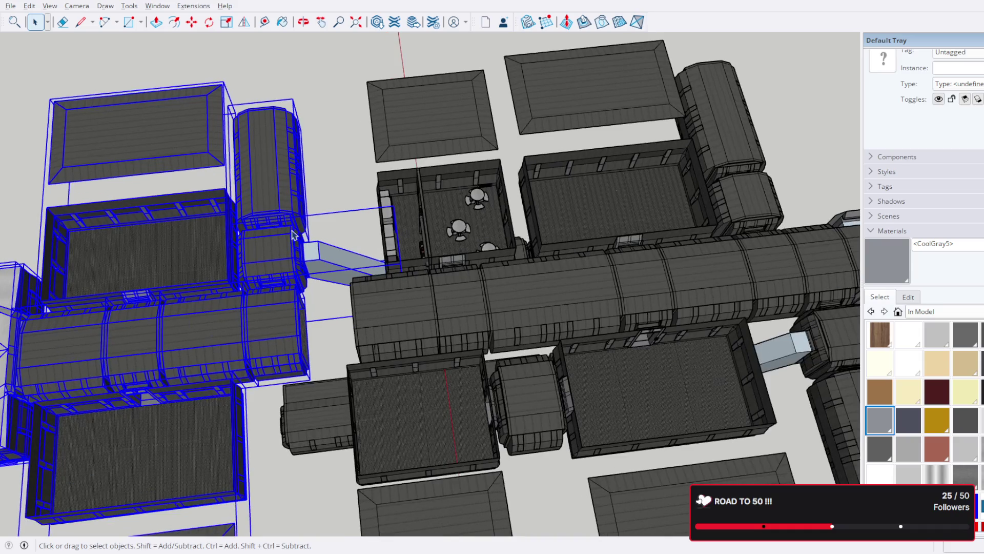
{"action": "middle_click_drag", "start_coordinate": [315, 162], "coordinate": [378, 123]}
{"action": "scroll", "coordinate": [378, 125], "scroll_direction": "down", "scroll_amount": 3}
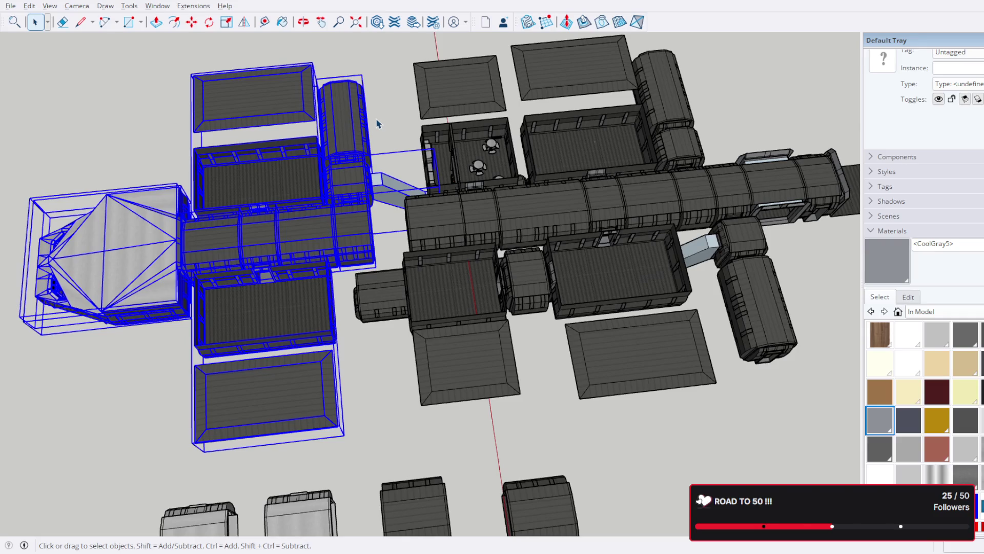
{"action": "scroll", "coordinate": [378, 124], "scroll_direction": "up", "scroll_amount": 5}
{"action": "mouse_move", "coordinate": [379, 125]}
{"action": "middle_mouse_down"}
{"action": "mouse_move", "coordinate": [230, 97]}
{"action": "mouse_move", "coordinate": [208, 69]}
{"action": "middle_mouse_up"}
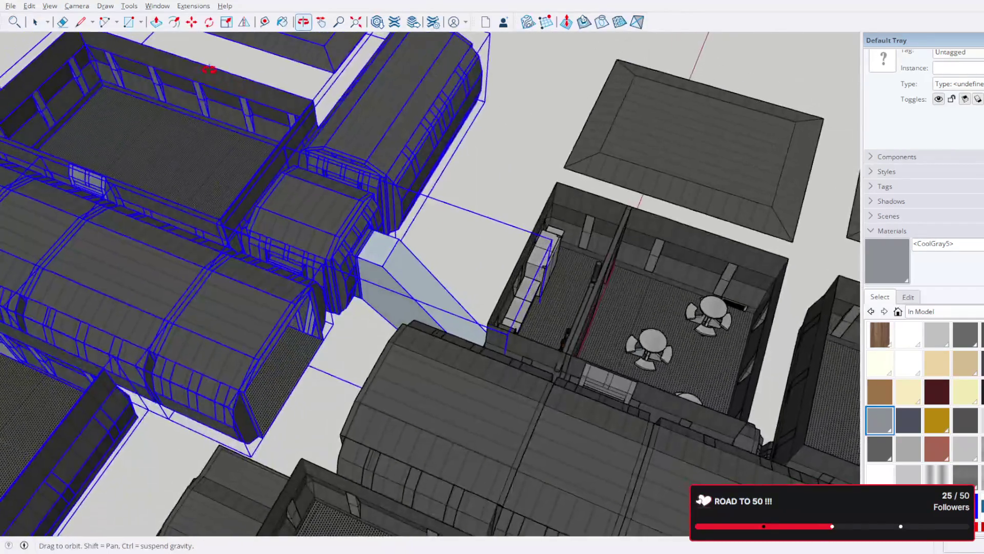
{"action": "scroll", "coordinate": [207, 69], "scroll_direction": "down", "scroll_amount": 3}
{"action": "mouse_move", "coordinate": [358, 328]}
{"action": "middle_mouse_down"}
{"action": "mouse_move", "coordinate": [369, 334]}
{"action": "mouse_move", "coordinate": [464, 254]}
{"action": "mouse_move", "coordinate": [464, 304]}
{"action": "mouse_move", "coordinate": [410, 268]}
{"action": "mouse_move", "coordinate": [408, 7]}
{"action": "mouse_move", "coordinate": [523, 55]}
{"action": "mouse_move", "coordinate": [524, 259]}
{"action": "mouse_move", "coordinate": [491, 298]}
{"action": "mouse_move", "coordinate": [533, 318]}
{"action": "mouse_move", "coordinate": [616, 404]}
{"action": "mouse_move", "coordinate": [475, 302]}
{"action": "mouse_move", "coordinate": [391, 187]}
{"action": "mouse_move", "coordinate": [450, 272]}
{"action": "mouse_move", "coordinate": [356, 311]}
{"action": "mouse_move", "coordinate": [635, 410]}
{"action": "mouse_move", "coordinate": [360, 436]}
{"action": "mouse_move", "coordinate": [548, 449]}
{"action": "mouse_move", "coordinate": [509, 461]}
{"action": "middle_mouse_up"}
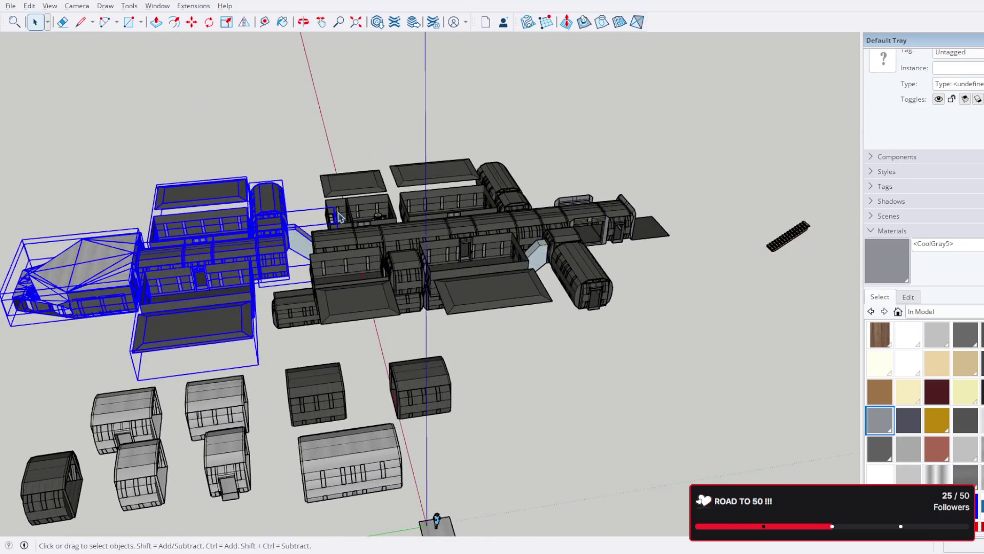
{"action": "scroll", "coordinate": [244, 303], "scroll_direction": "up", "scroll_amount": 5}
{"action": "mouse_move", "coordinate": [244, 303]}
{"action": "middle_mouse_down"}
{"action": "mouse_move", "coordinate": [494, 367]}
{"action": "mouse_move", "coordinate": [492, 314]}
{"action": "mouse_move", "coordinate": [457, 374]}
{"action": "middle_mouse_up"}
{"action": "scroll", "coordinate": [424, 343], "scroll_direction": "up", "scroll_amount": 5}
{"action": "scroll", "coordinate": [425, 342], "scroll_direction": "up", "scroll_amount": 3}
{"action": "mouse_move", "coordinate": [424, 334]}
{"action": "middle_mouse_down"}
{"action": "mouse_move", "coordinate": [325, 457]}
{"action": "mouse_move", "coordinate": [328, 347]}
{"action": "mouse_move", "coordinate": [296, 158]}
{"action": "middle_mouse_up"}
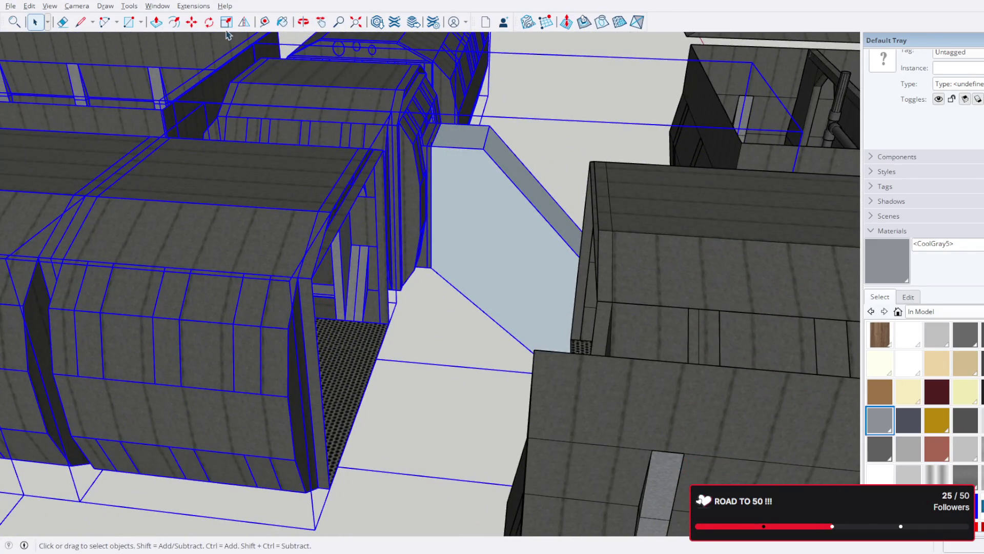
{"action": "key", "text": "Escape"}
{"action": "scroll", "coordinate": [514, 226], "scroll_direction": "down", "scroll_amount": 10}
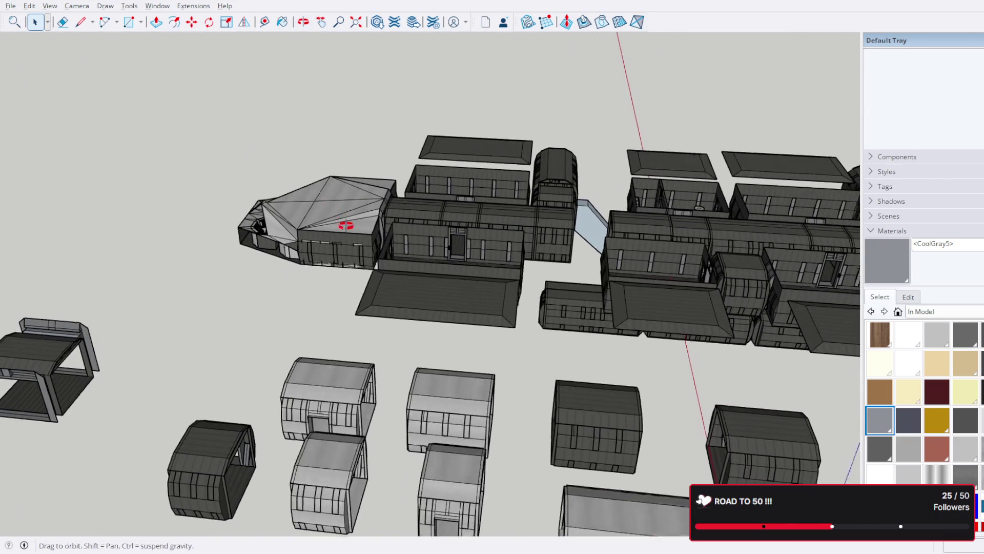
- Box-select the cockpit and add the side, top and middle buildings, rounded module and connector
{"action": "scroll", "coordinate": [340, 215], "scroll_direction": "up", "scroll_amount": 2}
{"action": "mouse_move", "coordinate": [132, 71]}
{"action": "left_mouse_down"}
{"action": "mouse_move", "coordinate": [411, 241]}
{"action": "mouse_move", "coordinate": [496, 365]}
{"action": "left_mouse_up"}
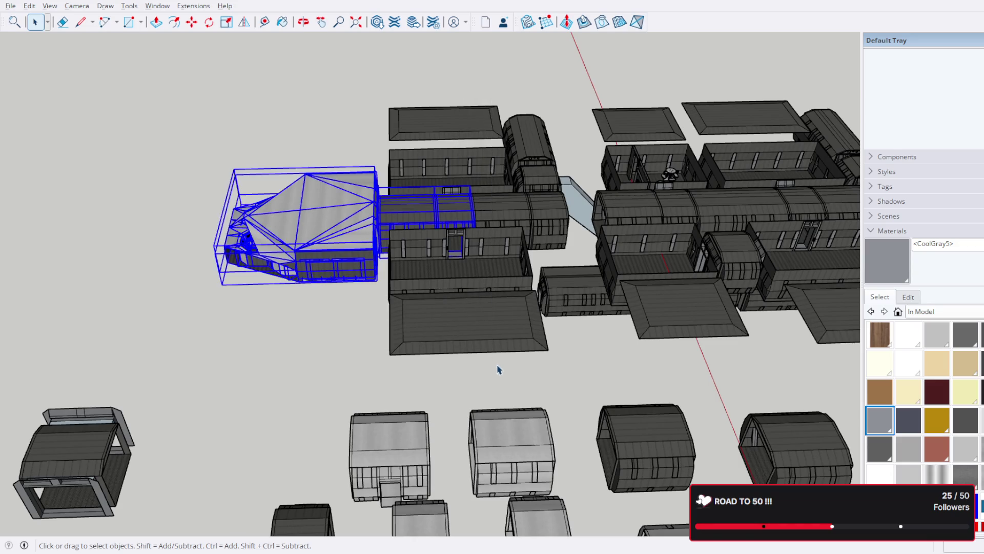
{"action": "left_click", "coordinate": [514, 325], "text": "shift"}
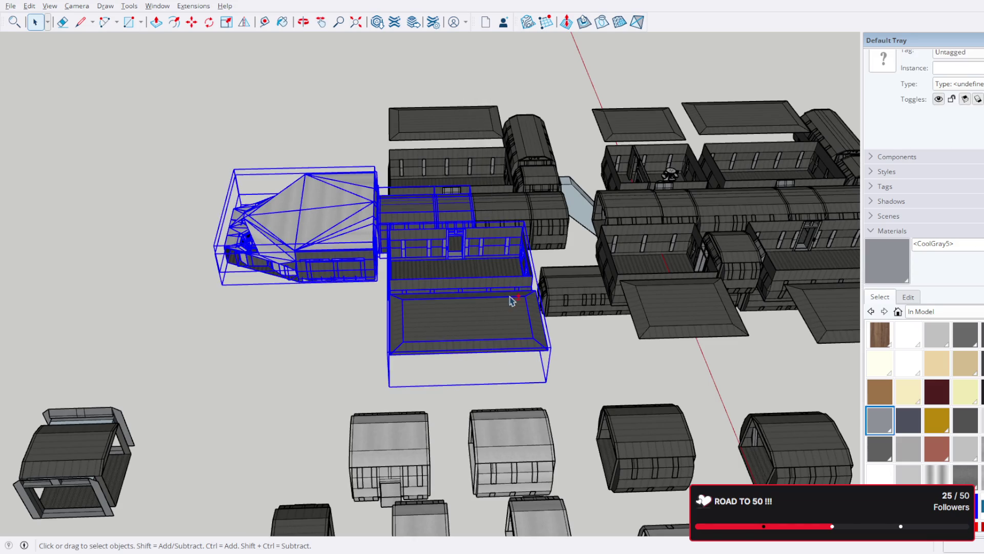
{"action": "scroll", "coordinate": [533, 232], "scroll_direction": "up", "scroll_amount": 3}
{"action": "middle_click_drag", "start_coordinate": [477, 191], "coordinate": [459, 208]}
{"action": "scroll", "coordinate": [458, 208], "scroll_direction": "down", "scroll_amount": 3}
{"action": "left_click", "coordinate": [414, 160], "text": "shift"}
{"action": "left_click", "coordinate": [359, 241], "text": "shift"}
{"action": "left_click", "coordinate": [482, 195], "text": "shift"}
{"action": "left_click", "coordinate": [510, 272], "text": "shift"}
- From below, pick the lower rounded module and the connector piece under the hull
{"action": "scroll", "coordinate": [567, 301], "scroll_direction": "down", "scroll_amount": 3}
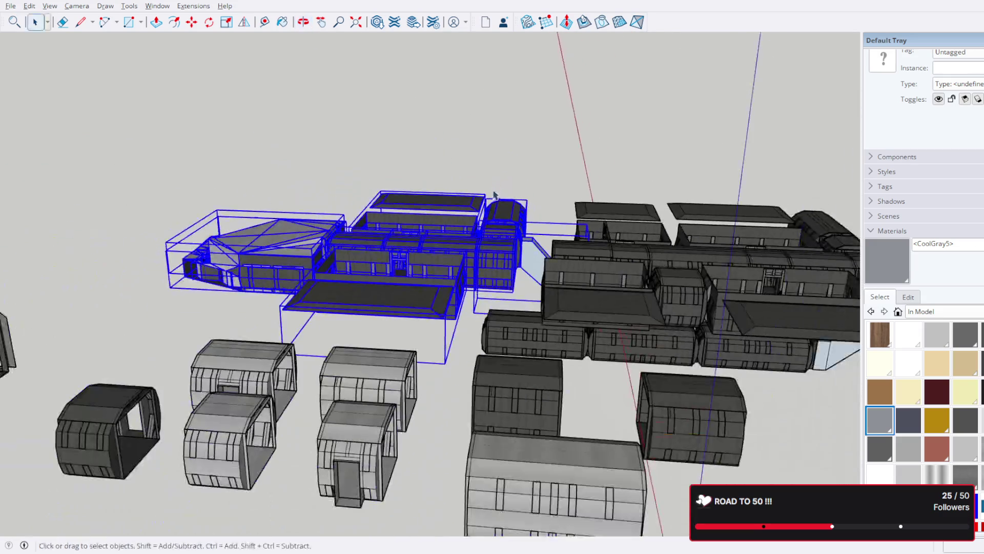
{"action": "mouse_move", "coordinate": [626, 358]}
{"action": "middle_mouse_down"}
{"action": "mouse_move", "coordinate": [205, 178]}
{"action": "mouse_move", "coordinate": [84, 236]}
{"action": "middle_mouse_up"}
{"action": "middle_click_drag", "start_coordinate": [389, 215], "coordinate": [390, 354]}
{"action": "left_click", "coordinate": [387, 354], "text": "shift"}
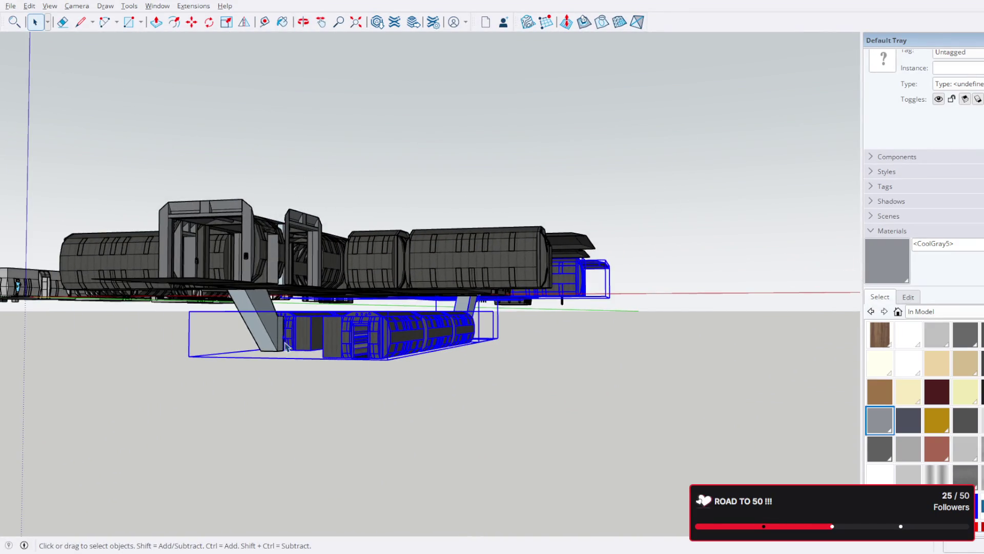
{"action": "left_click", "coordinate": [380, 335]}
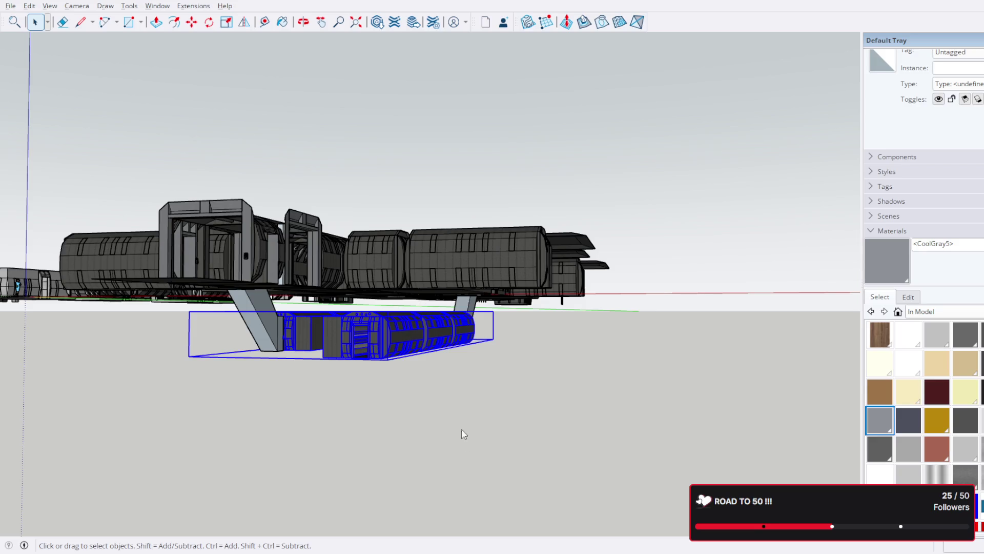
{"action": "left_click", "coordinate": [456, 331]}
- Add the right building, flat roof, arched modules and faceted-roof cockpit to the selection
{"action": "middle_click_drag", "start_coordinate": [482, 308], "coordinate": [476, 388]}
{"action": "scroll", "coordinate": [476, 388], "scroll_direction": "up", "scroll_amount": 1}
{"action": "left_click", "coordinate": [448, 408], "text": "shift"}
{"action": "left_click", "coordinate": [523, 358], "text": "shift"}
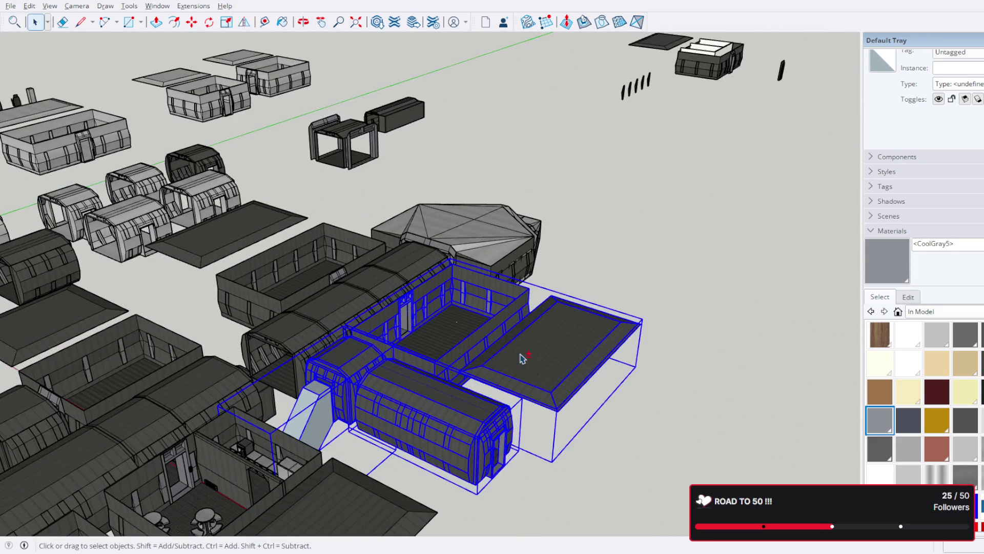
{"action": "left_click", "coordinate": [315, 325], "text": "shift"}
{"action": "left_click", "coordinate": [364, 293], "text": "shift"}
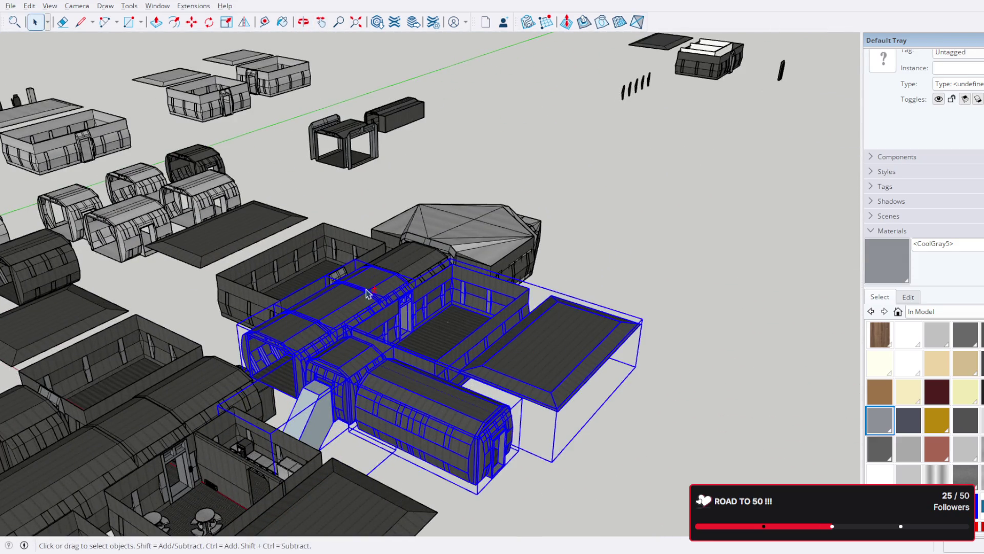
{"action": "left_click", "coordinate": [419, 268], "text": "shift"}
{"action": "middle_click_drag", "start_coordinate": [536, 248], "coordinate": [487, 330]}
{"action": "left_click_drag", "start_coordinate": [480, 359], "coordinate": [343, 215], "text": "shift"}
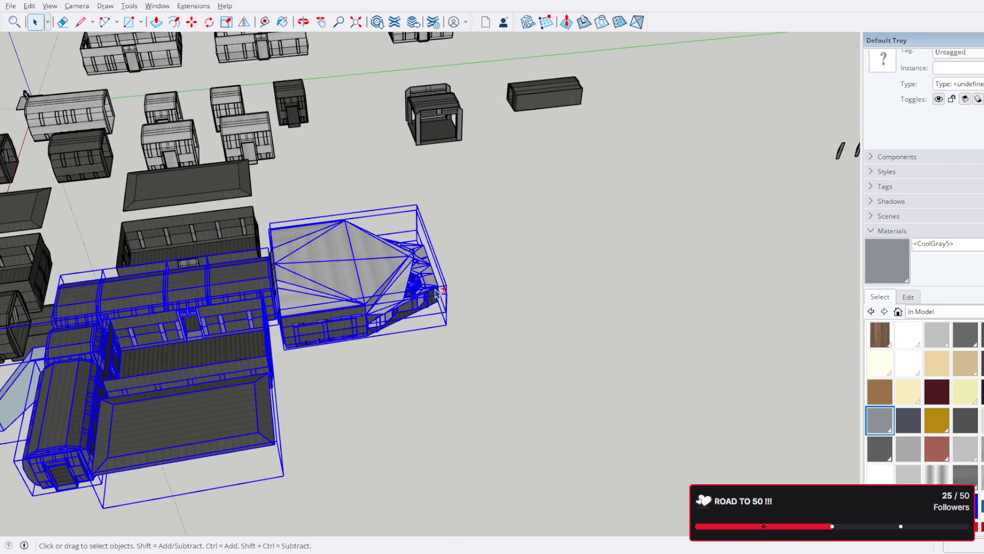
{"action": "scroll", "coordinate": [431, 296], "scroll_direction": "up", "scroll_amount": 3}
{"action": "mouse_move", "coordinate": [431, 296]}
{"action": "middle_mouse_down"}
{"action": "mouse_move", "coordinate": [259, 215]}
{"action": "mouse_move", "coordinate": [77, 175]}
{"action": "mouse_move", "coordinate": [395, 210]}
{"action": "middle_mouse_up"}
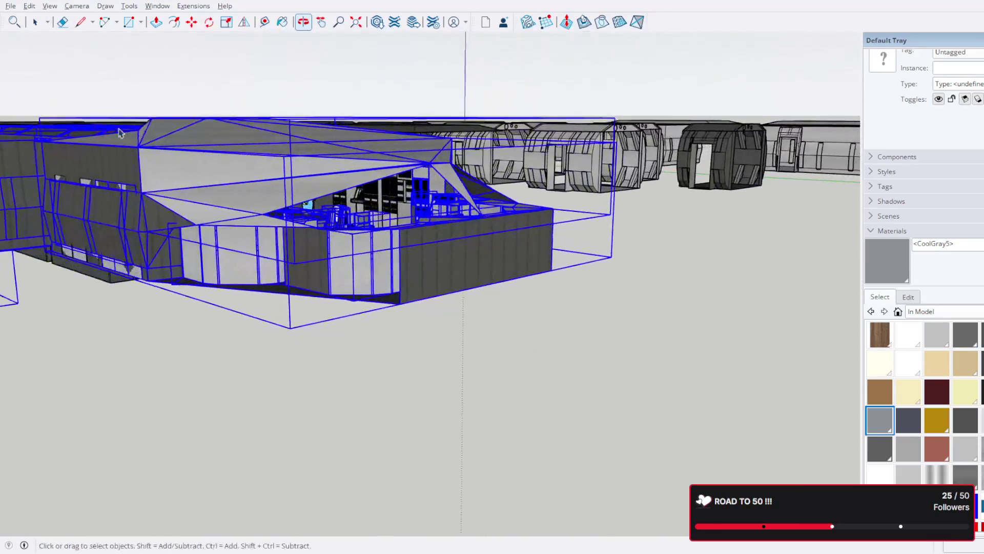
- Add the two left cabinets and the R2D2 droid inside the cockpit to the selection
{"action": "scroll", "coordinate": [396, 210], "scroll_direction": "up", "scroll_amount": 3}
{"action": "scroll", "coordinate": [395, 210], "scroll_direction": "up", "scroll_amount": 5}
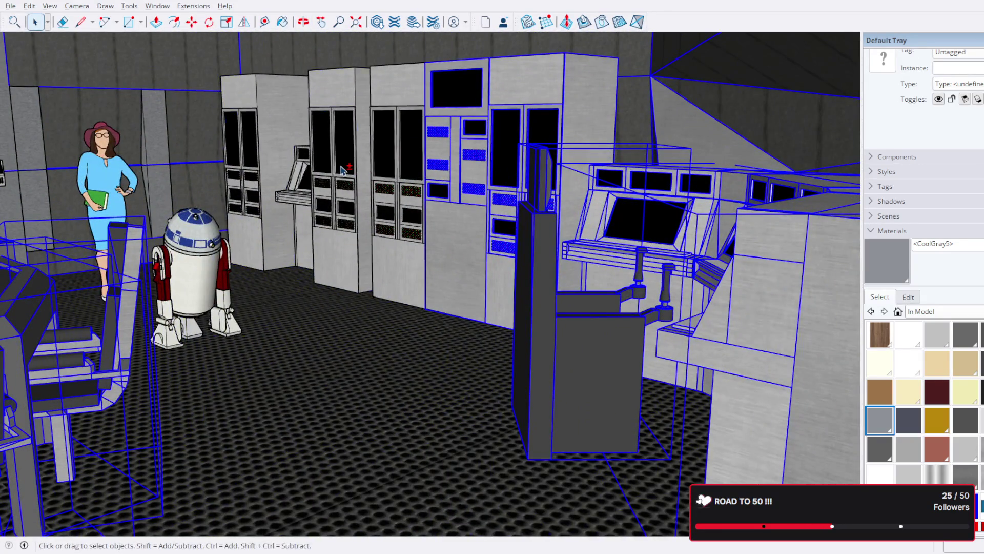
{"action": "left_click", "coordinate": [343, 170], "text": "shift"}
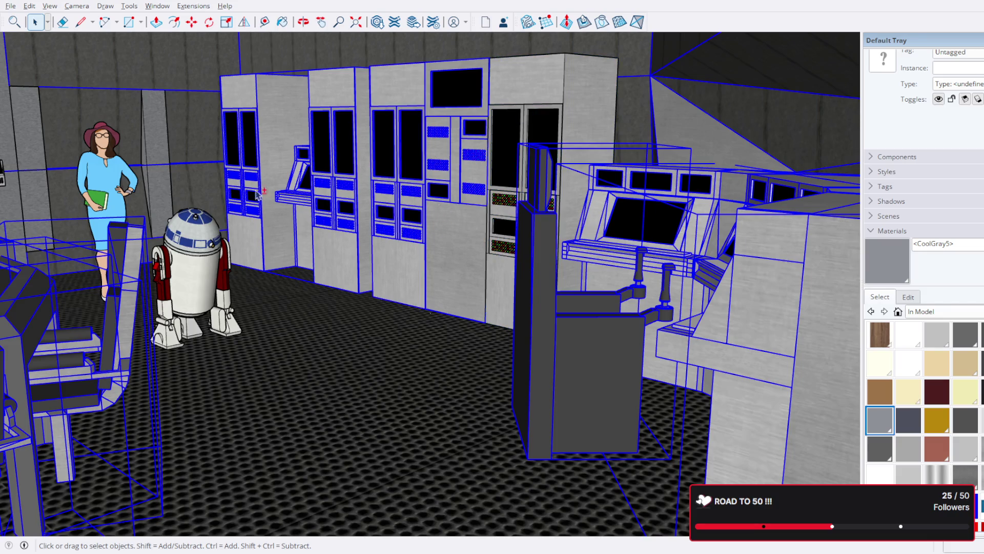
{"action": "left_click", "coordinate": [197, 260], "text": "shift"}
{"action": "mouse_move", "coordinate": [573, 106]}
{"action": "middle_mouse_down"}
{"action": "mouse_move", "coordinate": [235, 169]}
{"action": "mouse_move", "coordinate": [11, 102]}
{"action": "middle_mouse_up"}
{"action": "scroll", "coordinate": [3, 99], "scroll_direction": "down", "scroll_amount": 5}
- Orbit over the cockpit roof and out to a high view of the whole station complex
{"action": "mouse_move", "coordinate": [57, 205]}
{"action": "middle_mouse_down"}
{"action": "mouse_move", "coordinate": [195, 221]}
{"action": "mouse_move", "coordinate": [287, 256]}
{"action": "mouse_move", "coordinate": [350, 334]}
{"action": "mouse_move", "coordinate": [444, 271]}
{"action": "middle_mouse_up"}
{"action": "scroll", "coordinate": [350, 334], "scroll_direction": "up", "scroll_amount": 3}
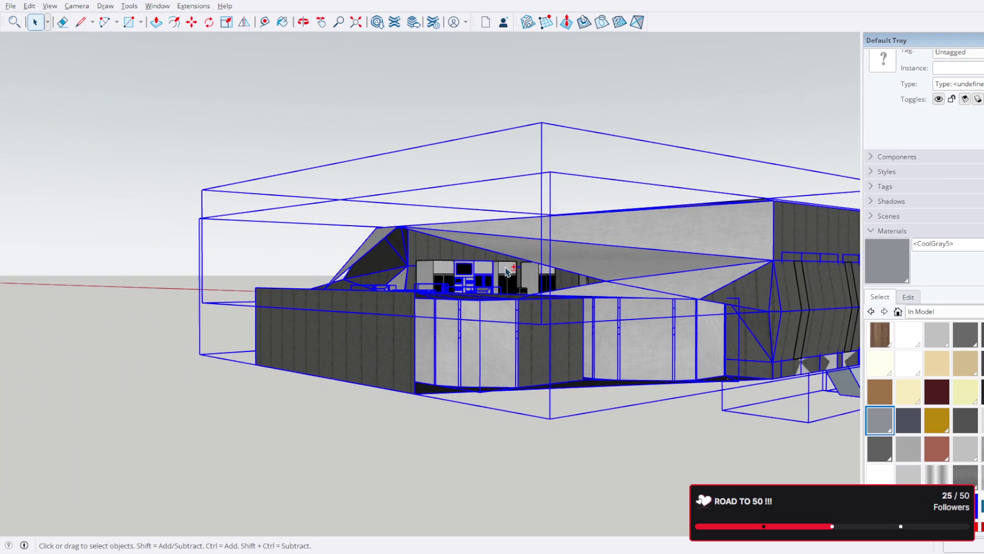
{"action": "mouse_move", "coordinate": [499, 279]}
{"action": "middle_mouse_down"}
{"action": "mouse_move", "coordinate": [509, 281]}
{"action": "mouse_move", "coordinate": [472, 308]}
{"action": "mouse_move", "coordinate": [509, 405]}
{"action": "middle_mouse_up"}
{"action": "scroll", "coordinate": [510, 281], "scroll_direction": "down", "scroll_amount": 3}
{"action": "scroll", "coordinate": [509, 405], "scroll_direction": "up", "scroll_amount": 4}
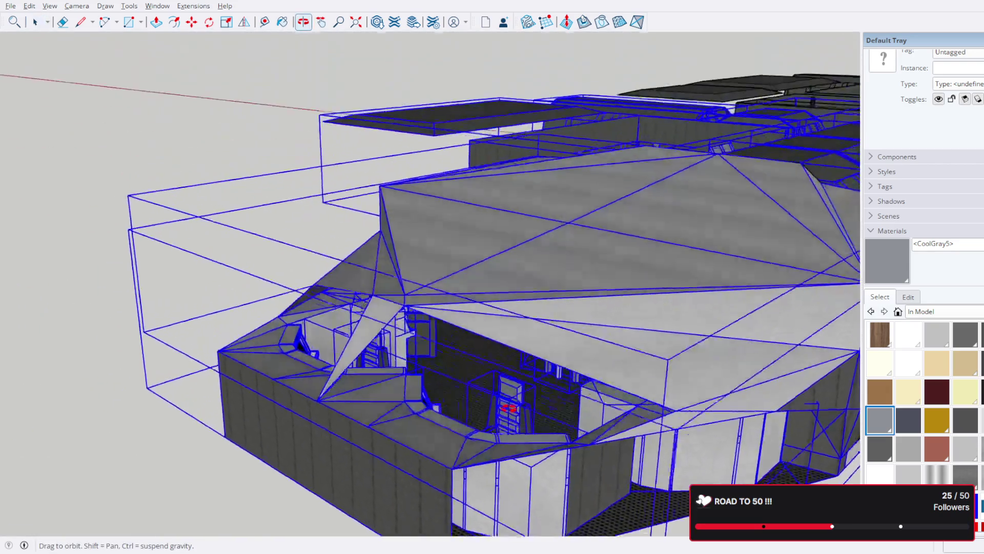
{"action": "scroll", "coordinate": [507, 405], "scroll_direction": "down", "scroll_amount": 6}
{"action": "middle_click_drag", "start_coordinate": [267, 272], "coordinate": [299, 351]}
{"action": "scroll", "coordinate": [261, 270], "scroll_direction": "up", "scroll_amount": 3}
{"action": "scroll", "coordinate": [475, 420], "scroll_direction": "up", "scroll_amount": 2}
{"action": "middle_click_drag", "start_coordinate": [565, 417], "coordinate": [302, 142]}
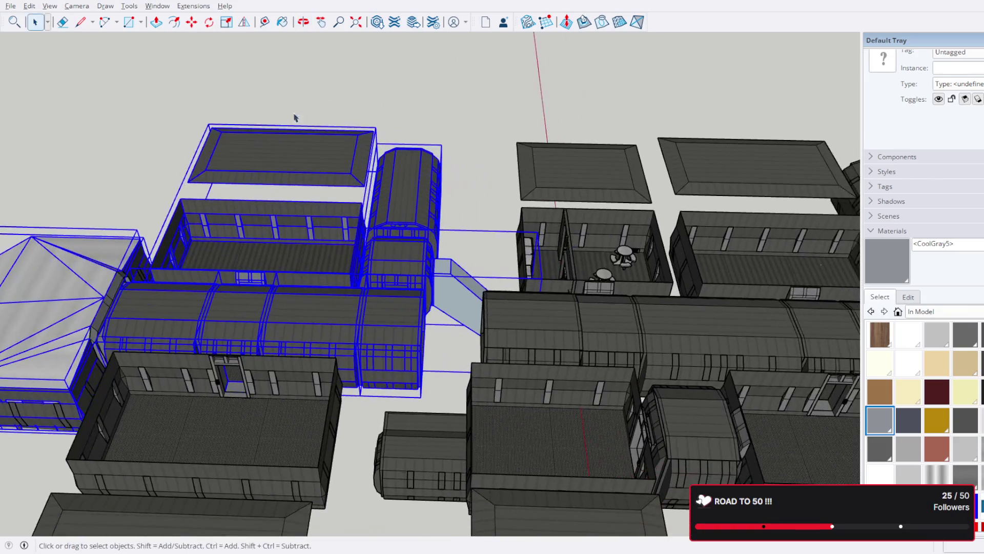
- Reselect the left front buildings and the middle building group
{"action": "left_click", "coordinate": [283, 126]}
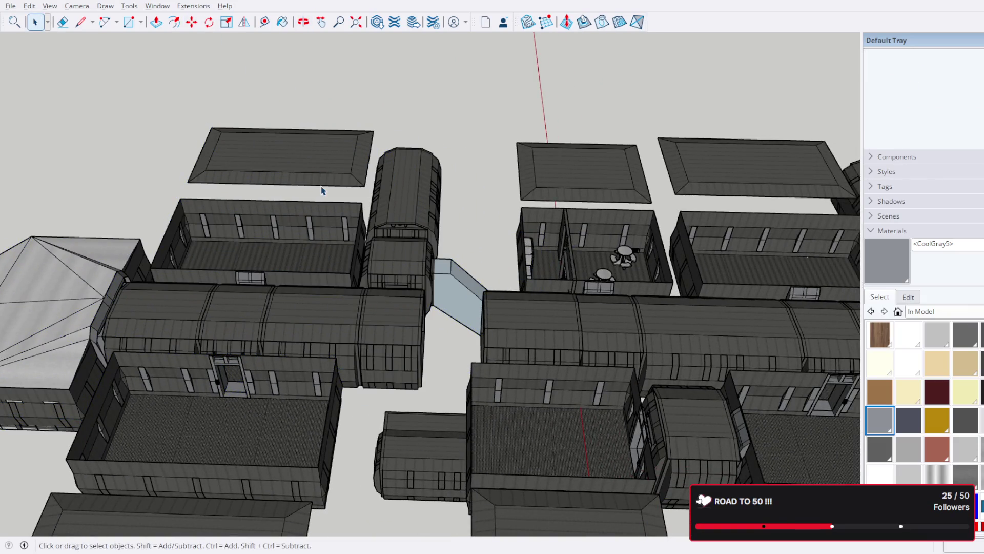
{"action": "scroll", "coordinate": [257, 229], "scroll_direction": "down", "scroll_amount": 3}
{"action": "middle_click_drag", "start_coordinate": [256, 228], "coordinate": [284, 232]}
{"action": "scroll", "coordinate": [175, 147], "scroll_direction": "up", "scroll_amount": 2}
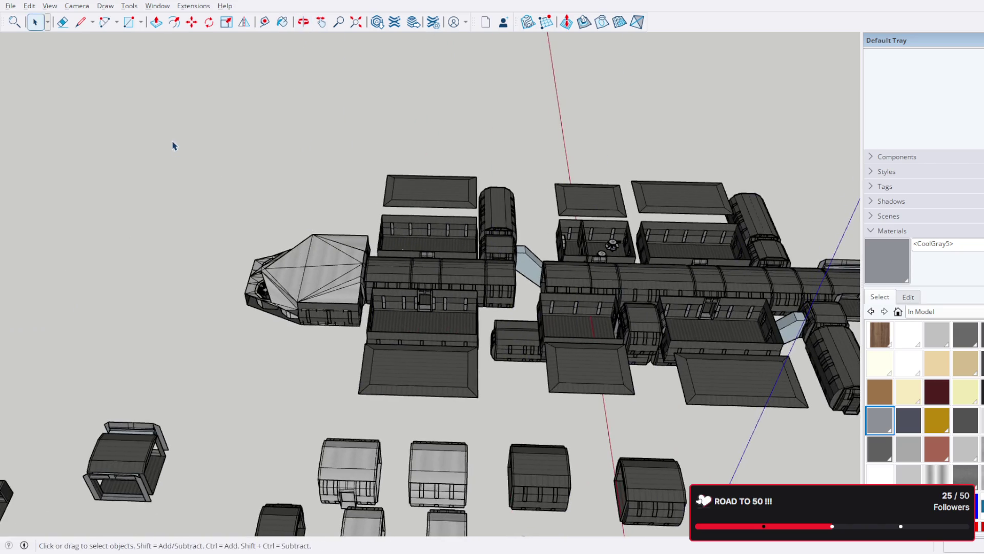
{"action": "left_click_drag", "start_coordinate": [443, 413], "coordinate": [443, 413]}
{"action": "scroll", "coordinate": [443, 413], "scroll_direction": "up", "scroll_amount": 2}
{"action": "mouse_move", "coordinate": [307, 287]}
{"action": "middle_mouse_down"}
{"action": "mouse_move", "coordinate": [282, 279]}
{"action": "mouse_move", "coordinate": [593, 214]}
{"action": "mouse_move", "coordinate": [300, 230]}
{"action": "mouse_move", "coordinate": [468, 207]}
{"action": "middle_mouse_up"}
{"action": "left_click", "coordinate": [468, 207], "text": "shift"}
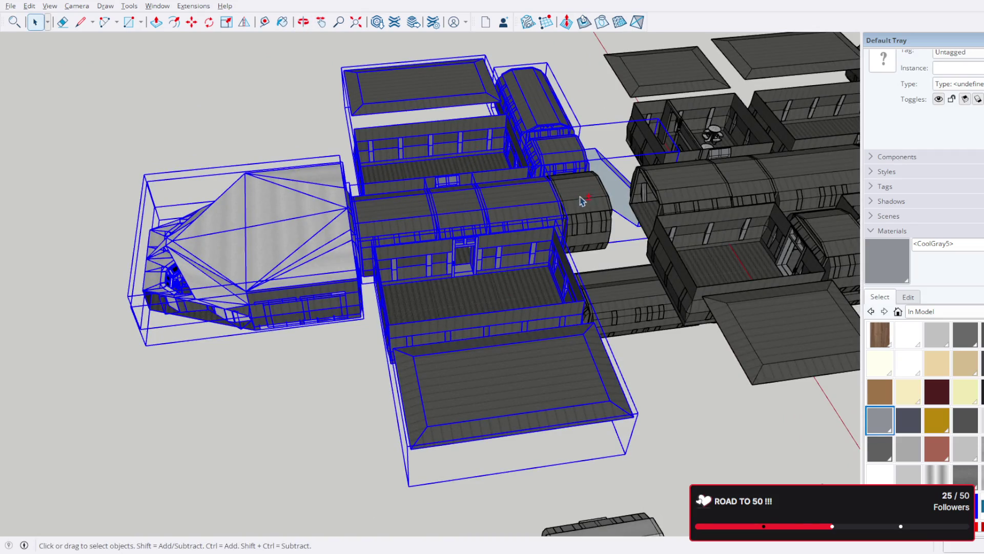
{"action": "mouse_move", "coordinate": [232, 253]}
{"action": "middle_mouse_down"}
{"action": "mouse_move", "coordinate": [241, 225]}
{"action": "mouse_move", "coordinate": [369, 217]}
{"action": "mouse_move", "coordinate": [307, 227]}
{"action": "mouse_move", "coordinate": [308, 242]}
{"action": "mouse_move", "coordinate": [451, 241]}
{"action": "mouse_move", "coordinate": [796, 295]}
{"action": "mouse_move", "coordinate": [256, 376]}
{"action": "middle_mouse_up"}
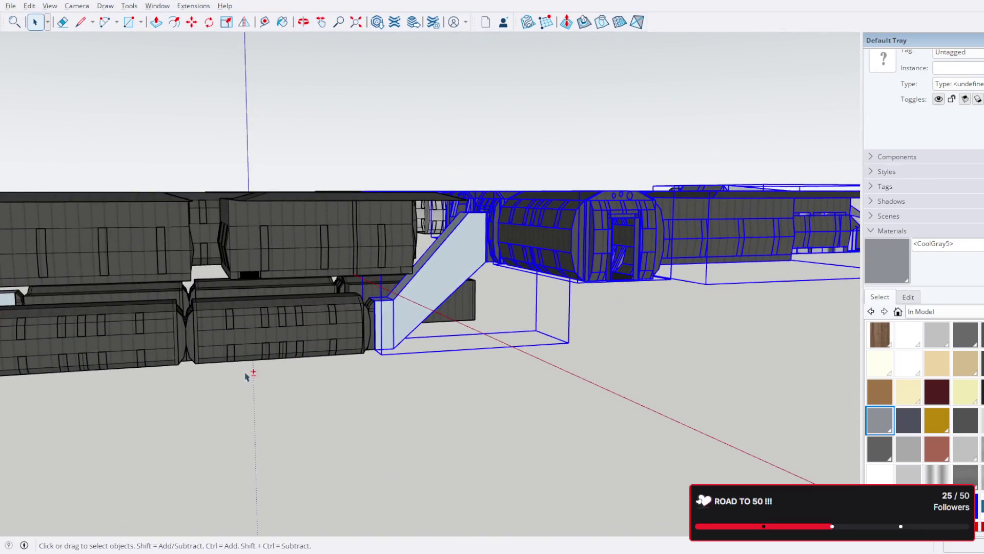
{"action": "mouse_move", "coordinate": [193, 349]}
{"action": "middle_mouse_down"}
{"action": "mouse_move", "coordinate": [626, 241]}
{"action": "mouse_move", "coordinate": [421, 444]}
{"action": "middle_mouse_up"}
{"action": "scroll", "coordinate": [625, 241], "scroll_direction": "up", "scroll_amount": 5}
{"action": "scroll", "coordinate": [358, 259], "scroll_direction": "up", "scroll_amount": 8}
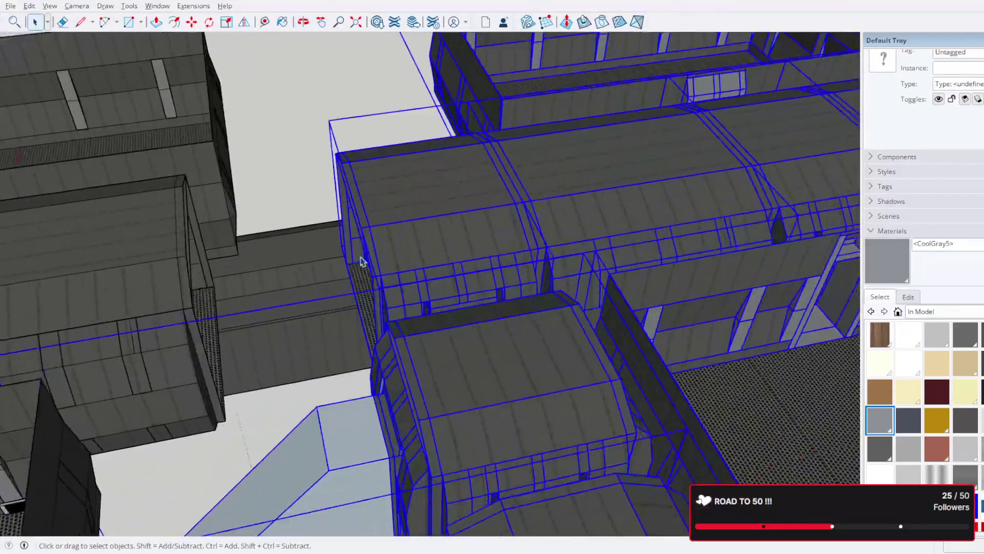
- Move the front section from the mesh floor corner to its new position against the hull
{"action": "key", "text": "m"}
{"action": "mouse_move", "coordinate": [375, 309]}
{"action": "middle_mouse_down"}
{"action": "mouse_move", "coordinate": [468, 281]}
{"action": "mouse_move", "coordinate": [528, 308]}
{"action": "mouse_move", "coordinate": [528, 288]}
{"action": "middle_mouse_up"}
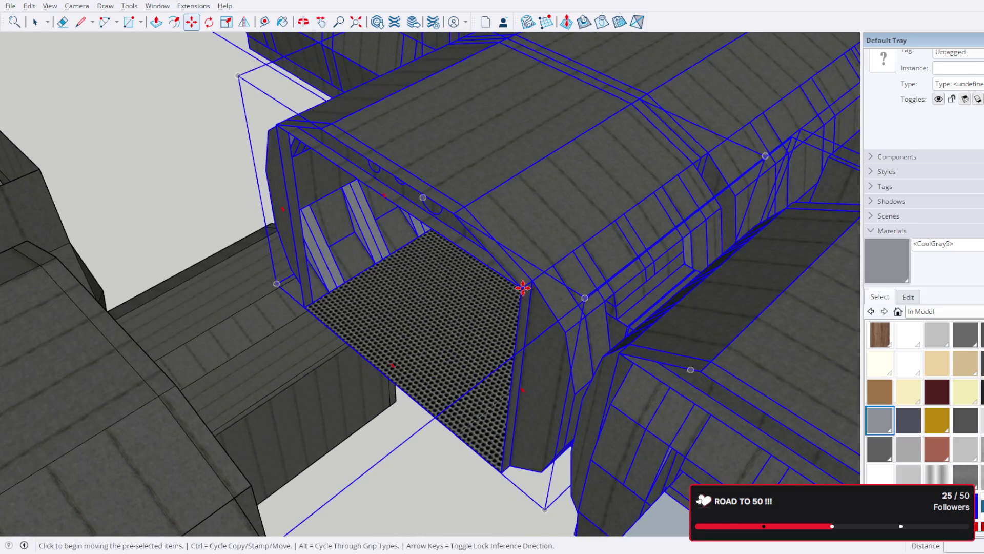
{"action": "left_click", "coordinate": [523, 288]}
{"action": "left_click", "coordinate": [257, 384]}
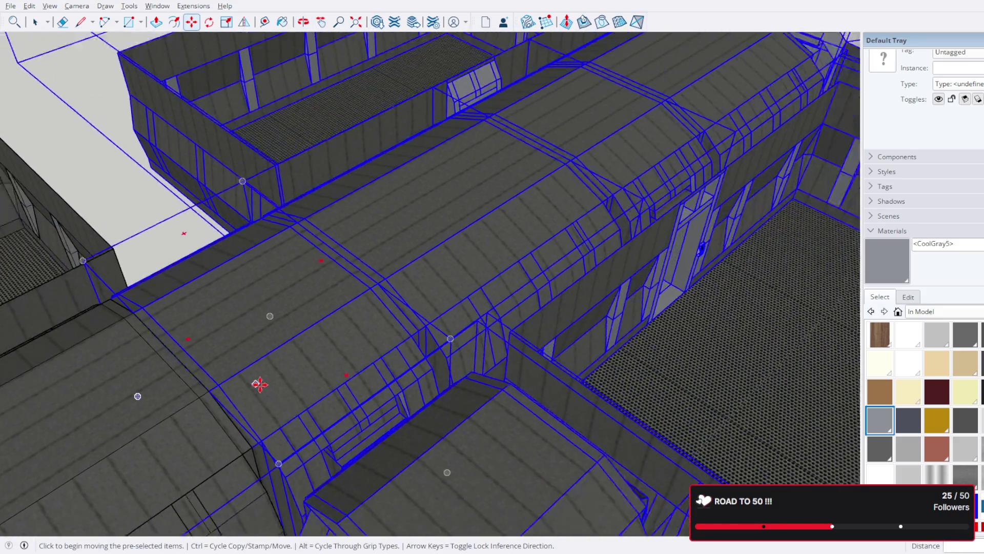
{"action": "scroll", "coordinate": [257, 384], "scroll_direction": "down", "scroll_amount": 10}
{"action": "mouse_move", "coordinate": [247, 373]}
{"action": "middle_mouse_down"}
{"action": "mouse_move", "coordinate": [479, 281]}
{"action": "mouse_move", "coordinate": [387, 353]}
{"action": "mouse_move", "coordinate": [497, 280]}
{"action": "middle_mouse_up"}
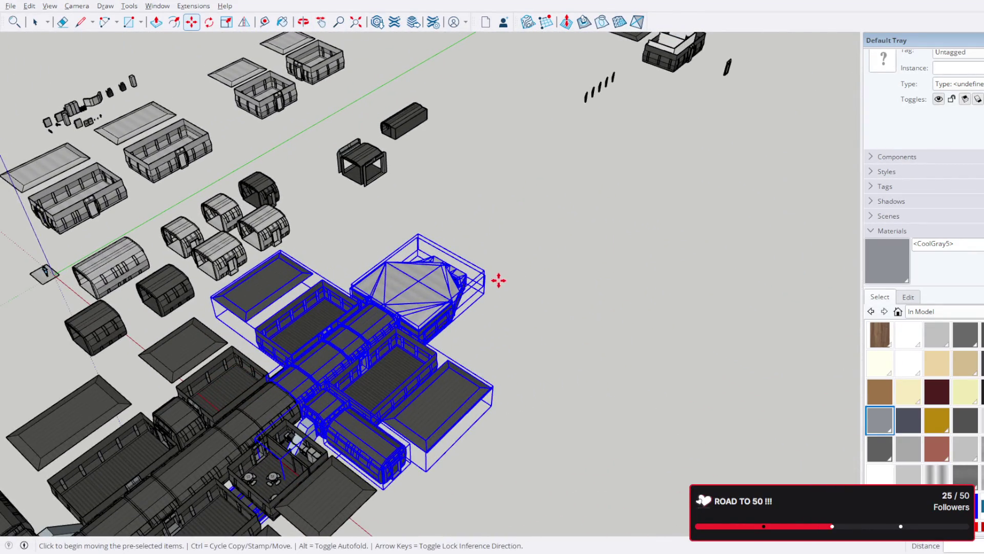
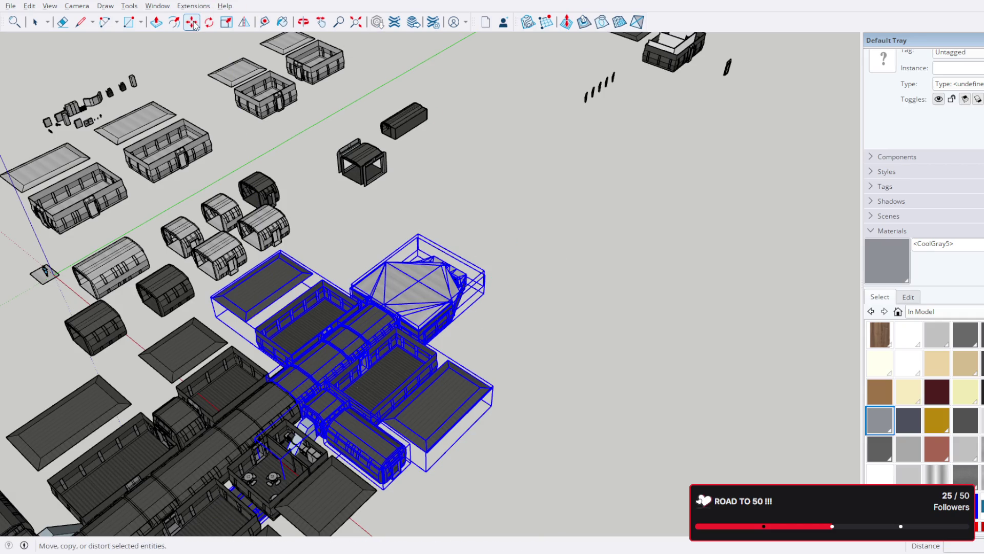
- Undo a stray move of the front buildings and orbit down to a low side view of the tail
{"action": "left_click", "coordinate": [209, 34]}
{"action": "left_click", "coordinate": [467, 202]}
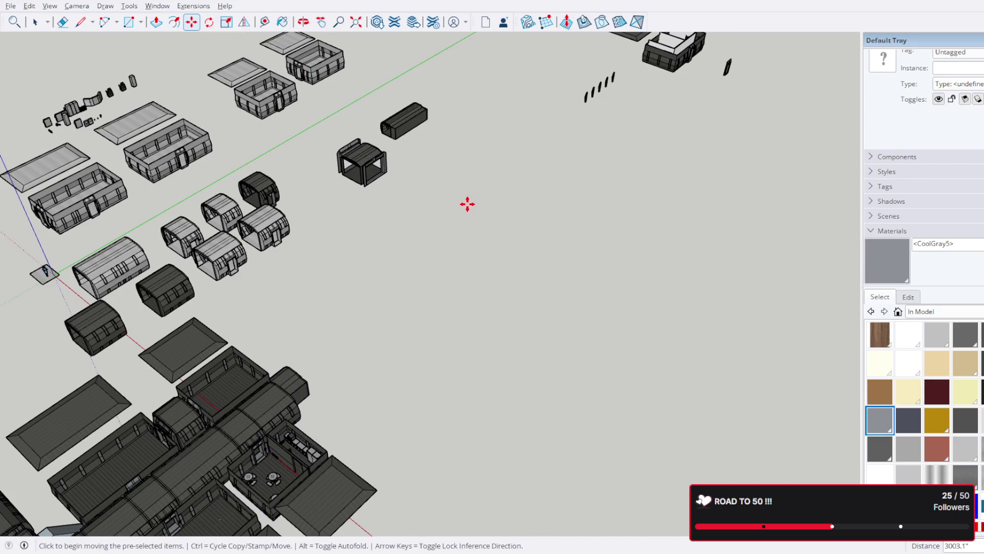
{"action": "key", "text": "ctrl+z"}
{"action": "mouse_move", "coordinate": [567, 198]}
{"action": "middle_mouse_down"}
{"action": "mouse_move", "coordinate": [556, 211]}
{"action": "mouse_move", "coordinate": [641, 205]}
{"action": "middle_mouse_up"}
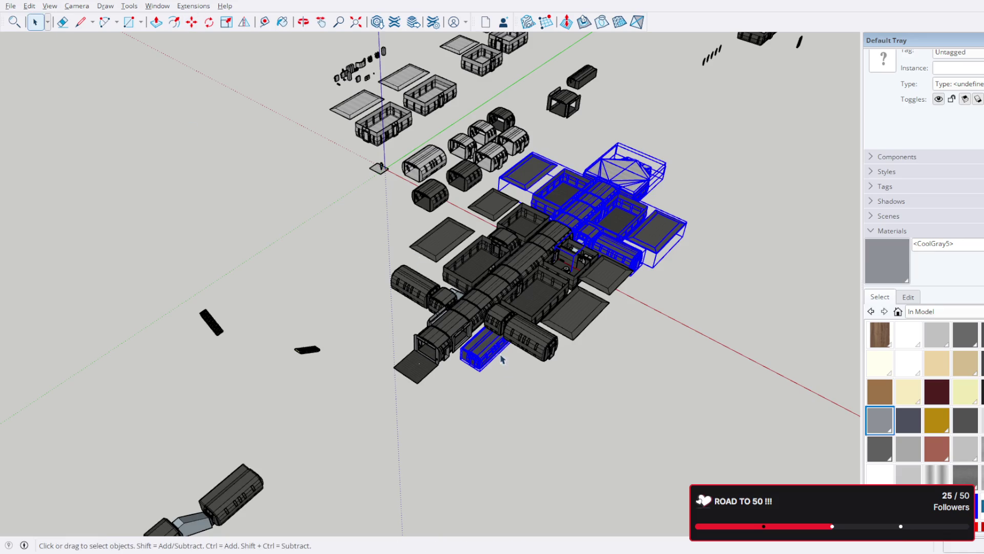
{"action": "scroll", "coordinate": [495, 350], "scroll_direction": "up", "scroll_amount": 2}
{"action": "left_click", "coordinate": [515, 397]}
{"action": "scroll", "coordinate": [486, 363], "scroll_direction": "up", "scroll_amount": 3}
{"action": "mouse_move", "coordinate": [485, 362]}
{"action": "middle_mouse_down"}
{"action": "mouse_move", "coordinate": [414, 103]}
{"action": "mouse_move", "coordinate": [451, 256]}
{"action": "mouse_move", "coordinate": [519, 256]}
{"action": "mouse_move", "coordinate": [525, 293]}
{"action": "mouse_move", "coordinate": [475, 317]}
{"action": "mouse_move", "coordinate": [475, 269]}
{"action": "middle_mouse_up"}
{"action": "scroll", "coordinate": [461, 278], "scroll_direction": "up", "scroll_amount": 4}
{"action": "scroll", "coordinate": [528, 304], "scroll_direction": "down", "scroll_amount": 3}
{"action": "scroll", "coordinate": [516, 275], "scroll_direction": "up", "scroll_amount": 2}
{"action": "mouse_move", "coordinate": [455, 313]}
{"action": "middle_mouse_down"}
{"action": "mouse_move", "coordinate": [466, 208]}
{"action": "mouse_move", "coordinate": [451, 174]}
{"action": "mouse_move", "coordinate": [428, 150]}
{"action": "mouse_move", "coordinate": [382, 153]}
{"action": "mouse_move", "coordinate": [366, 232]}
{"action": "mouse_move", "coordinate": [405, 323]}
{"action": "middle_mouse_up"}
- Move the flat end platform aside, to the left of the spine
{"action": "left_click", "coordinate": [395, 304]}
{"action": "scroll", "coordinate": [287, 199], "scroll_direction": "up", "scroll_amount": 2}
{"action": "key", "text": "ctrl+t"}
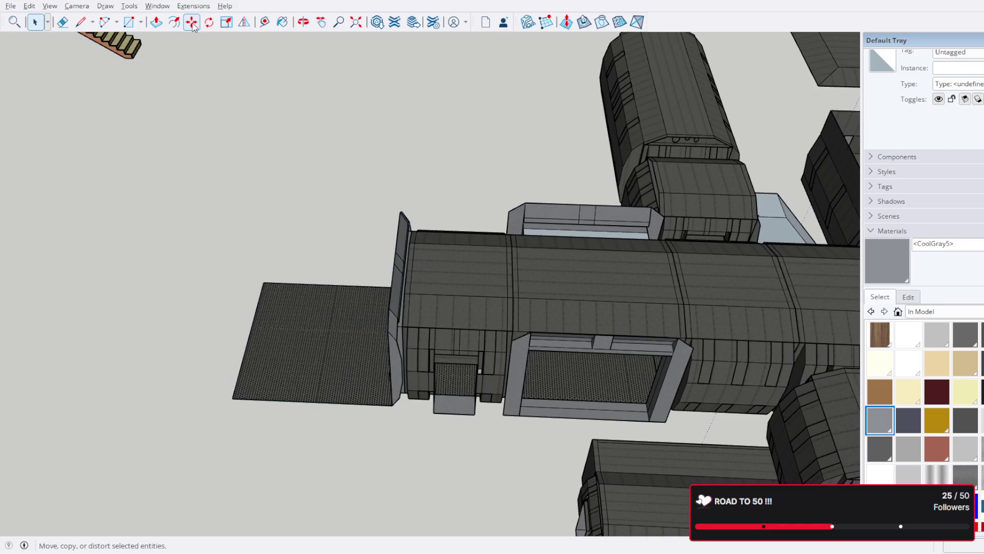
{"action": "left_click", "coordinate": [353, 349]}
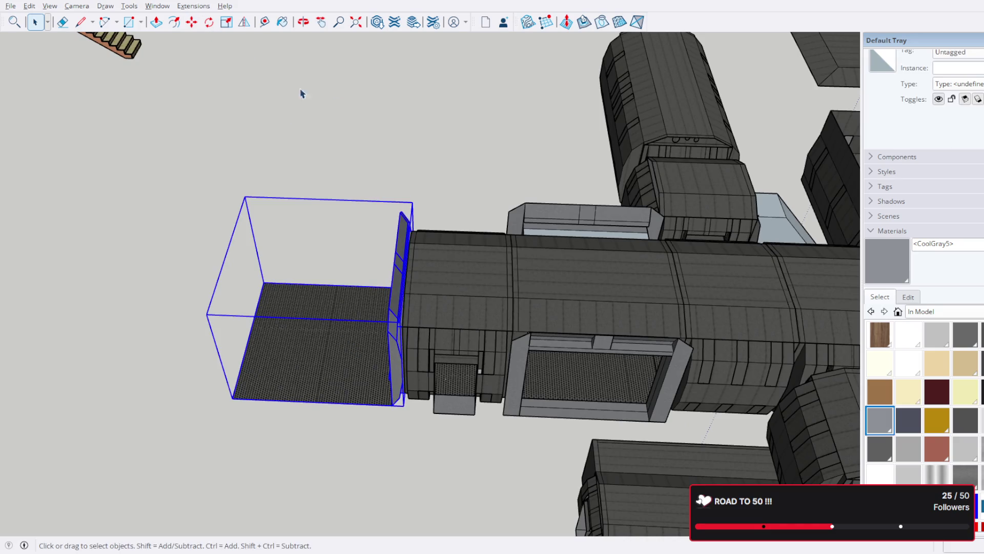
{"action": "left_click", "coordinate": [193, 22]}
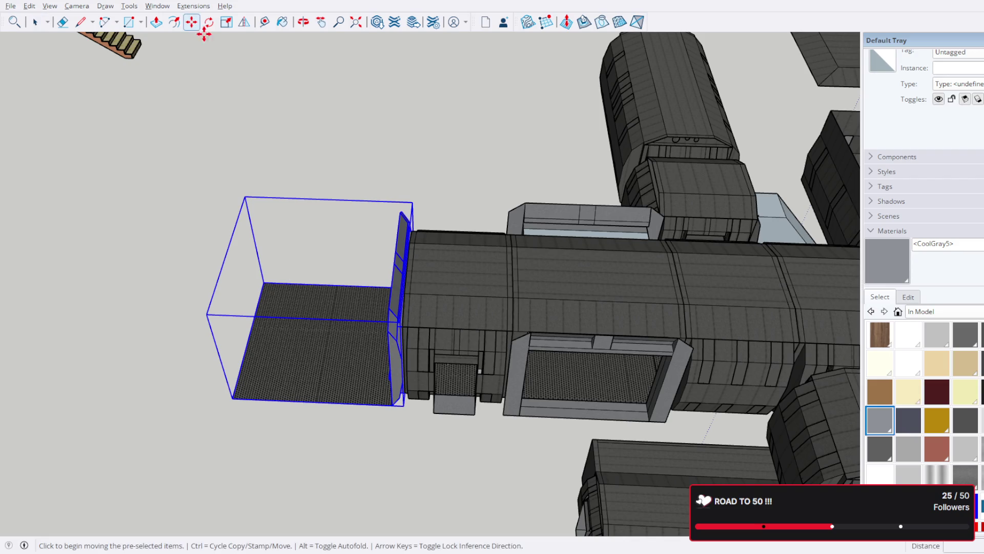
{"action": "left_click", "coordinate": [337, 335]}
{"action": "scroll", "coordinate": [337, 335], "scroll_direction": "down", "scroll_amount": 5}
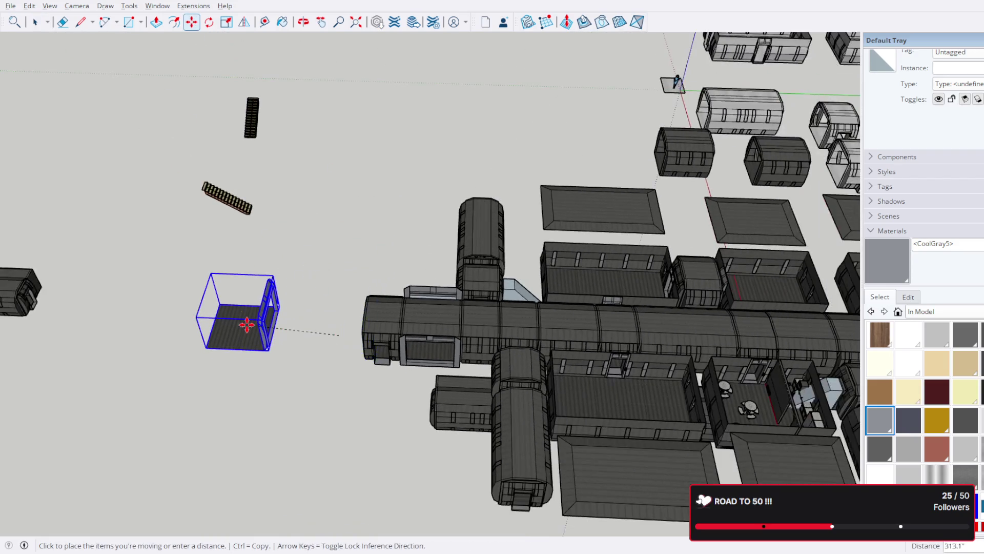
{"action": "left_click", "coordinate": [246, 327]}
{"action": "key", "text": "space"}
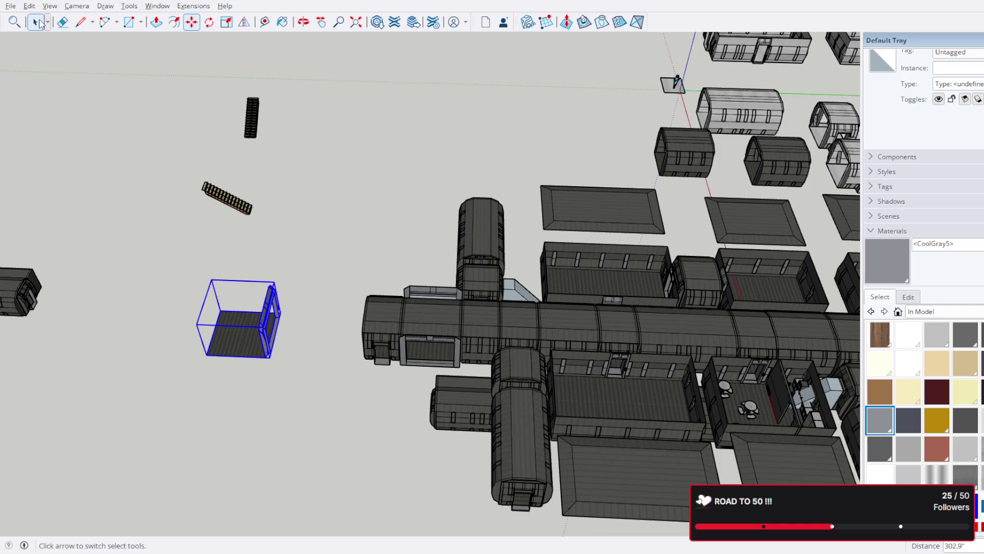
{"action": "scroll", "coordinate": [258, 164], "scroll_direction": "down", "scroll_amount": 3}
{"action": "scroll", "coordinate": [318, 72], "scroll_direction": "up", "scroll_amount": 3}
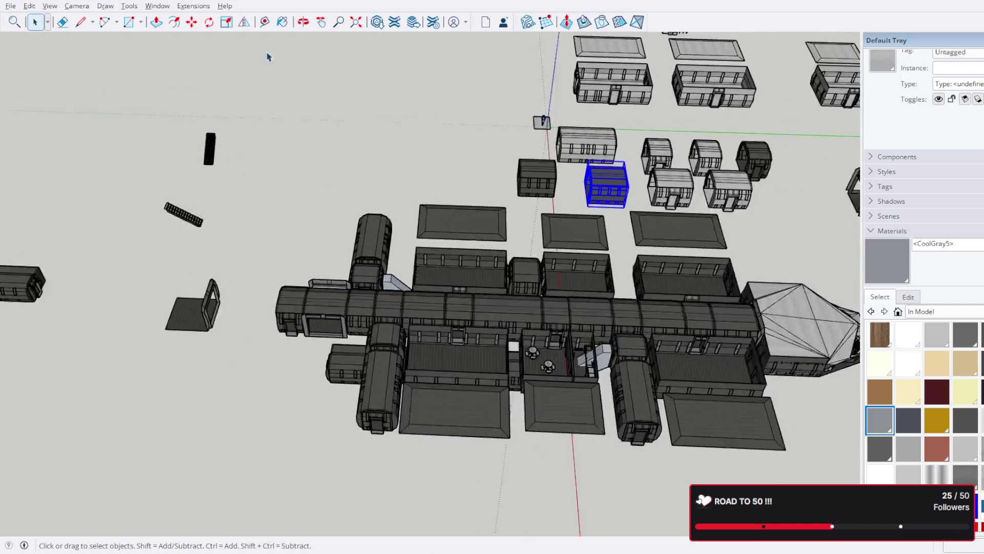
- Copy a corridor module and attach it flush to the spine's tail end
{"action": "left_click", "coordinate": [194, 27]}
{"action": "left_click", "coordinate": [638, 205]}
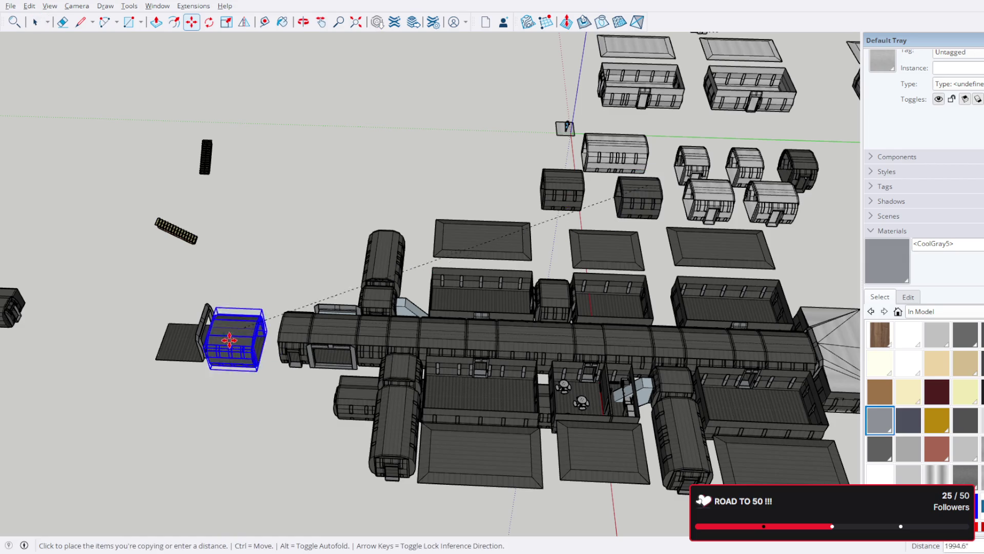
{"action": "left_click", "coordinate": [252, 374]}
{"action": "scroll", "coordinate": [252, 373], "scroll_direction": "up", "scroll_amount": 3}
{"action": "scroll", "coordinate": [252, 373], "scroll_direction": "up", "scroll_amount": 3}
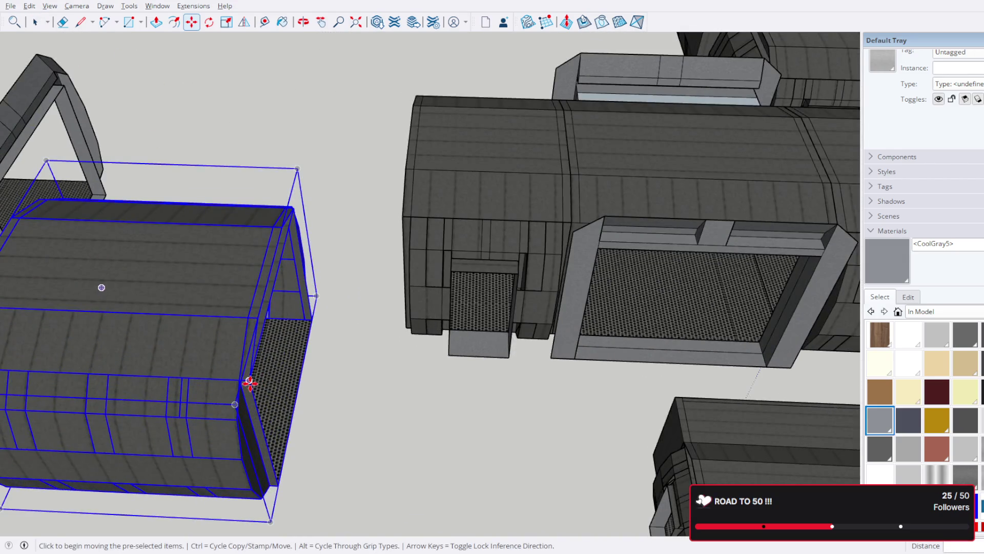
{"action": "left_click", "coordinate": [250, 383]}
{"action": "scroll", "coordinate": [375, 145], "scroll_direction": "up", "scroll_amount": 2}
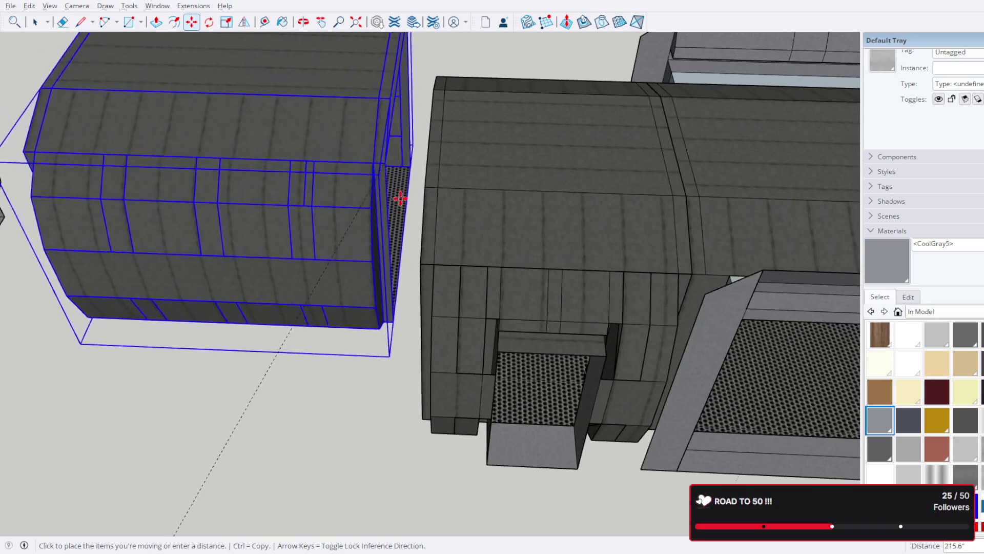
{"action": "scroll", "coordinate": [396, 190], "scroll_direction": "up", "scroll_amount": 2}
{"action": "left_click", "coordinate": [423, 259]}
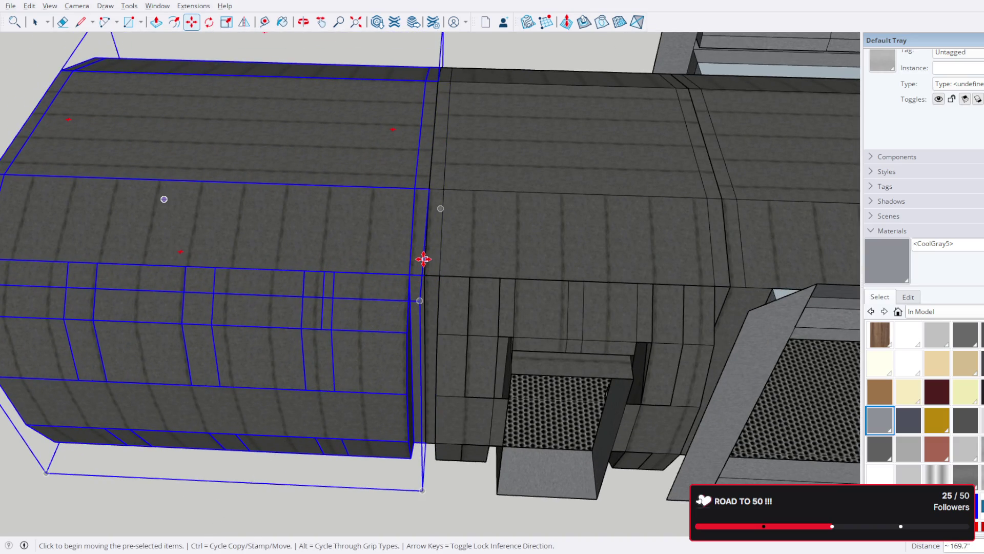
{"action": "scroll", "coordinate": [301, 303], "scroll_direction": "down", "scroll_amount": 5}
{"action": "middle_click_drag", "start_coordinate": [284, 307], "coordinate": [615, 304]}
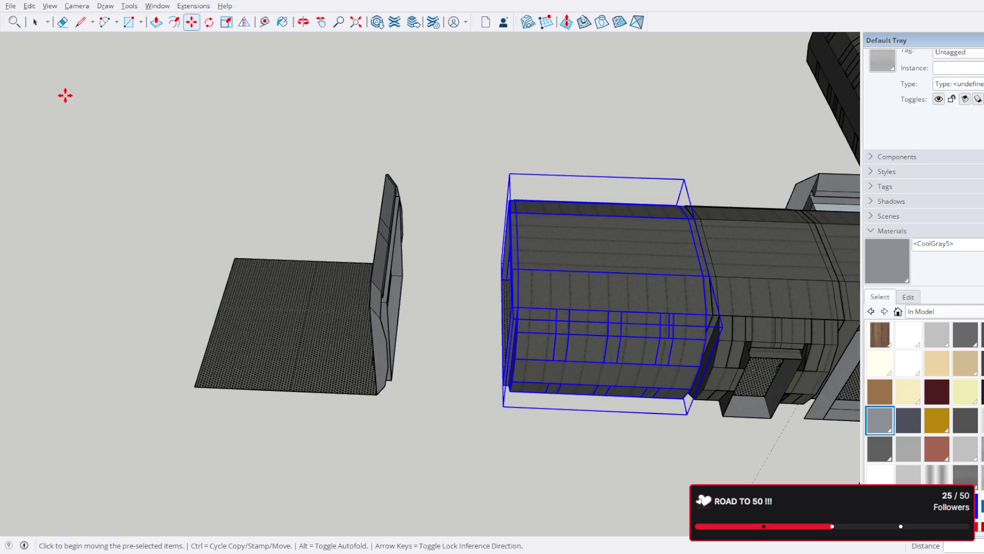
- Select the end platform with its frame and prepare to move it to the new spine end
{"action": "key", "text": "space"}
{"action": "left_click", "coordinate": [361, 301]}
{"action": "scroll", "coordinate": [360, 300], "scroll_direction": "up", "scroll_amount": 3}
{"action": "mouse_move", "coordinate": [360, 300]}
{"action": "middle_mouse_down"}
{"action": "mouse_move", "coordinate": [430, 295]}
{"action": "mouse_move", "coordinate": [264, 292]}
{"action": "middle_mouse_up"}
{"action": "key", "text": "m"}
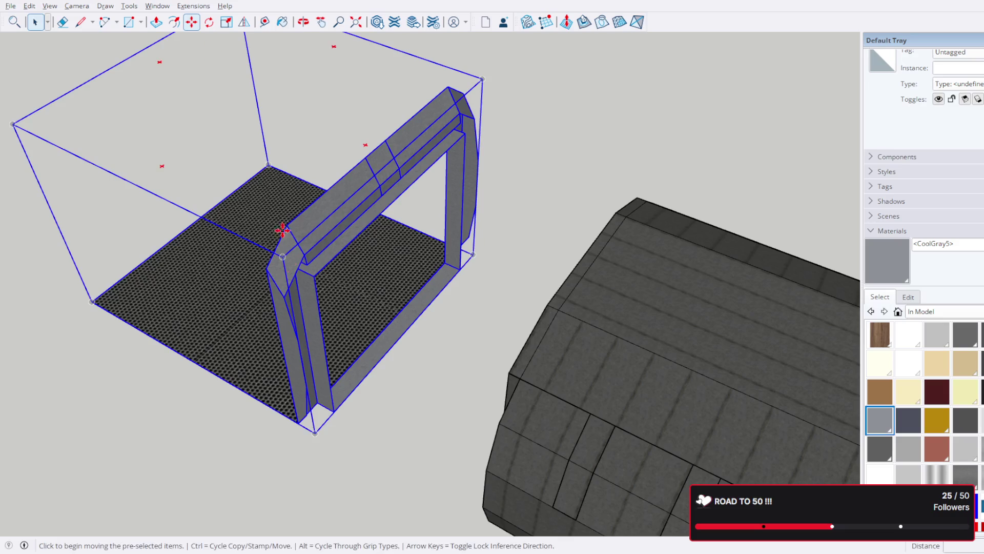
{"action": "scroll", "coordinate": [316, 283], "scroll_direction": "up", "scroll_amount": 2}
{"action": "mouse_move", "coordinate": [326, 277]}
{"action": "middle_mouse_down"}
{"action": "mouse_move", "coordinate": [657, 448]}
{"action": "mouse_move", "coordinate": [681, 450]}
{"action": "middle_mouse_up"}
{"action": "scroll", "coordinate": [532, 365], "scroll_direction": "down", "scroll_amount": 2}
{"action": "scroll", "coordinate": [533, 365], "scroll_direction": "down", "scroll_amount": 5}
{"action": "mouse_move", "coordinate": [514, 367]}
{"action": "middle_mouse_down"}
{"action": "mouse_move", "coordinate": [499, 424]}
{"action": "mouse_move", "coordinate": [454, 405]}
{"action": "middle_mouse_up"}
{"action": "key", "text": "space"}
- Orbit out to a high overview of the whole station layout
{"action": "middle_click_drag", "start_coordinate": [252, 237], "coordinate": [535, 148]}
{"action": "mouse_move", "coordinate": [562, 296]}
{"action": "middle_mouse_down"}
{"action": "mouse_move", "coordinate": [593, 228]}
{"action": "mouse_move", "coordinate": [584, 257]}
{"action": "mouse_move", "coordinate": [506, 262]}
{"action": "mouse_move", "coordinate": [533, 280]}
{"action": "mouse_move", "coordinate": [528, 260]}
{"action": "mouse_move", "coordinate": [494, 307]}
{"action": "mouse_move", "coordinate": [389, 321]}
{"action": "mouse_move", "coordinate": [461, 287]}
{"action": "mouse_move", "coordinate": [544, 225]}
{"action": "mouse_move", "coordinate": [184, 266]}
{"action": "mouse_move", "coordinate": [185, 248]}
{"action": "mouse_move", "coordinate": [523, 193]}
{"action": "mouse_move", "coordinate": [633, 105]}
{"action": "mouse_move", "coordinate": [584, 86]}
{"action": "mouse_move", "coordinate": [461, 87]}
{"action": "middle_mouse_up"}
{"action": "scroll", "coordinate": [557, 218], "scroll_direction": "up", "scroll_amount": 5}
{"action": "scroll", "coordinate": [380, 171], "scroll_direction": "up", "scroll_amount": 6}
{"action": "mouse_move", "coordinate": [381, 171]}
{"action": "middle_mouse_down"}
{"action": "mouse_move", "coordinate": [402, 171]}
{"action": "mouse_move", "coordinate": [389, 398]}
{"action": "middle_mouse_up"}
{"action": "scroll", "coordinate": [409, 372], "scroll_direction": "down", "scroll_amount": 5}
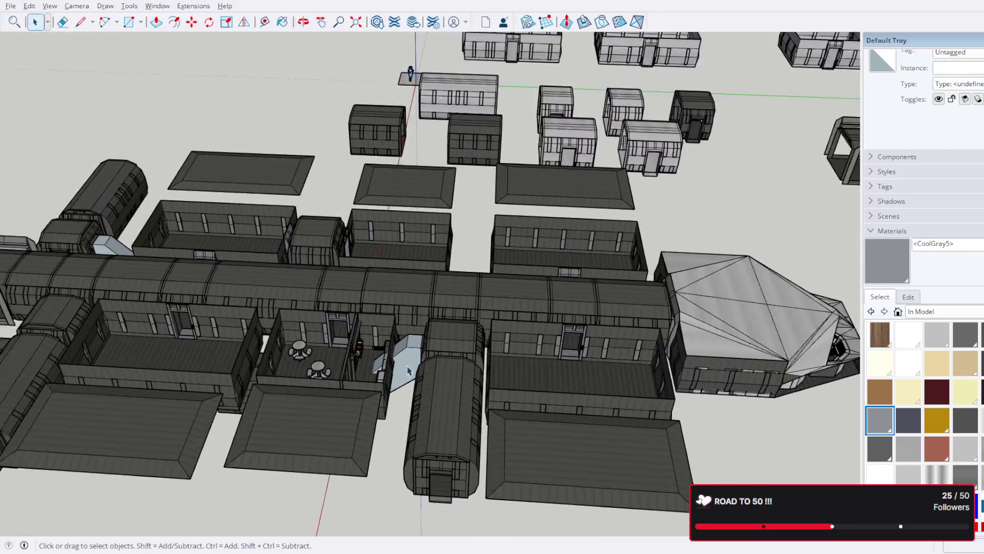
{"action": "scroll", "coordinate": [408, 373], "scroll_direction": "down", "scroll_amount": 3}
{"action": "mouse_move", "coordinate": [468, 378]}
{"action": "middle_mouse_down"}
{"action": "mouse_move", "coordinate": [509, 226]}
{"action": "mouse_move", "coordinate": [539, 301]}
{"action": "mouse_move", "coordinate": [557, 407]}
{"action": "middle_mouse_up"}
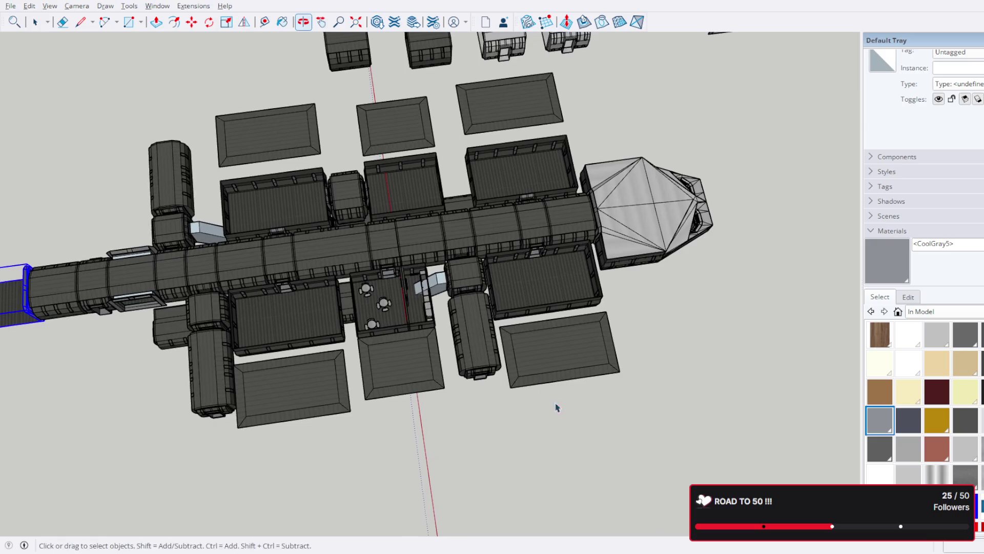
{"action": "scroll", "coordinate": [433, 239], "scroll_direction": "up", "scroll_amount": 5}
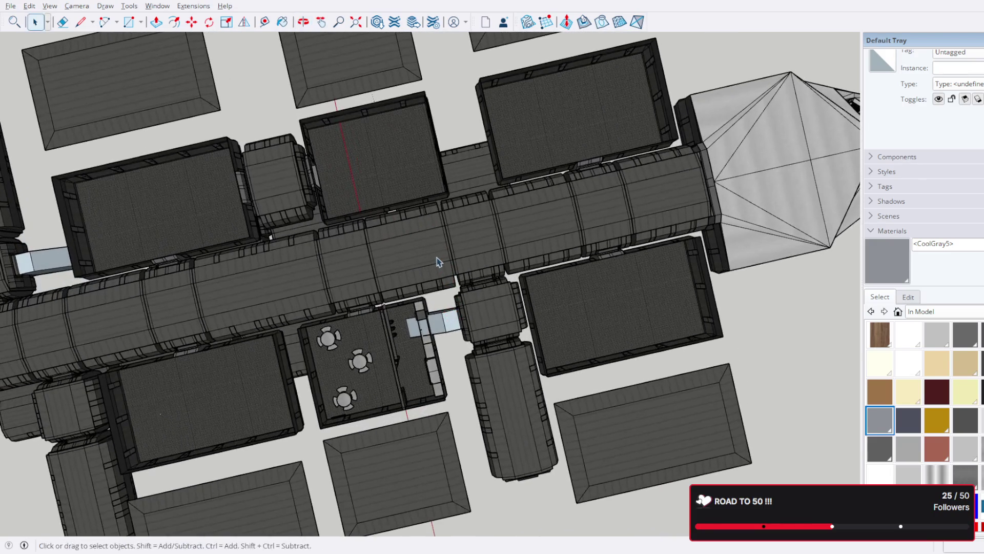
{"action": "mouse_move", "coordinate": [458, 274]}
{"action": "middle_mouse_down"}
{"action": "mouse_move", "coordinate": [455, 264]}
{"action": "mouse_move", "coordinate": [576, 145]}
{"action": "mouse_move", "coordinate": [531, 293]}
{"action": "middle_mouse_up"}
{"action": "scroll", "coordinate": [531, 293], "scroll_direction": "down", "scroll_amount": 8}
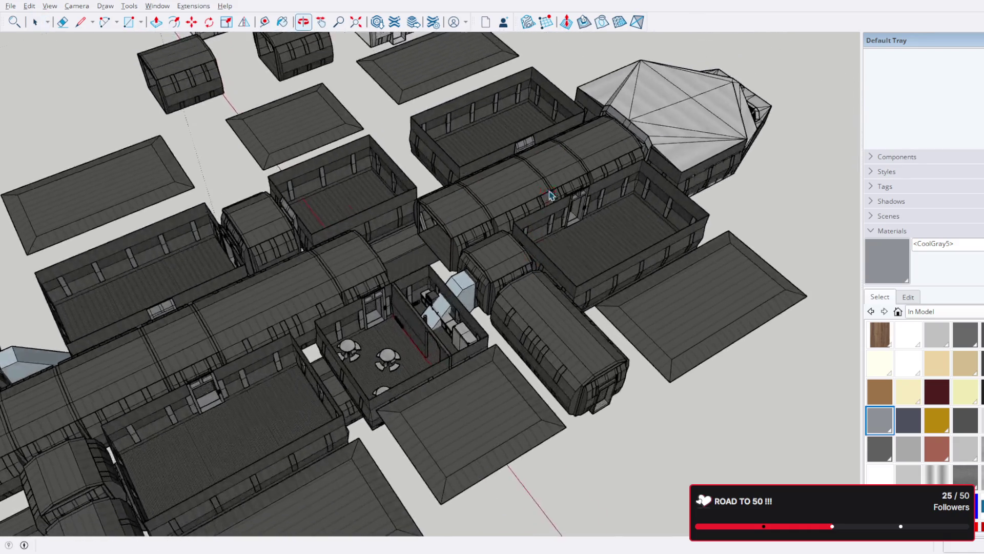
{"action": "mouse_move", "coordinate": [564, 256]}
{"action": "middle_mouse_down"}
{"action": "mouse_move", "coordinate": [589, 119]}
{"action": "mouse_move", "coordinate": [476, 233]}
{"action": "mouse_move", "coordinate": [470, 310]}
{"action": "mouse_move", "coordinate": [339, 200]}
{"action": "middle_mouse_up"}
{"action": "scroll", "coordinate": [476, 234], "scroll_direction": "up", "scroll_amount": 5}
{"action": "mouse_move", "coordinate": [520, 266]}
{"action": "middle_mouse_down"}
{"action": "mouse_move", "coordinate": [501, 289]}
{"action": "mouse_move", "coordinate": [549, 194]}
{"action": "middle_mouse_up"}
{"action": "left_click", "coordinate": [549, 194], "text": "shift"}
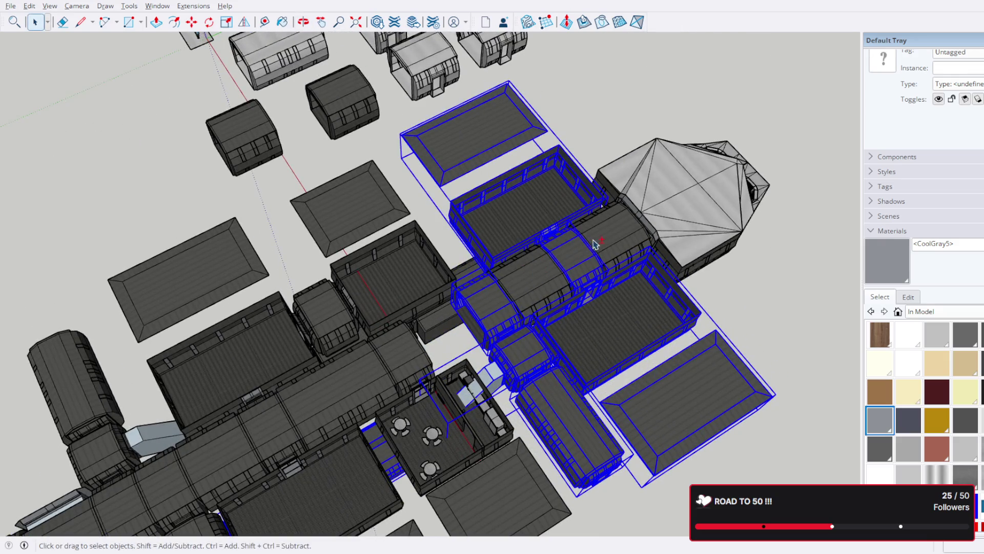
{"action": "mouse_move", "coordinate": [574, 257]}
{"action": "middle_mouse_down"}
{"action": "mouse_move", "coordinate": [485, 315]}
{"action": "mouse_move", "coordinate": [507, 315]}
{"action": "mouse_move", "coordinate": [622, 406]}
{"action": "middle_mouse_up"}
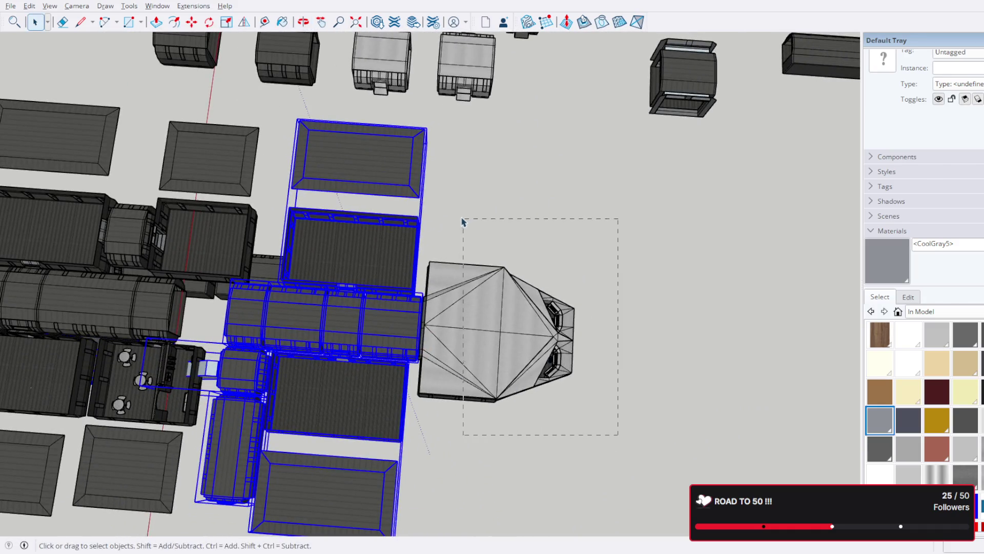
{"action": "left_click_drag", "start_coordinate": [449, 216], "coordinate": [449, 217]}
{"action": "mouse_move", "coordinate": [449, 226]}
{"action": "middle_mouse_down"}
{"action": "mouse_move", "coordinate": [451, 353]}
{"action": "mouse_move", "coordinate": [615, 283]}
{"action": "mouse_move", "coordinate": [659, 333]}
{"action": "middle_mouse_up"}
{"action": "left_click", "coordinate": [479, 353], "text": "shift"}
{"action": "left_click", "coordinate": [454, 357], "text": "shift"}
{"action": "mouse_move", "coordinate": [430, 264]}
{"action": "middle_mouse_down"}
{"action": "mouse_move", "coordinate": [506, 330]}
{"action": "mouse_move", "coordinate": [523, 366]}
{"action": "mouse_move", "coordinate": [503, 140]}
{"action": "mouse_move", "coordinate": [324, 379]}
{"action": "middle_mouse_up"}
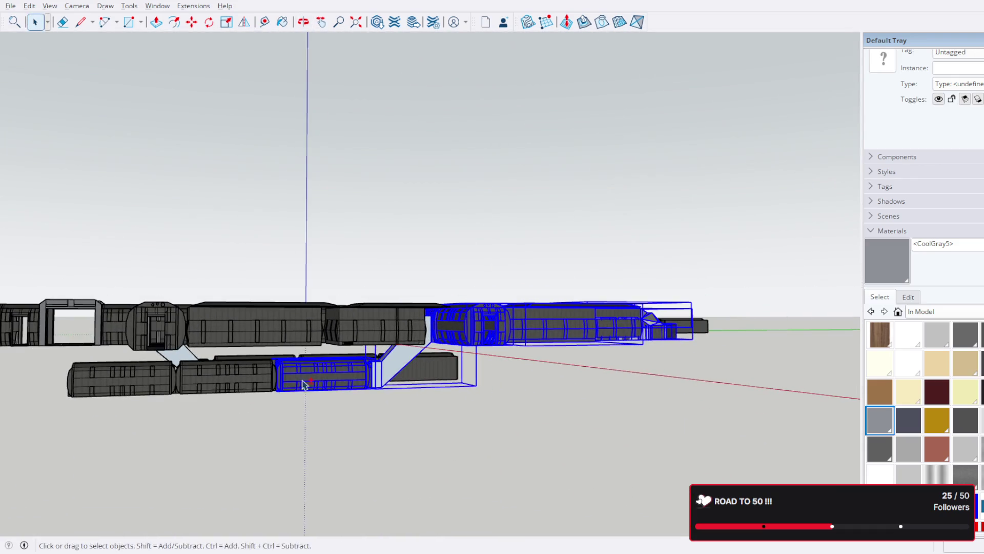
{"action": "scroll", "coordinate": [405, 318], "scroll_direction": "down", "scroll_amount": 3}
{"action": "mouse_move", "coordinate": [405, 318]}
{"action": "middle_mouse_down"}
{"action": "mouse_move", "coordinate": [441, 308]}
{"action": "mouse_move", "coordinate": [468, 279]}
{"action": "mouse_move", "coordinate": [488, 345]}
{"action": "mouse_move", "coordinate": [422, 265]}
{"action": "middle_mouse_up"}
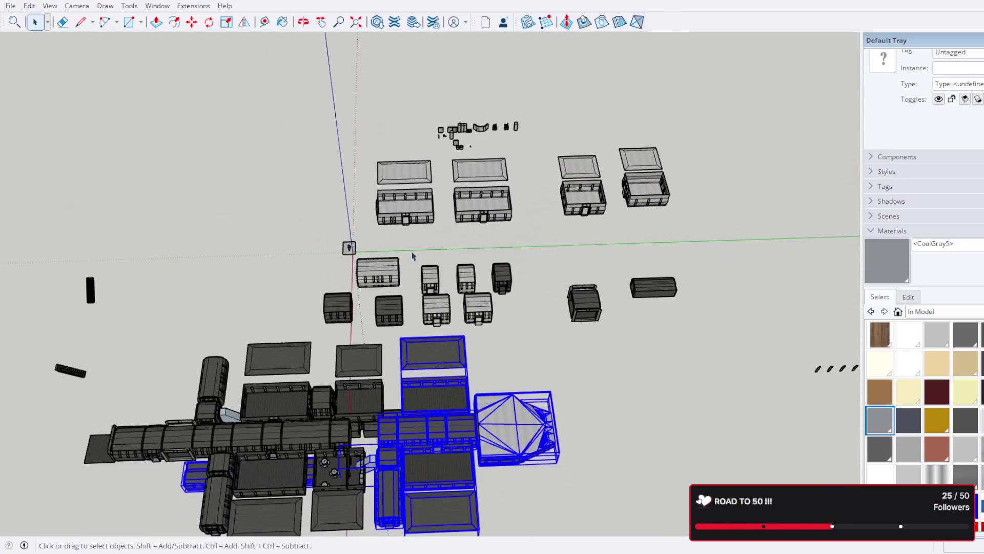
{"action": "left_click", "coordinate": [192, 23]}
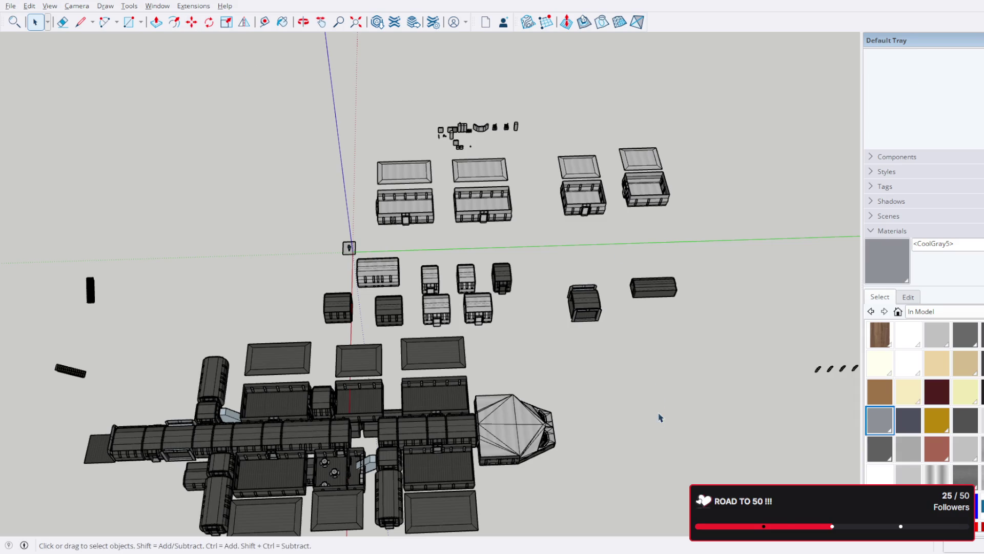
{"action": "mouse_move", "coordinate": [574, 463]}
{"action": "middle_mouse_down"}
{"action": "mouse_move", "coordinate": [626, 236]}
{"action": "mouse_move", "coordinate": [602, 342]}
{"action": "mouse_move", "coordinate": [638, 412]}
{"action": "middle_mouse_up"}
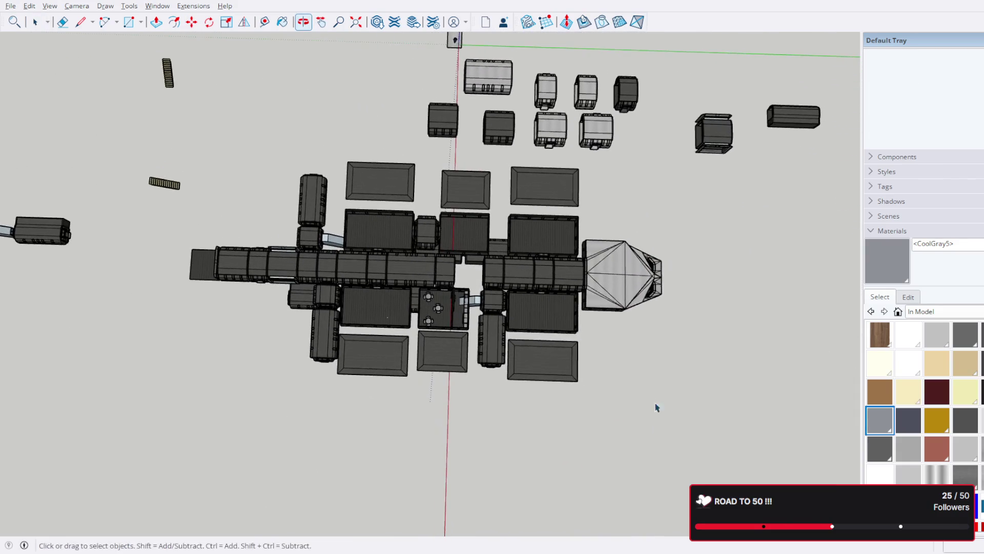
{"action": "left_click_drag", "start_coordinate": [562, 181], "coordinate": [560, 179]}
{"action": "scroll", "coordinate": [502, 293], "scroll_direction": "up", "scroll_amount": 5}
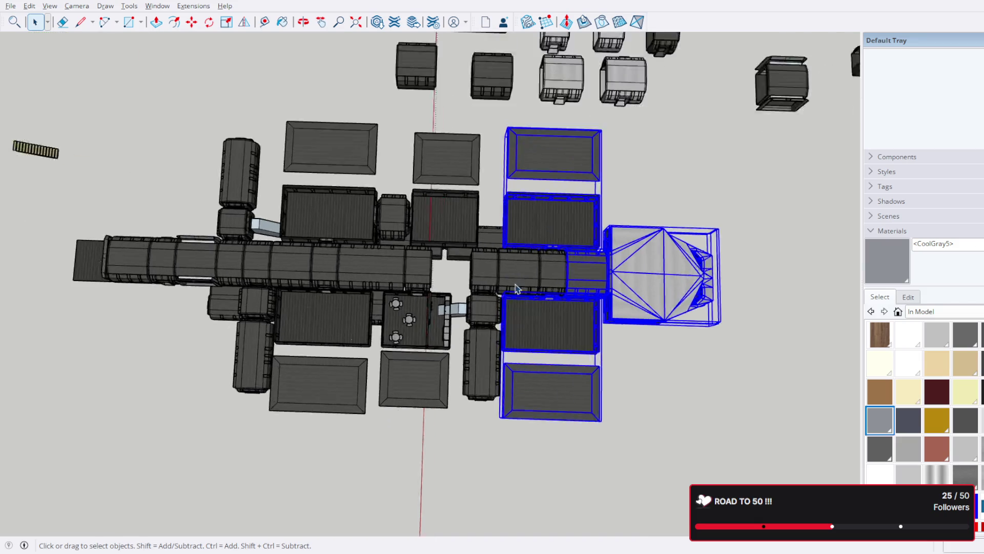
{"action": "left_click", "coordinate": [480, 308], "text": "shift"}
{"action": "left_click", "coordinate": [466, 405], "text": "shift"}
{"action": "mouse_move", "coordinate": [420, 443]}
{"action": "middle_mouse_down"}
{"action": "mouse_move", "coordinate": [279, 369]}
{"action": "mouse_move", "coordinate": [240, 371]}
{"action": "middle_mouse_up"}
{"action": "left_click", "coordinate": [144, 354], "text": "shift"}
{"action": "left_click", "coordinate": [228, 350], "text": "shift"}
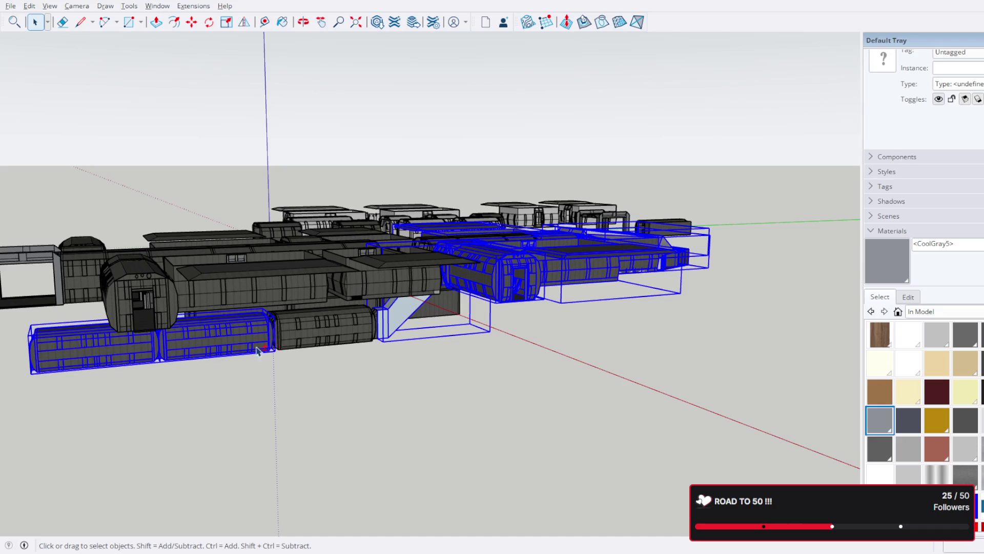
{"action": "scroll", "coordinate": [322, 337], "scroll_direction": "down", "scroll_amount": 5}
{"action": "middle_click_drag", "start_coordinate": [322, 336], "coordinate": [435, 318]}
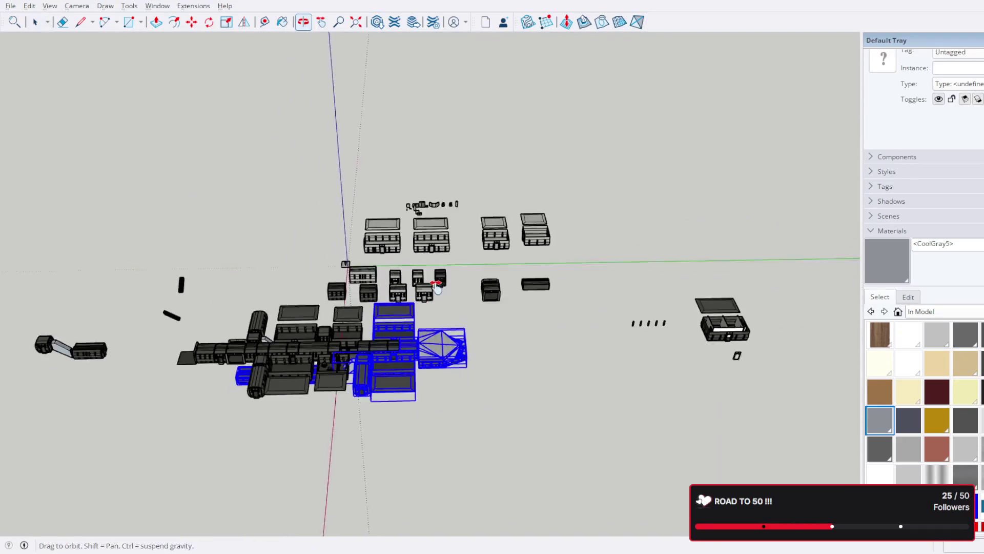
{"action": "scroll", "coordinate": [447, 316], "scroll_direction": "up", "scroll_amount": 5}
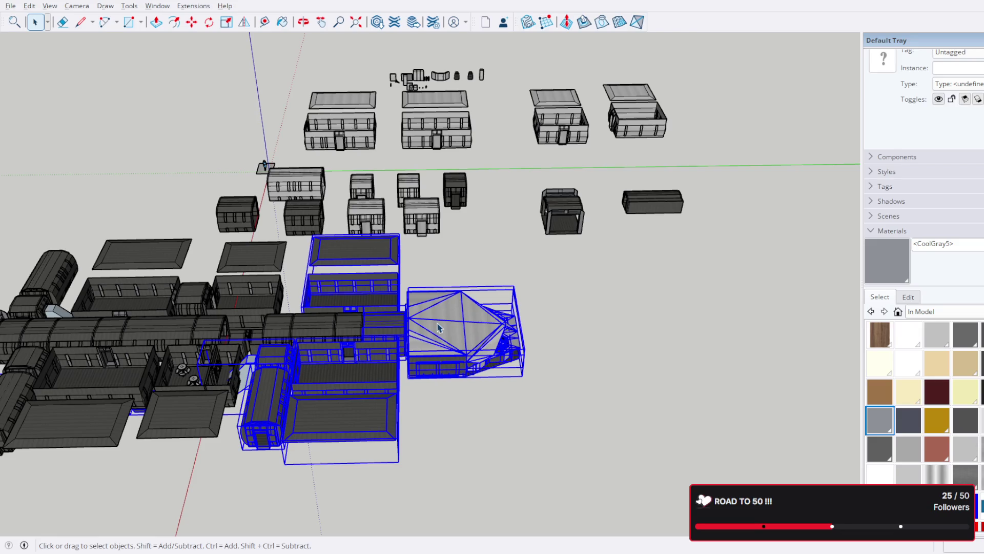
{"action": "left_click", "coordinate": [438, 328]}
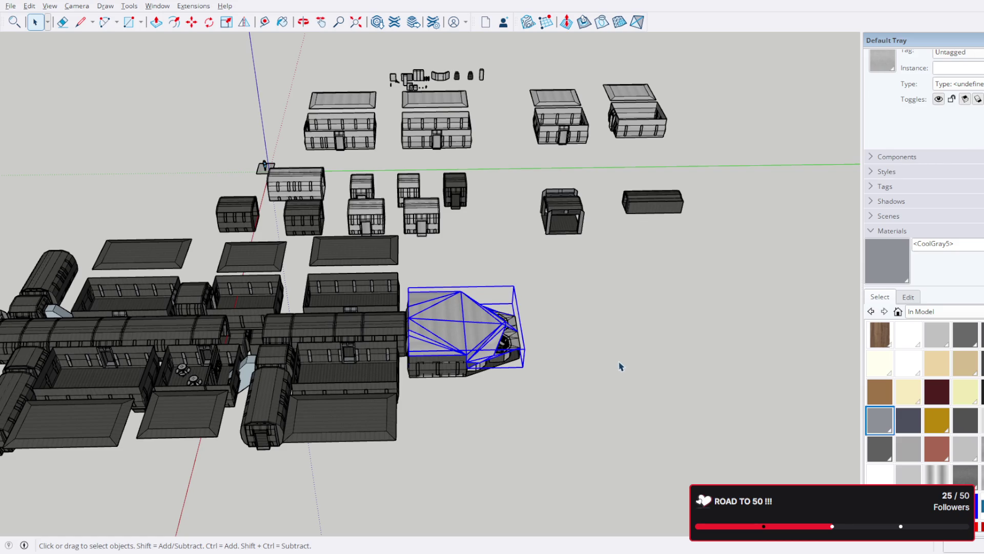
{"action": "left_click_drag", "start_coordinate": [418, 258], "coordinate": [418, 257]}
{"action": "scroll", "coordinate": [420, 277], "scroll_direction": "up", "scroll_amount": 10}
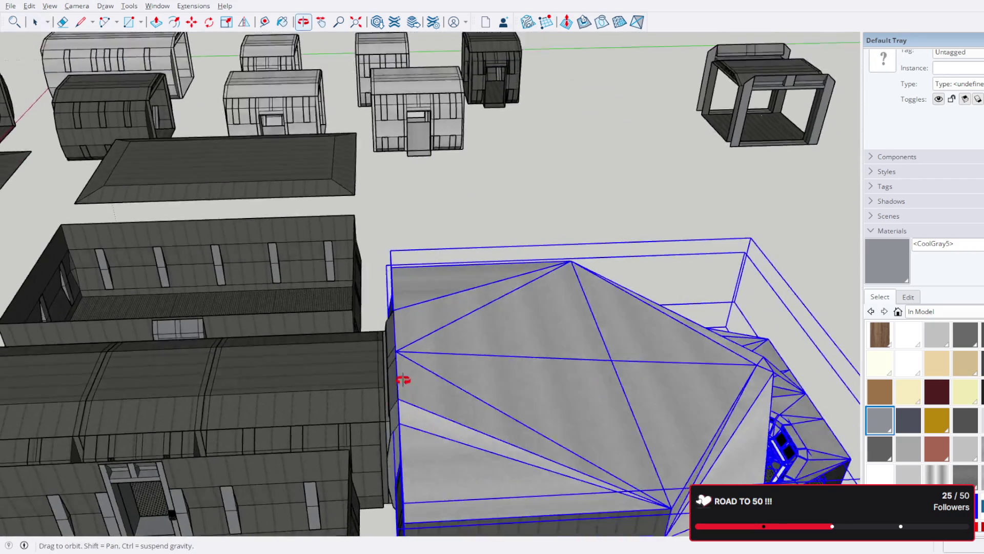
{"action": "middle_click_drag", "start_coordinate": [402, 382], "coordinate": [460, 280]}
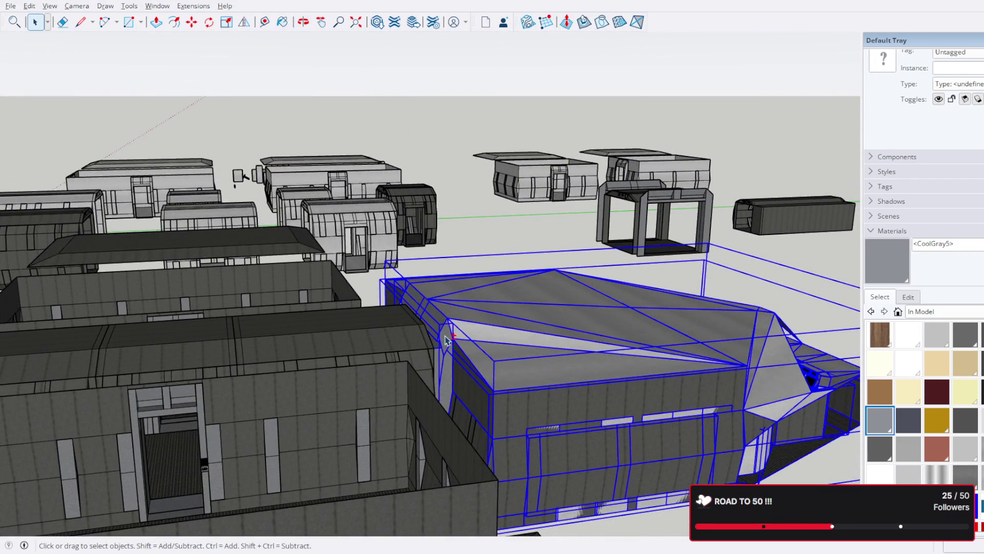